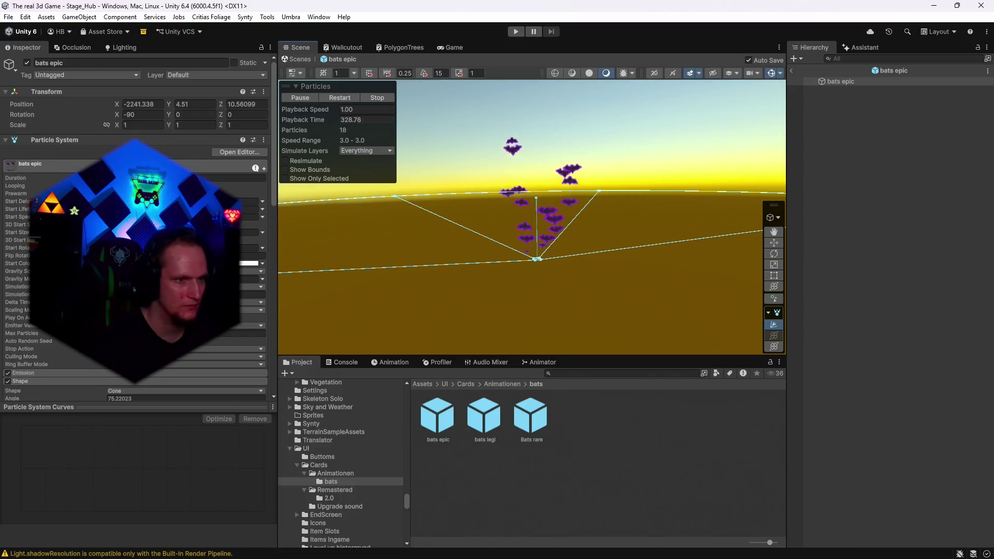
Set the bats epic Particle System's Simulation Speed to 1
scroll(135, 233, "down", 3)
scroll(134, 233, "up", 2)
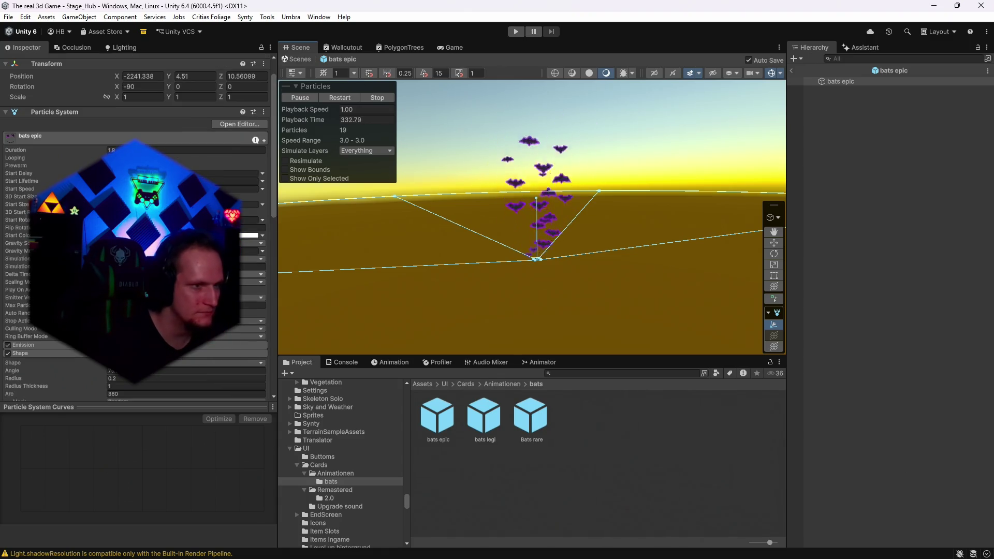
left_click(253, 266)
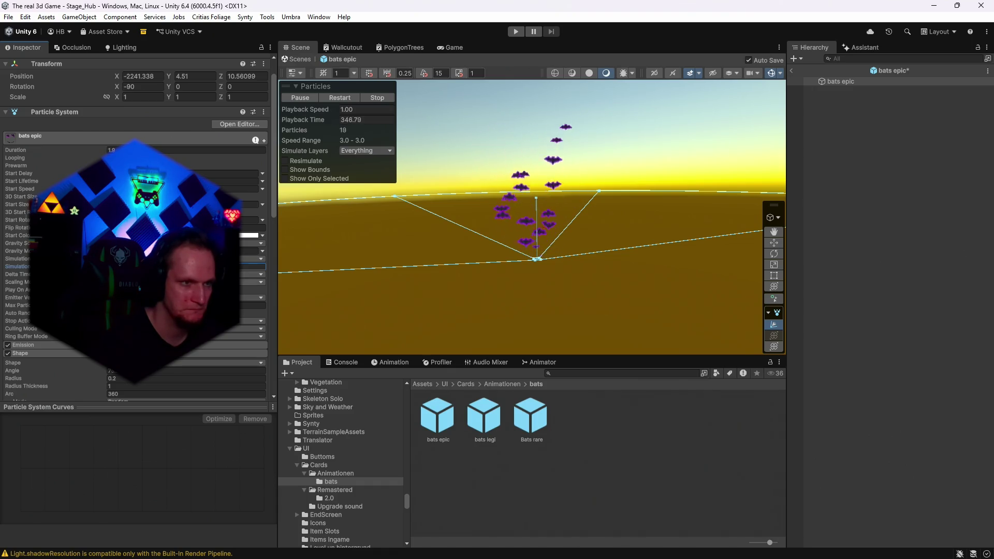
Open the bats legi prefab and view its bats from above
scroll(36, 186, "down", 5)
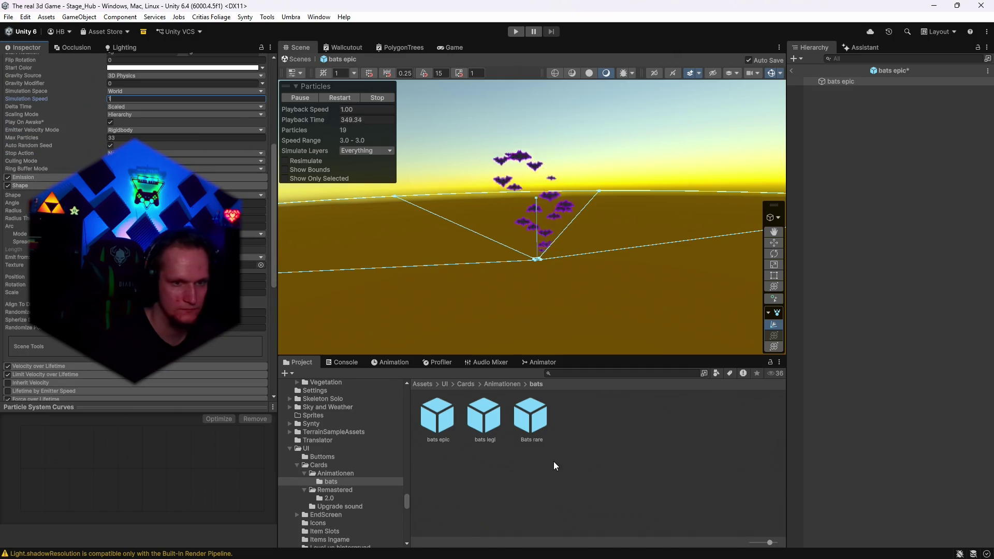
double_click(484, 417)
left_click_drag(568, 311, 596, 265)
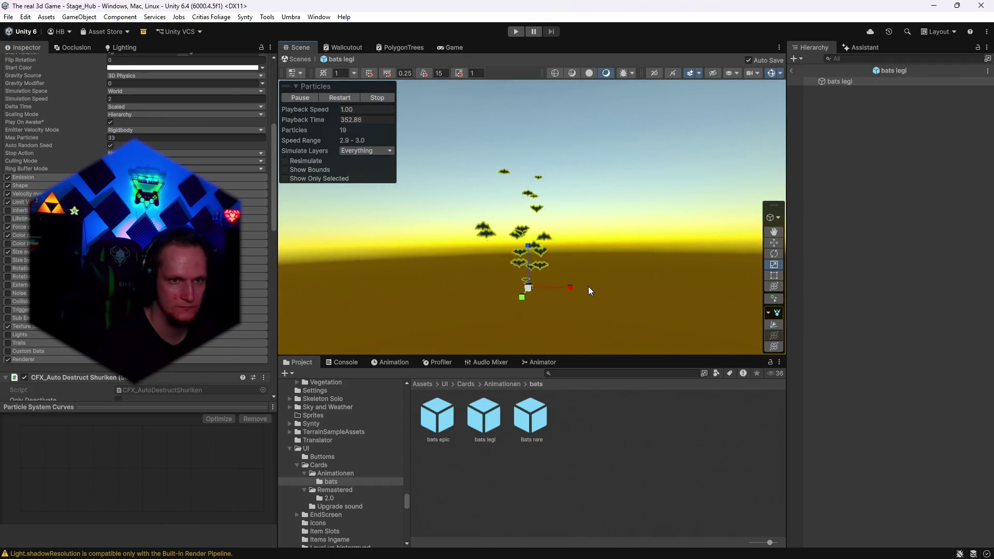
Reset the bats legi Shape module to a default cone and set Simulation Speed to 1
left_click(26, 186)
right_click(26, 186)
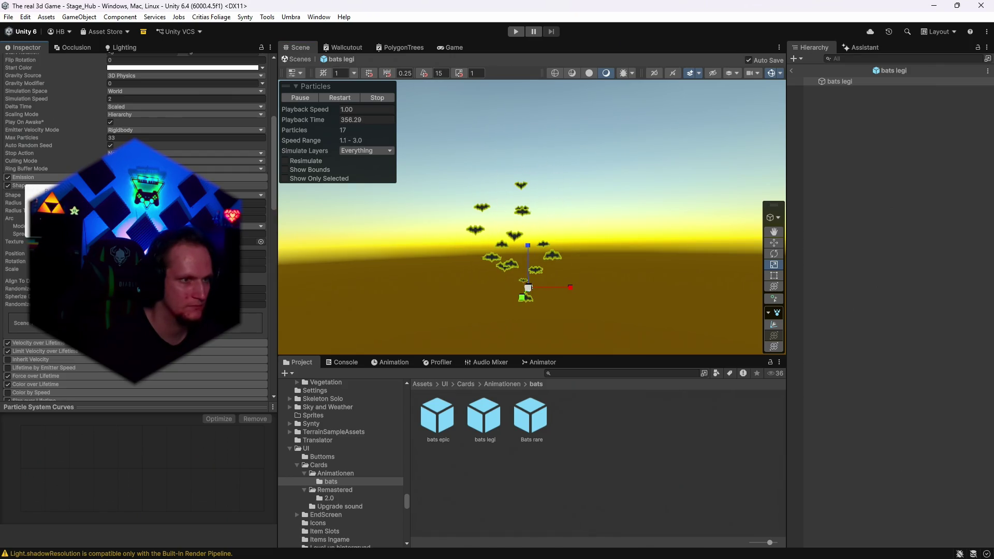
left_click(39, 191)
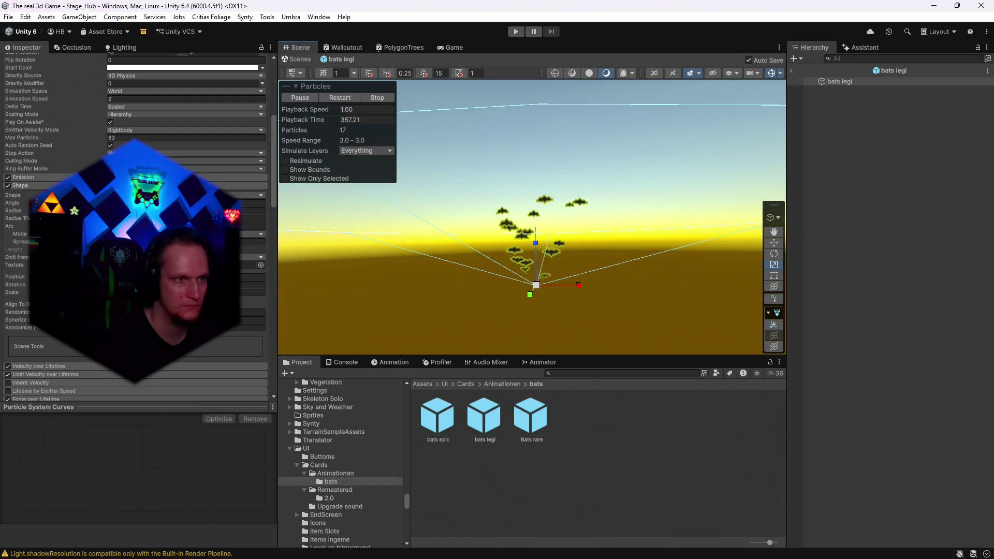
left_click(124, 99)
type("1")
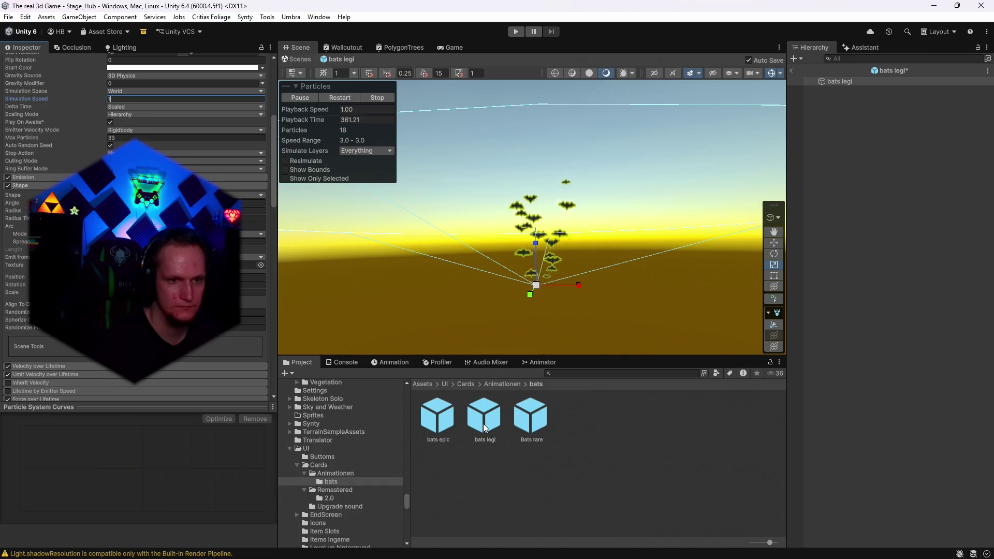
Open the Bats rare prefab, expand Shape and adjust its Simulation Speed
double_click(536, 425)
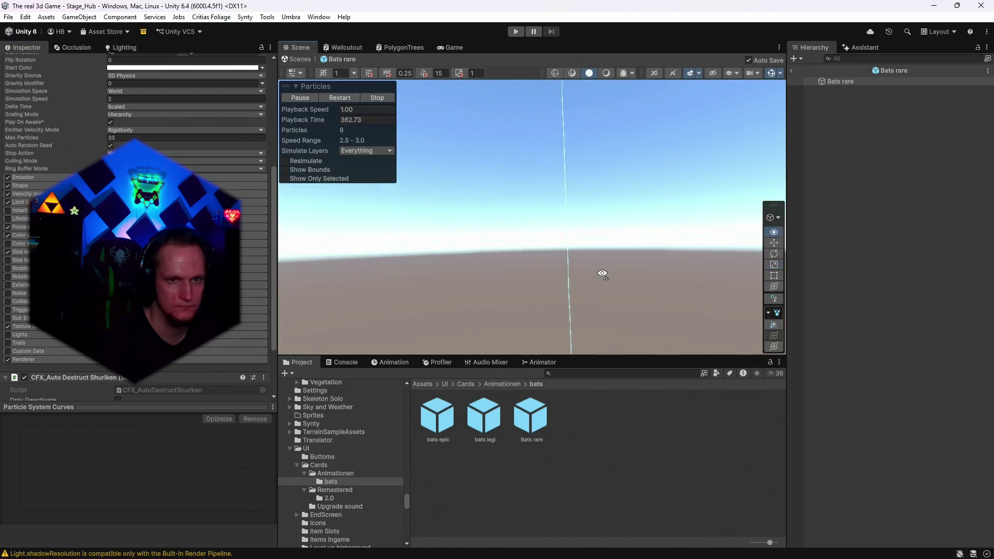
left_click_drag(619, 278, 628, 285)
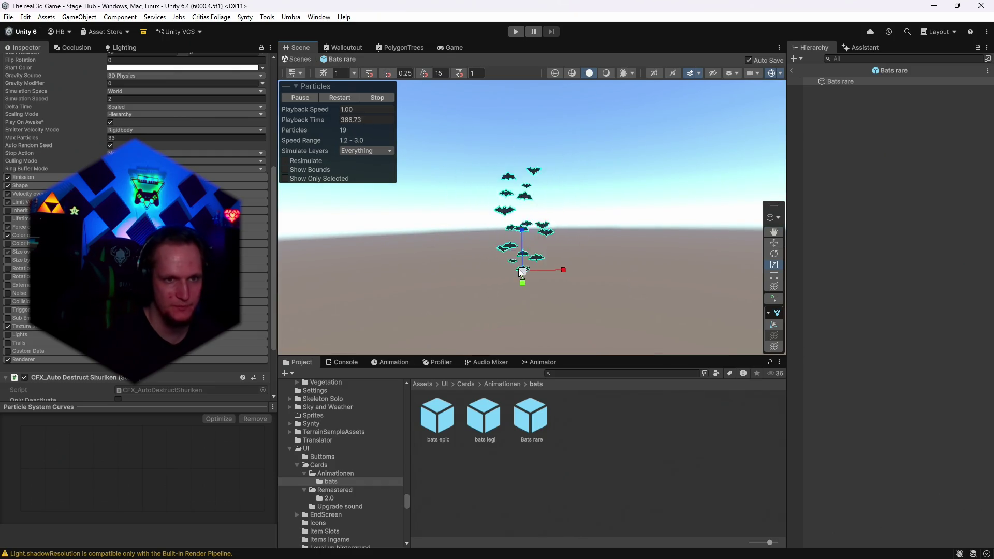
left_click(19, 186)
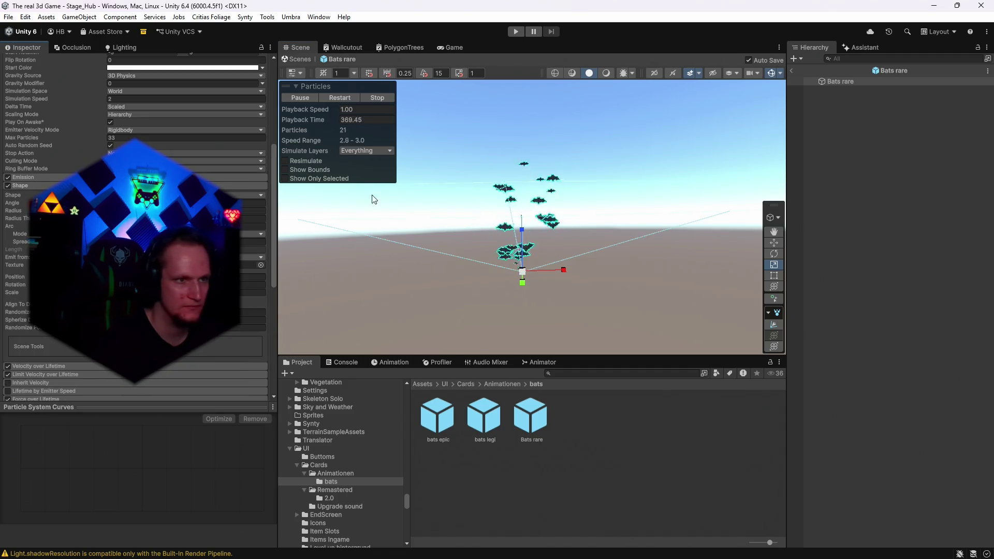
scroll(20, 185, "up", 3)
left_click_drag(21, 182, 41, 182)
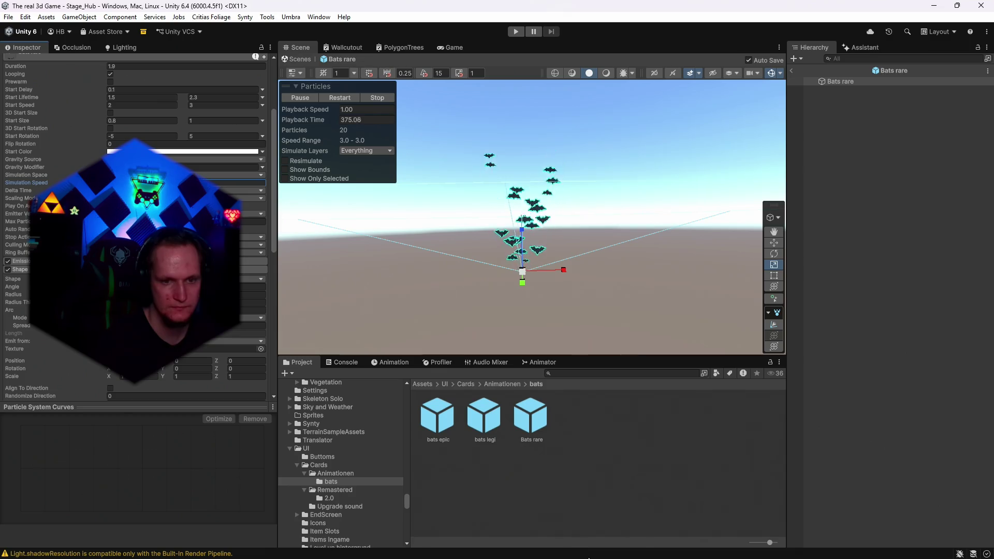
On the bat sprite sheet, add Schein nach außen with a thicker spread and try Negativ multiplizieren blending
mouse_move(569, 557)
left_click(442, 556)
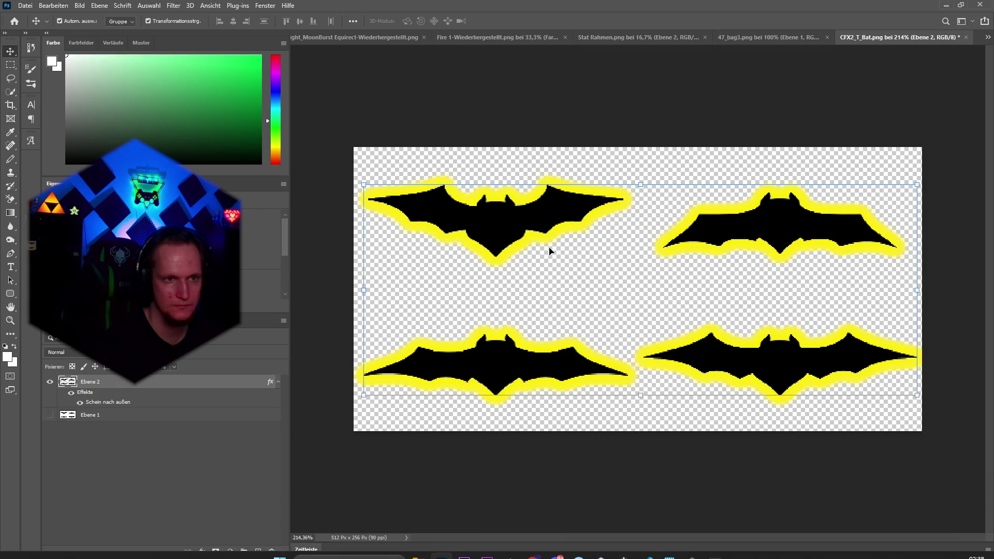
left_click(202, 551)
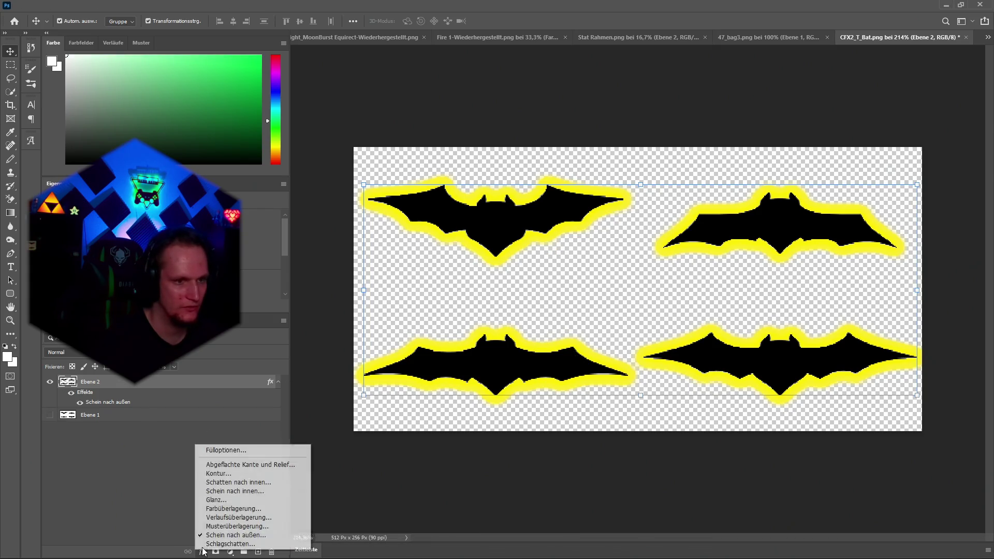
left_click(222, 448)
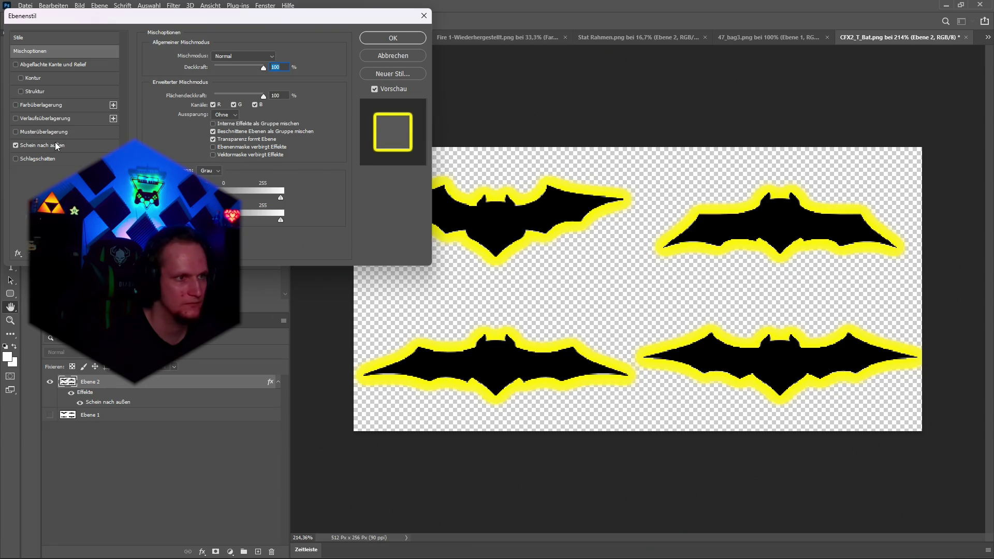
left_click(57, 145)
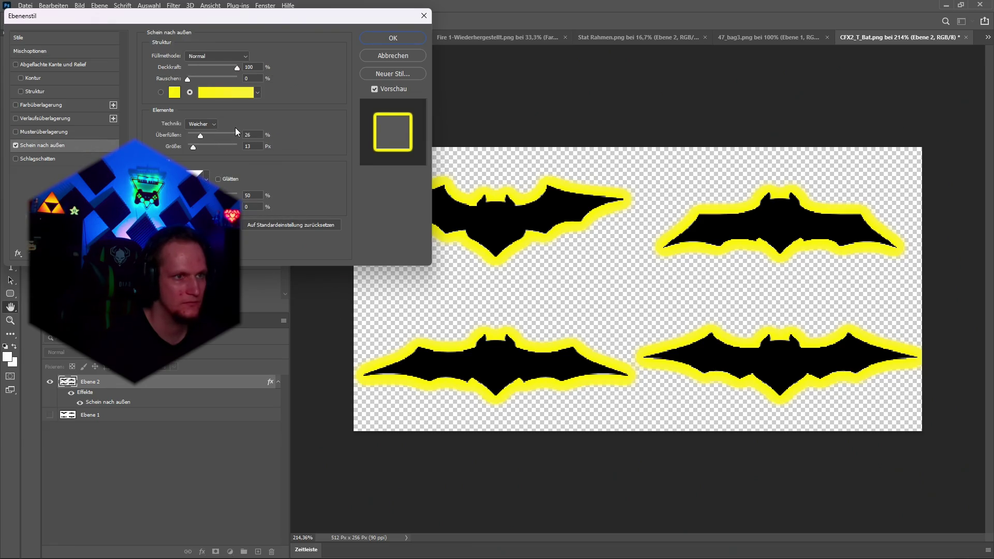
mouse_move(200, 136)
left_mouse_down()
mouse_move(224, 139)
mouse_move(143, 144)
mouse_move(204, 146)
left_mouse_up()
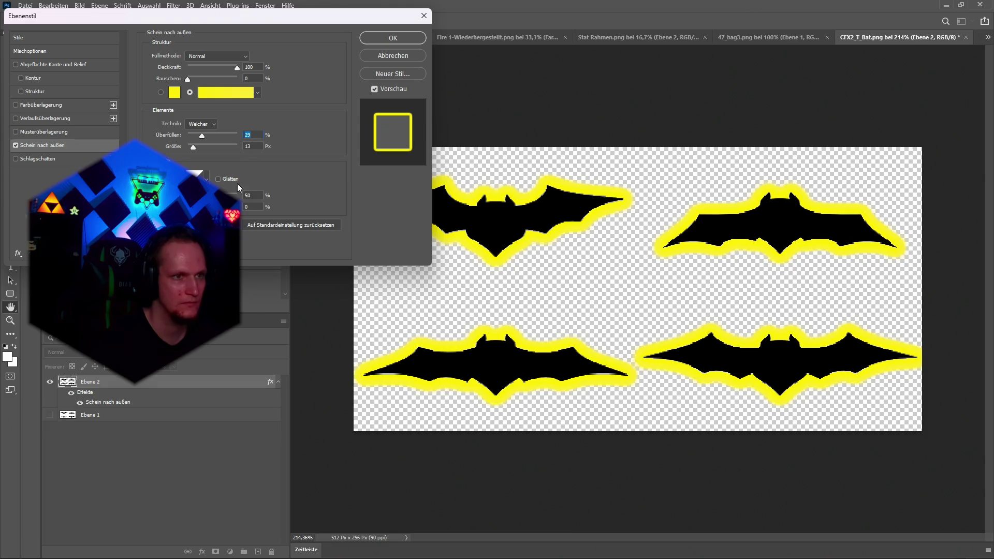
left_click(228, 57)
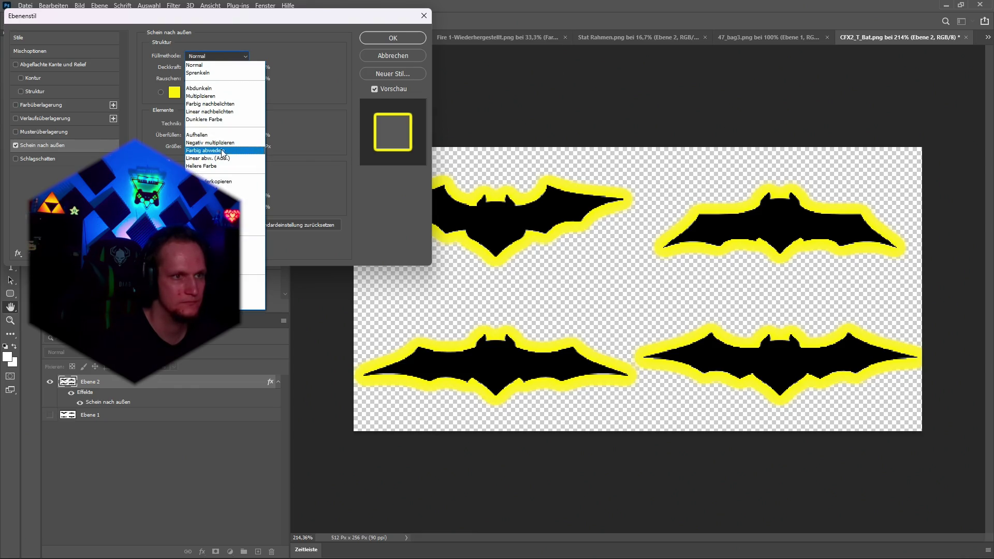
left_click(217, 143)
Set the outer glow blend mode back to Normal with Präzise technique
left_click(207, 56)
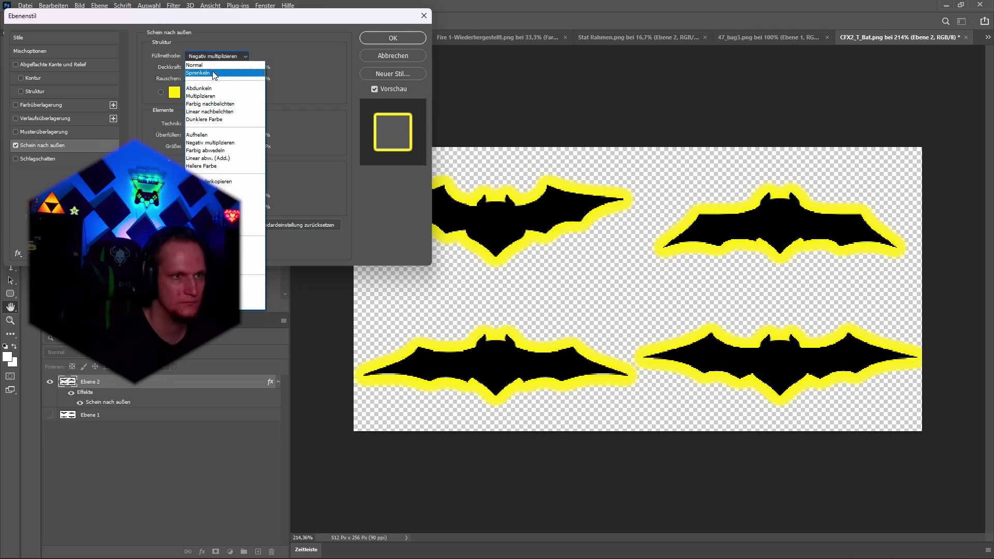
left_click(200, 66)
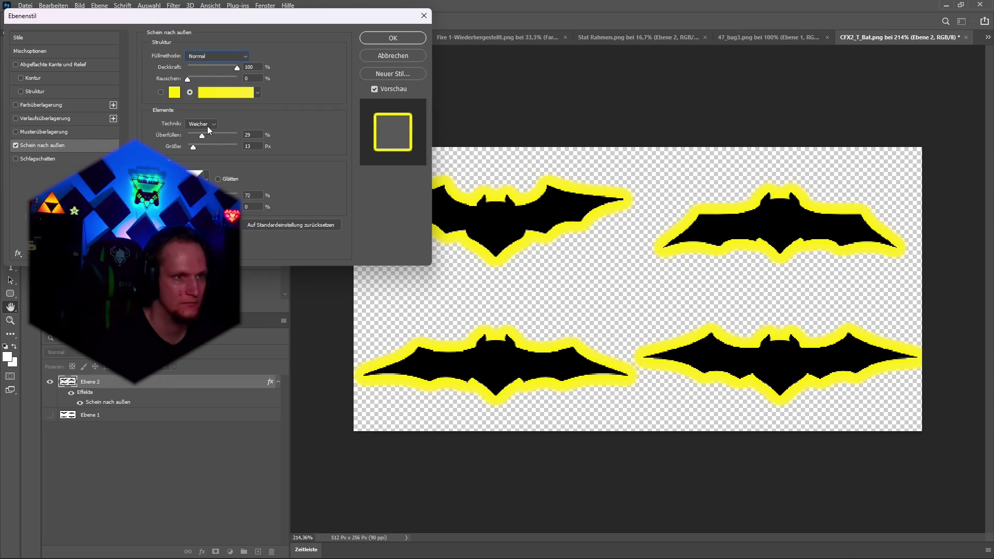
left_click(206, 140)
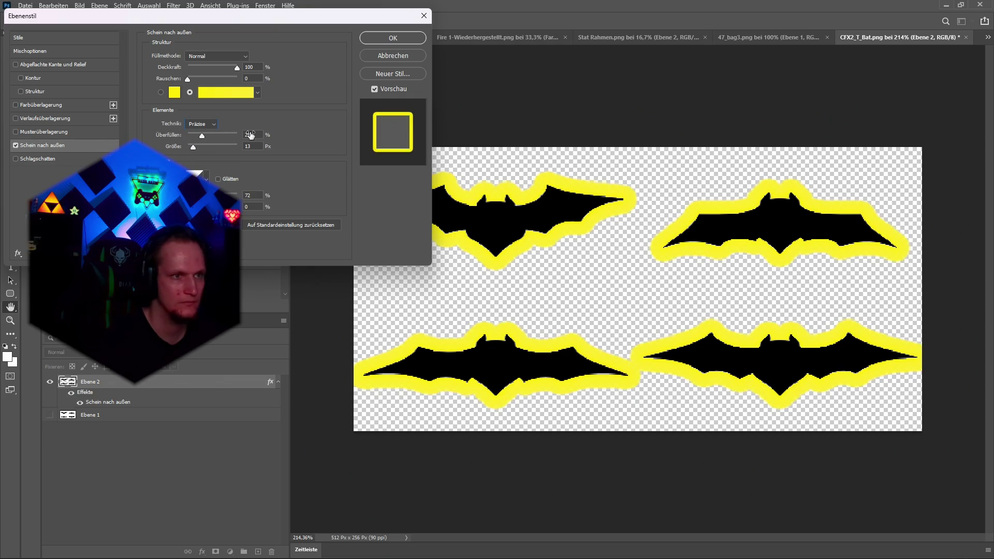
Make the glow gradient colour yellow fcff00 and close the layer style dialogs
left_click(209, 96)
left_click(401, 84)
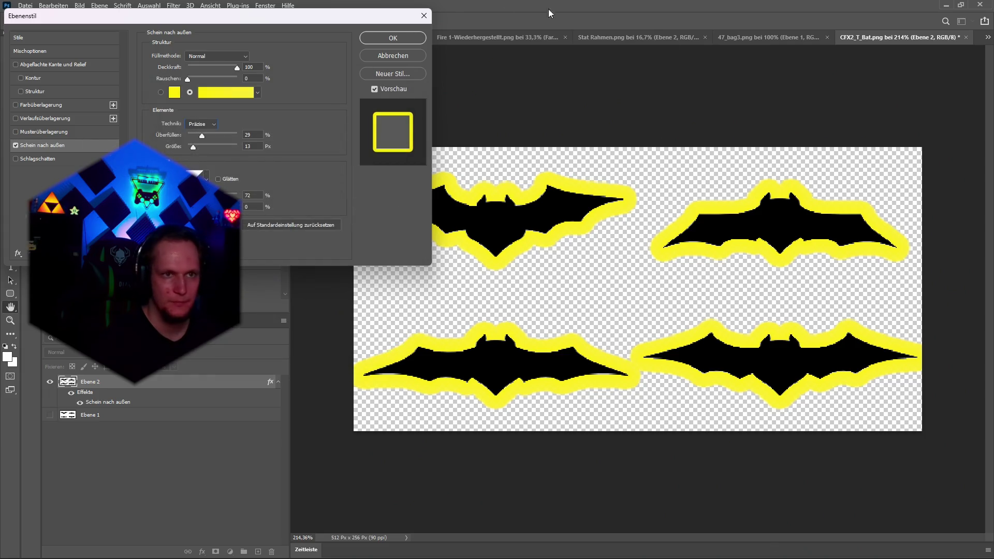
left_click(221, 96)
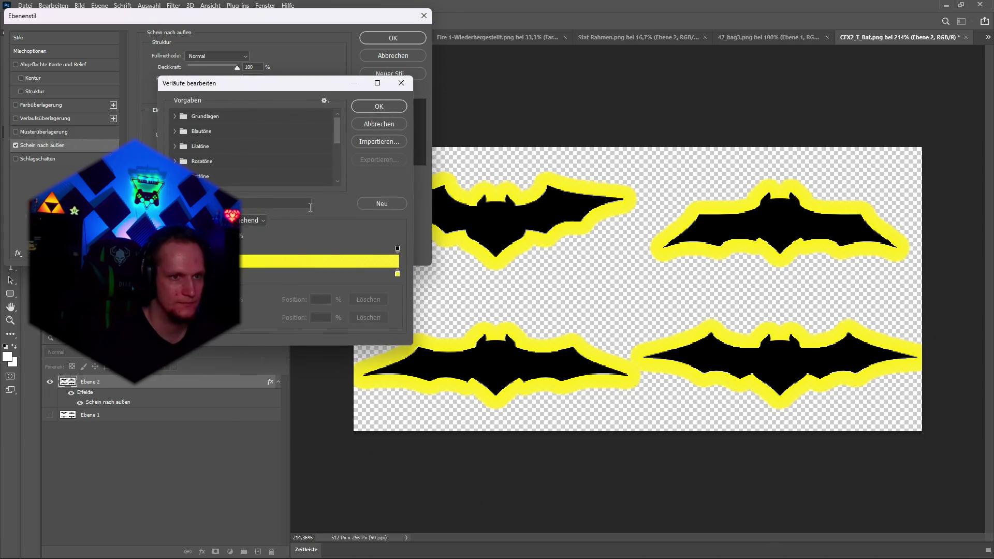
left_click(223, 318)
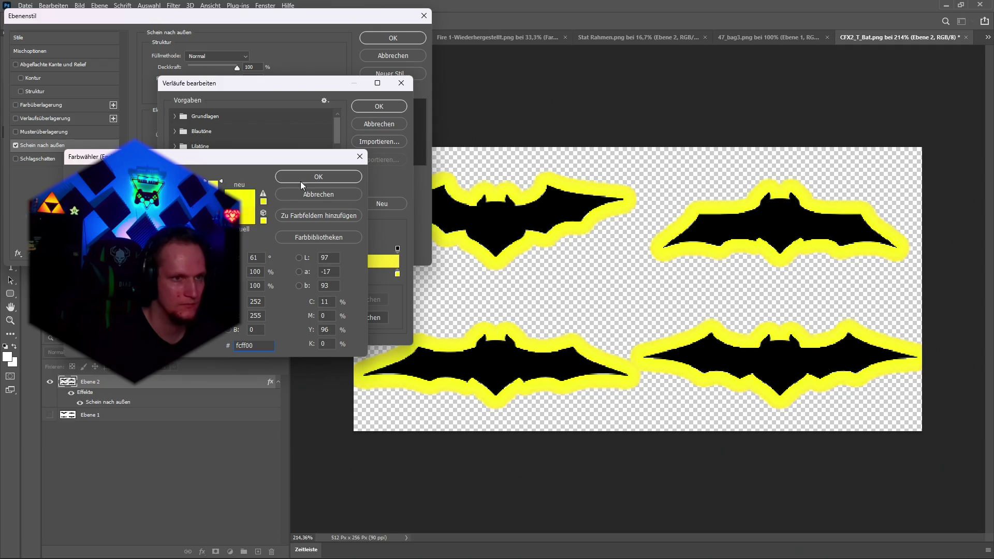
left_click(359, 156)
left_click(401, 83)
key("Return")
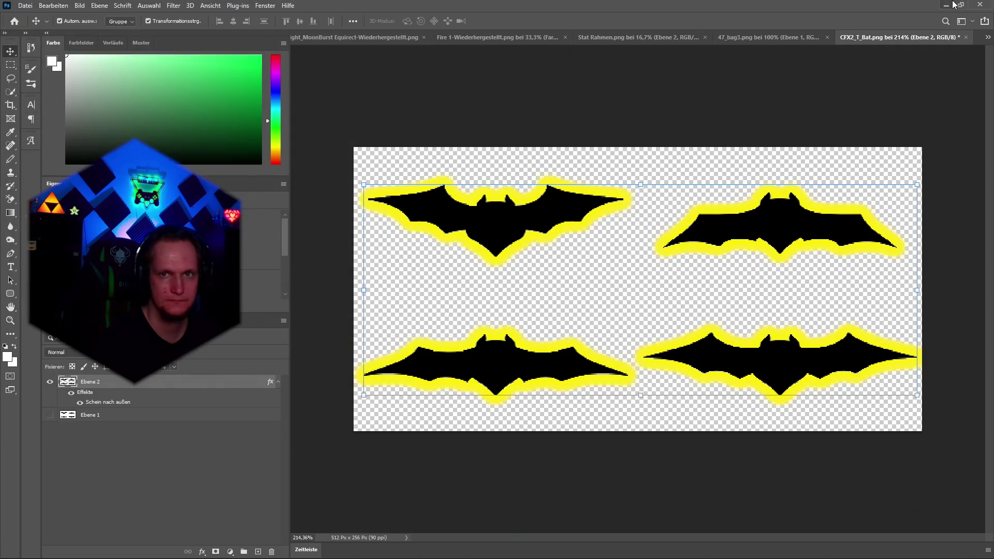
key("alt+Tab")
In the bats legi prefab, set the particles' Start Color to yellow FFFF00
scroll(653, 244, "up", 2)
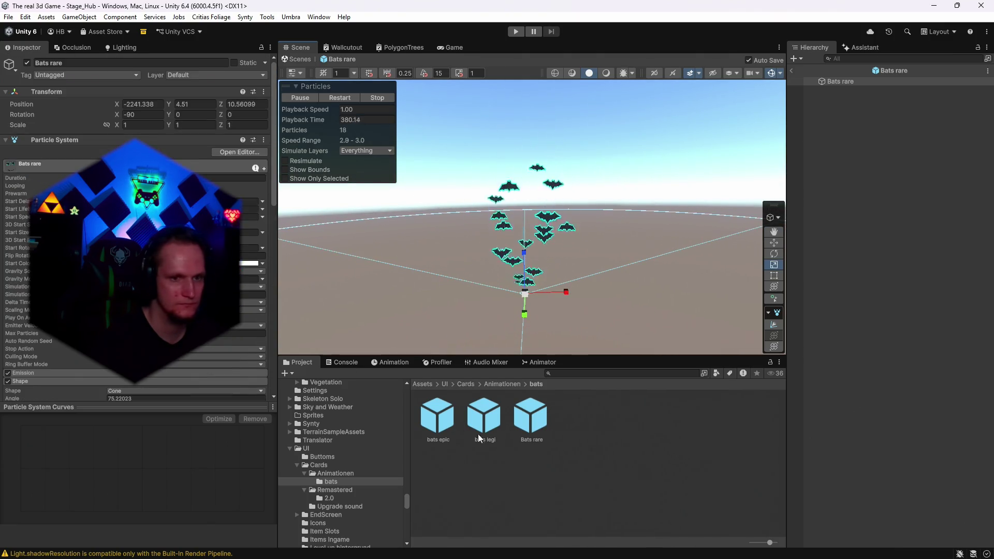
double_click(493, 424)
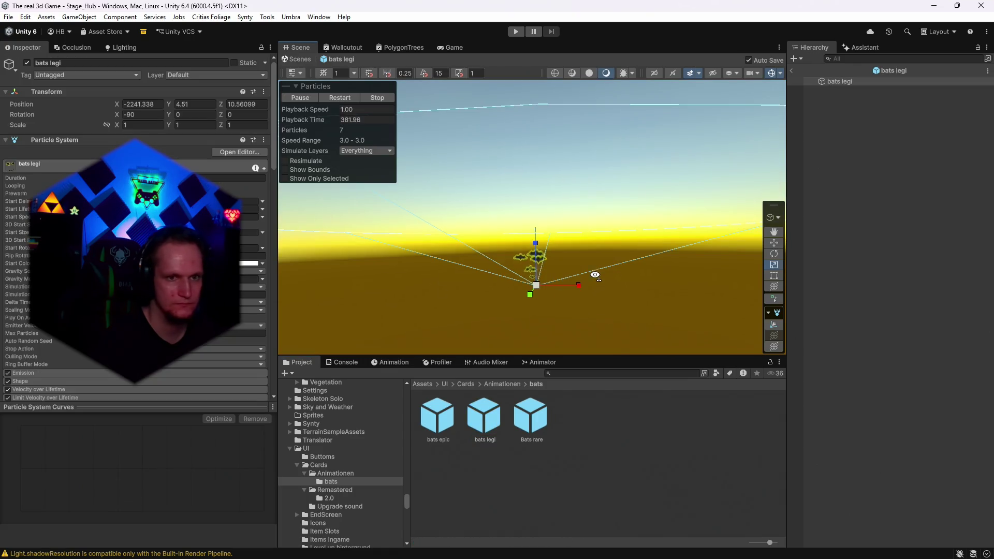
scroll(560, 228, "up", 5)
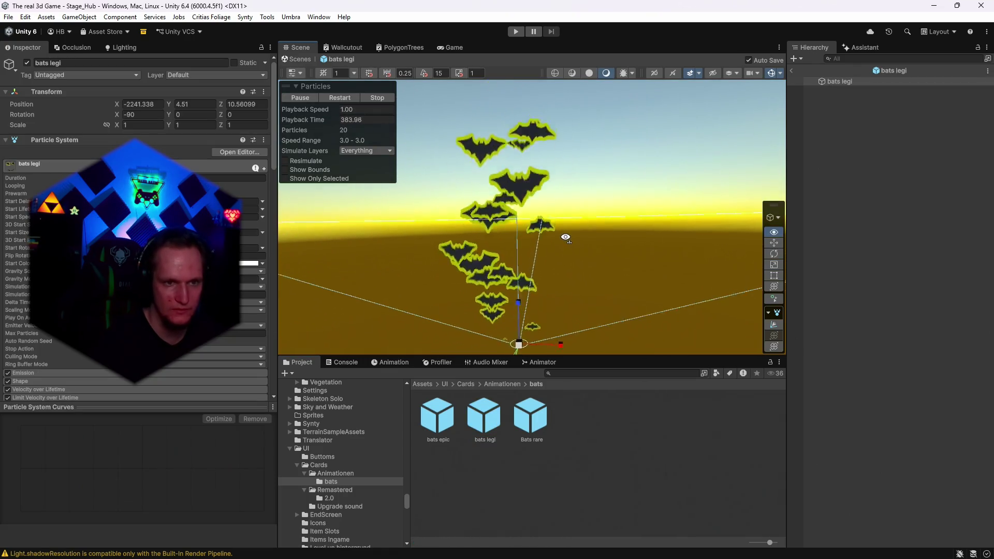
scroll(560, 239, "down", 5)
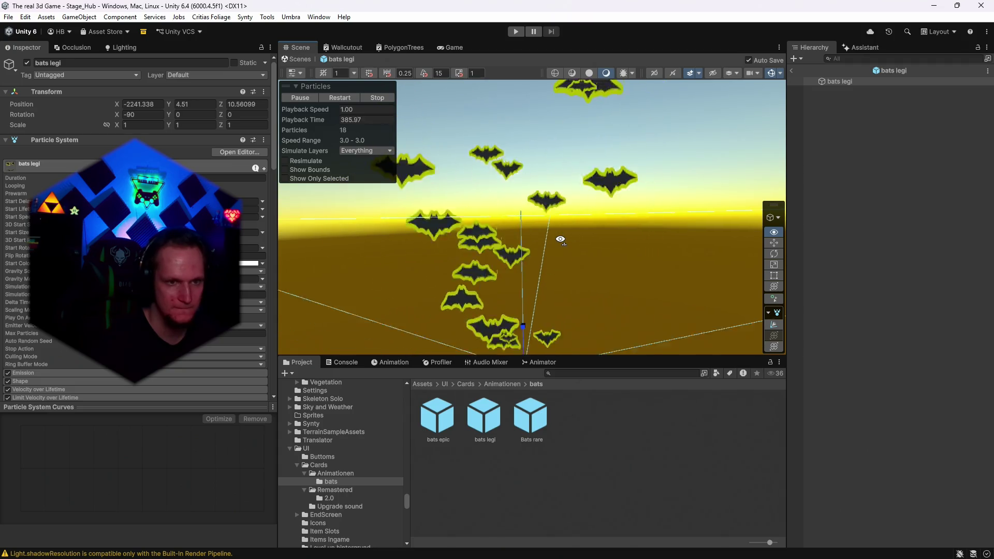
scroll(135, 233, "down", 4)
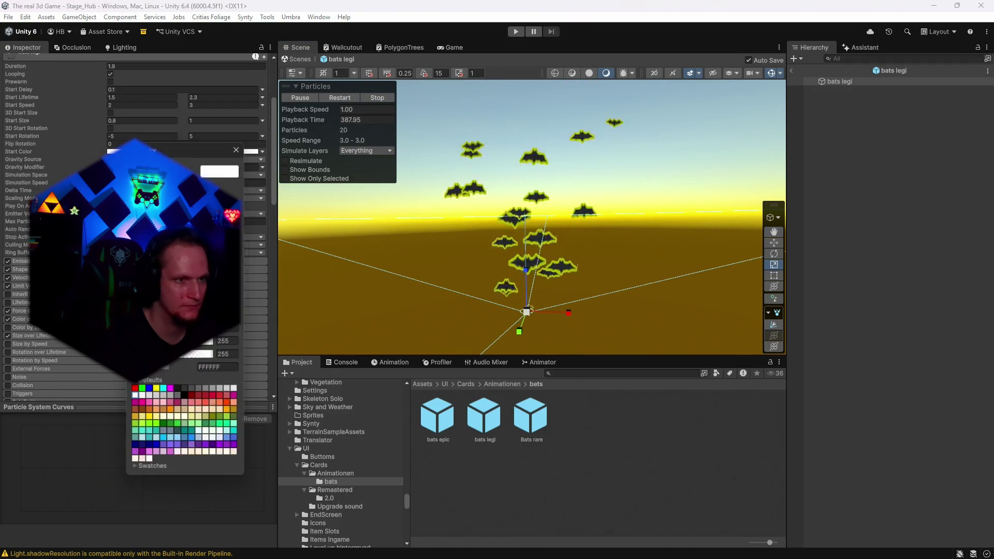
left_click(183, 151)
left_click(242, 189)
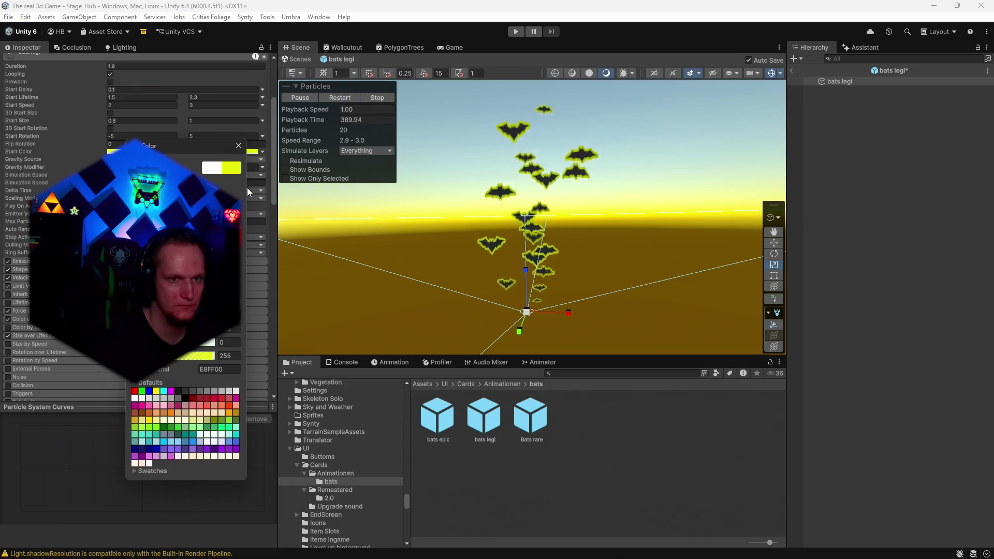
left_click(207, 222)
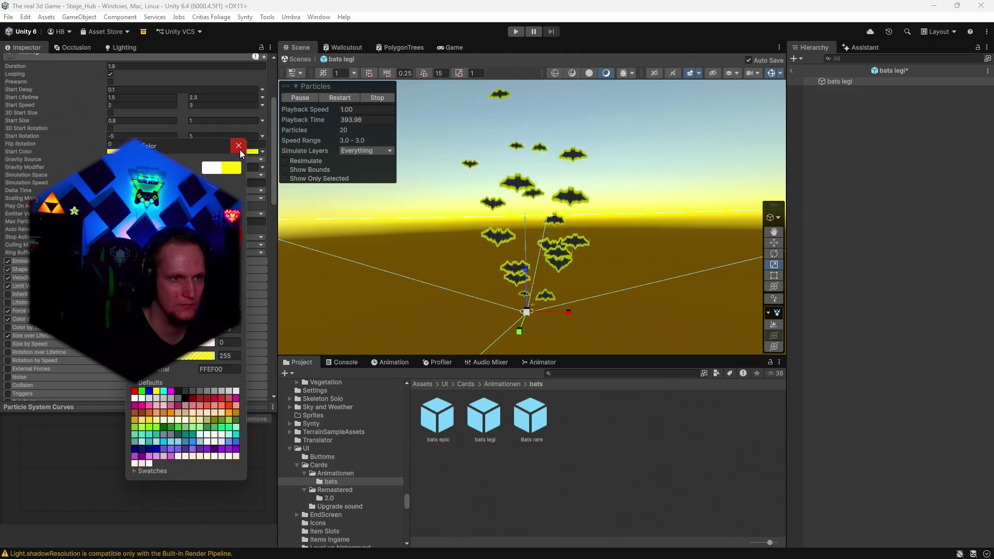
left_click(238, 147)
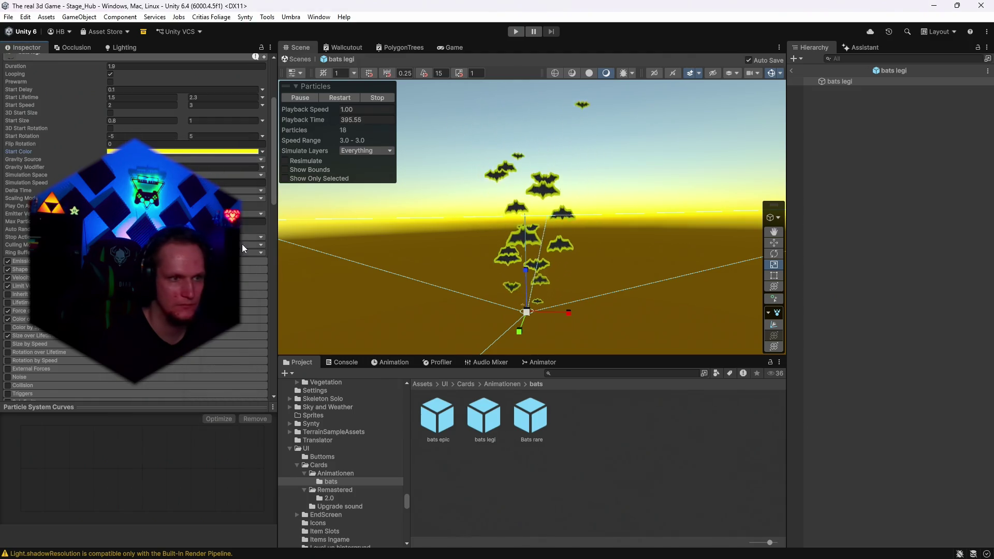
Give Color over Lifetime a white-to-transparent gradient preset
scroll(241, 244, "down", 3)
left_click(21, 235)
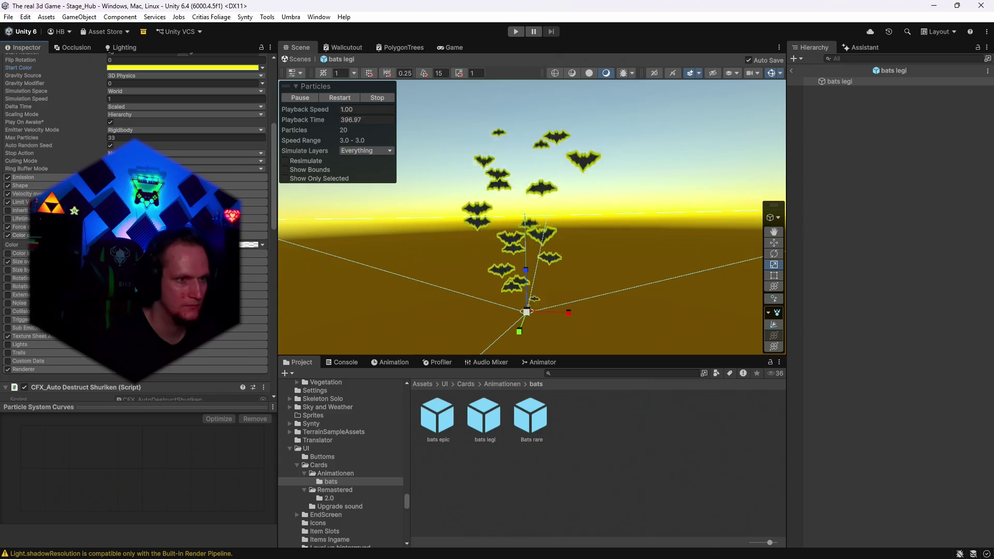
left_click(249, 244)
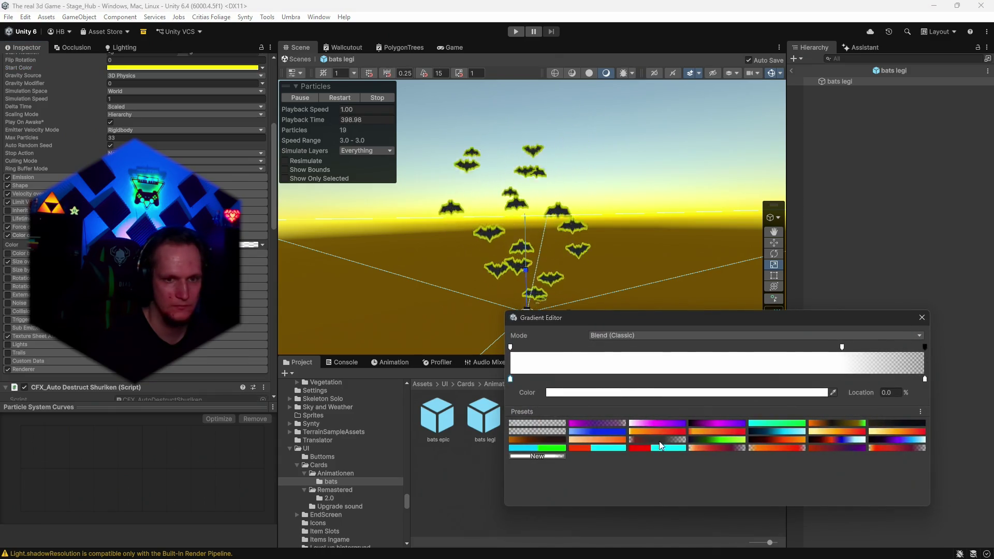
left_click(638, 449)
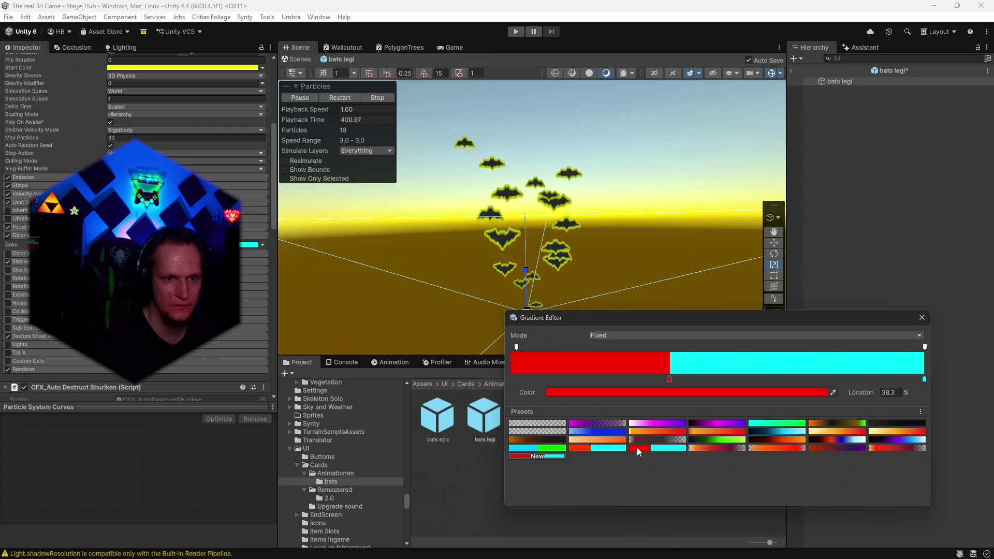
left_click(589, 422)
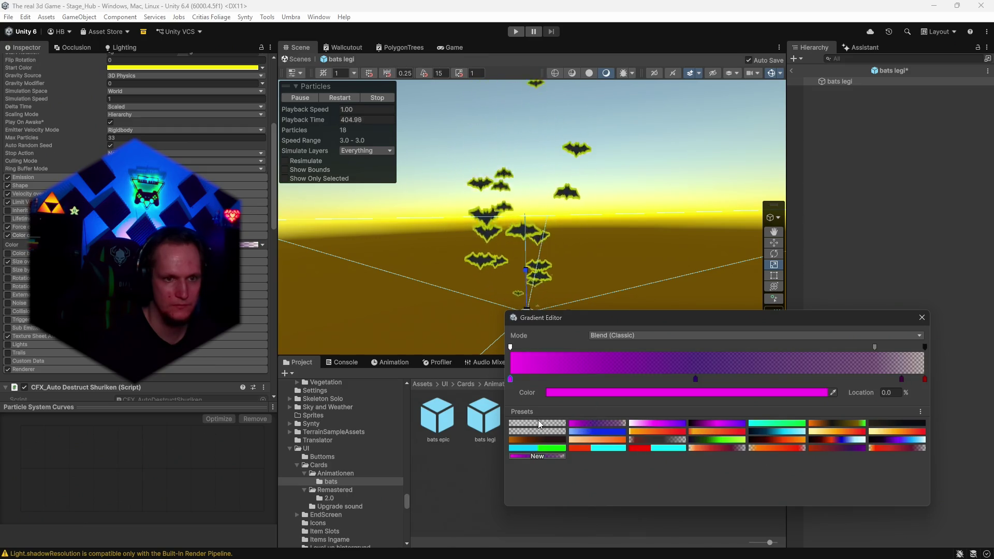
left_click(551, 422)
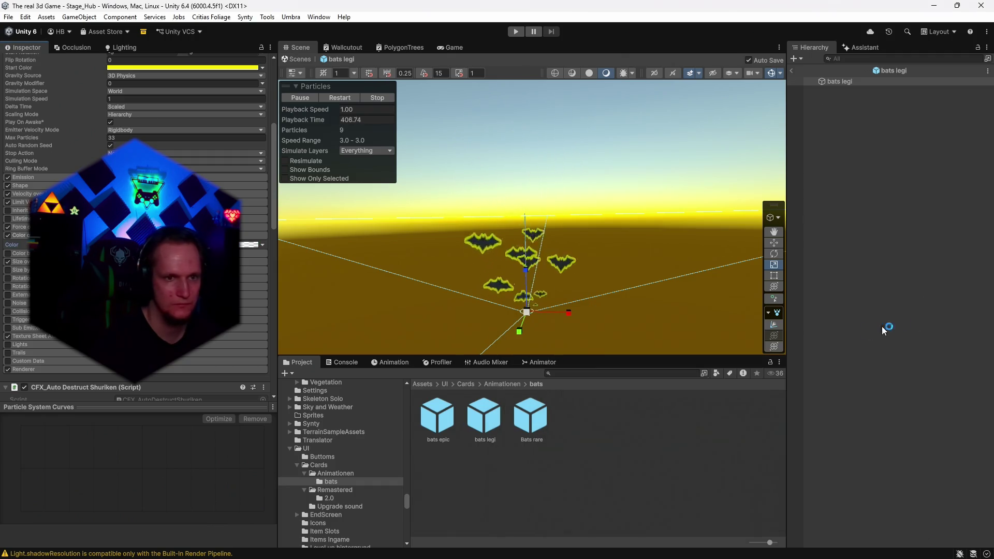
Close the Gradient Editor, locate the bats LEGI material, and exit Prefab Mode
left_click(881, 326)
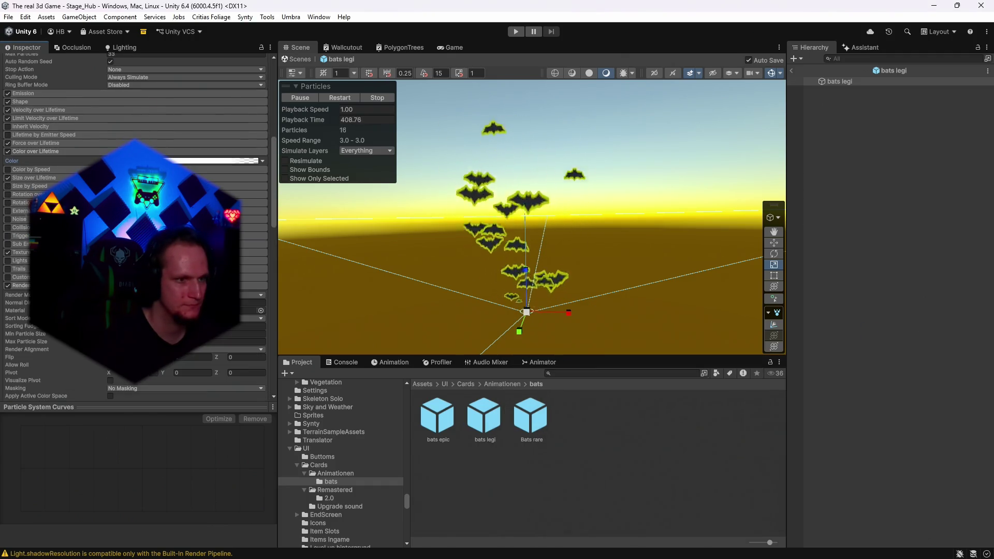
scroll(135, 222, "down", 4)
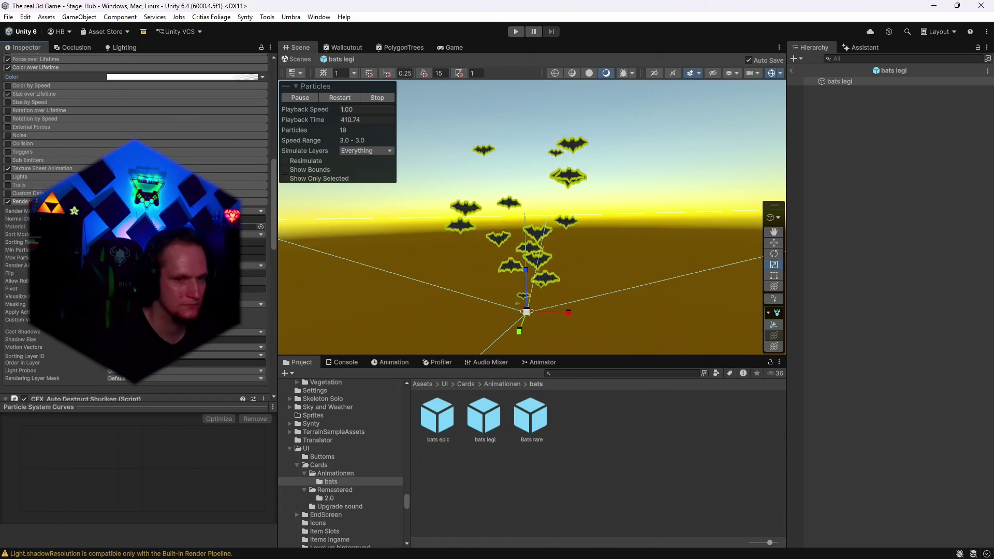
left_click(249, 226)
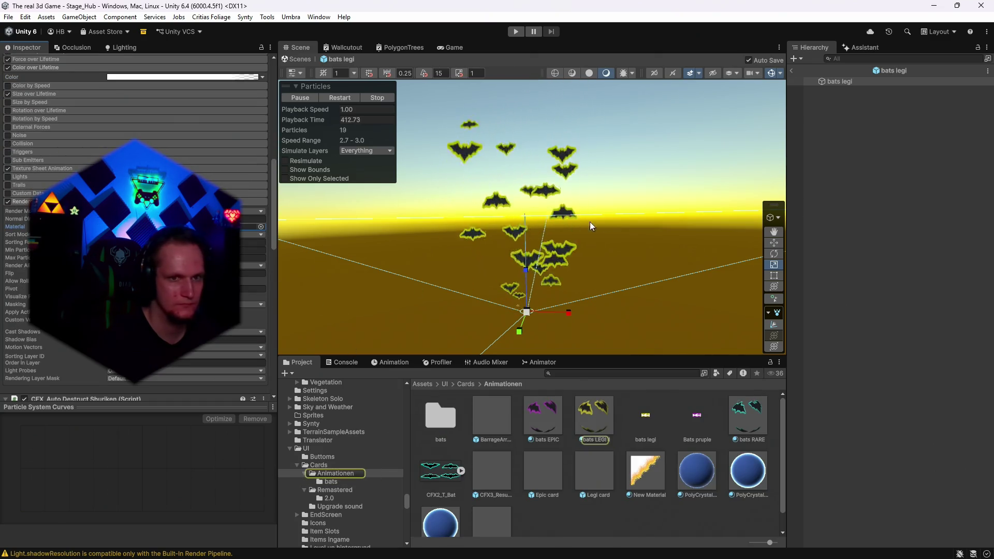
left_click(793, 70)
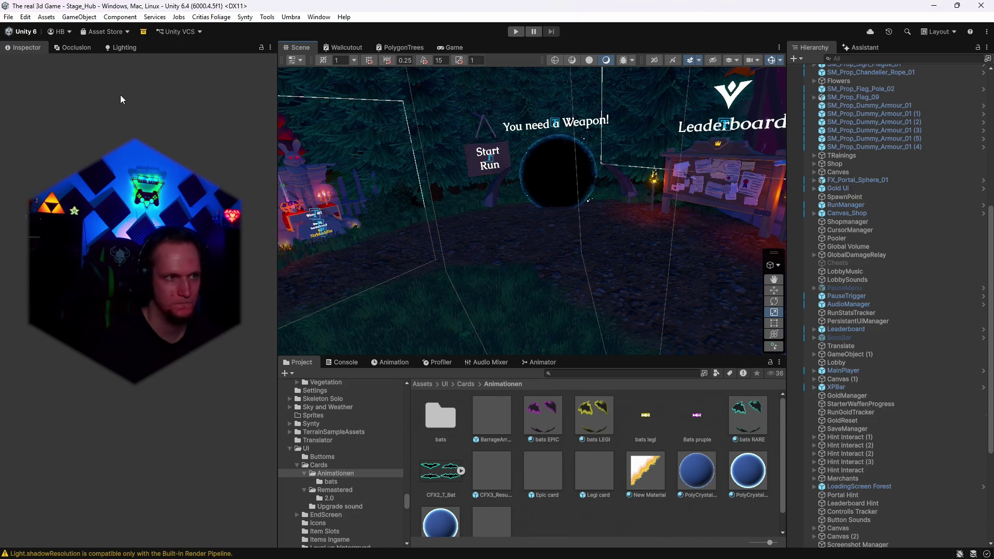
Save the project via File > Save Project
left_click(9, 17)
left_click(8, 16)
left_click(8, 16)
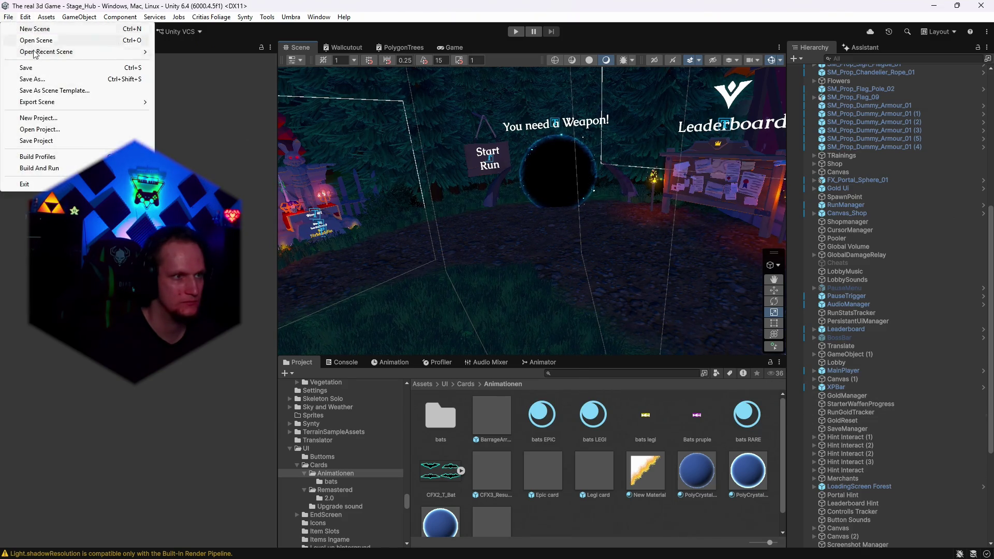
left_click(36, 141)
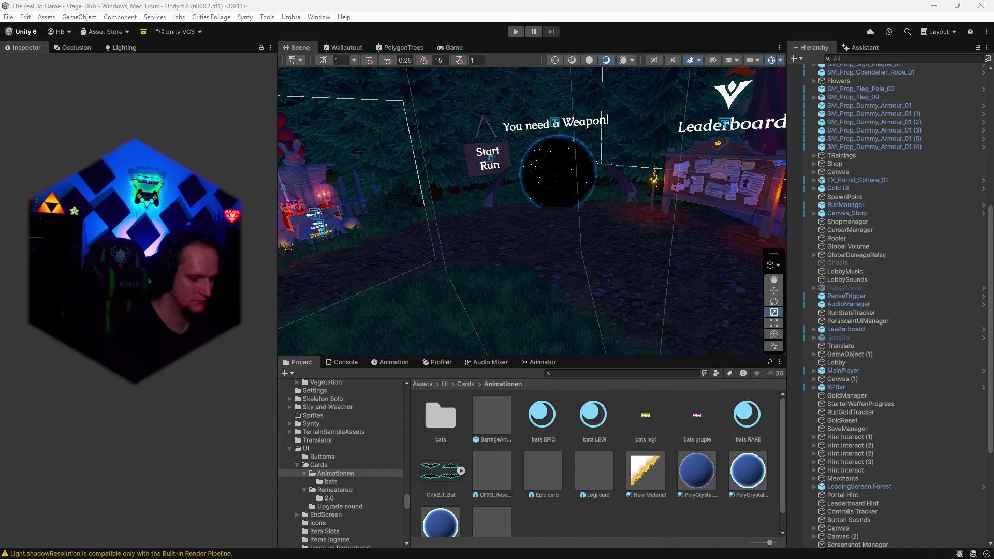
Select all six SM_Prop_Dummy_Armour_01 dummies and disable Enable Reset Key
scroll(881, 207, "up", 3)
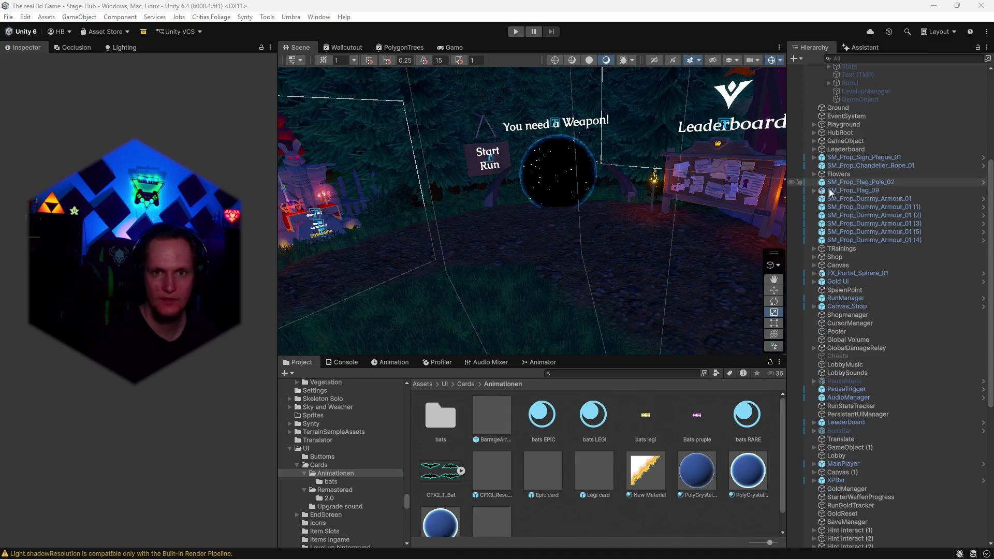
left_click(870, 198)
left_click(875, 240, "shift")
scroll(208, 361, "down", 4)
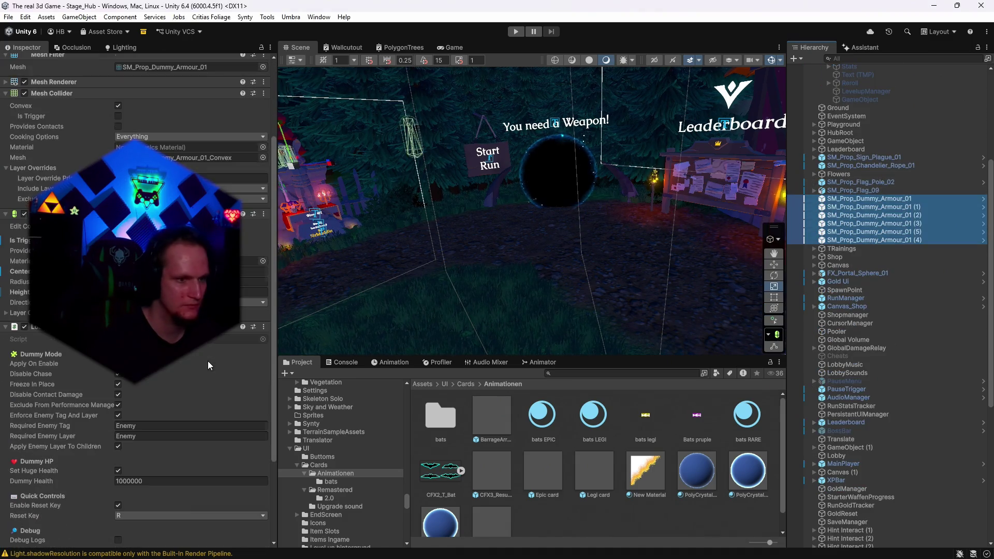
scroll(185, 372, "down", 4)
left_click(119, 402)
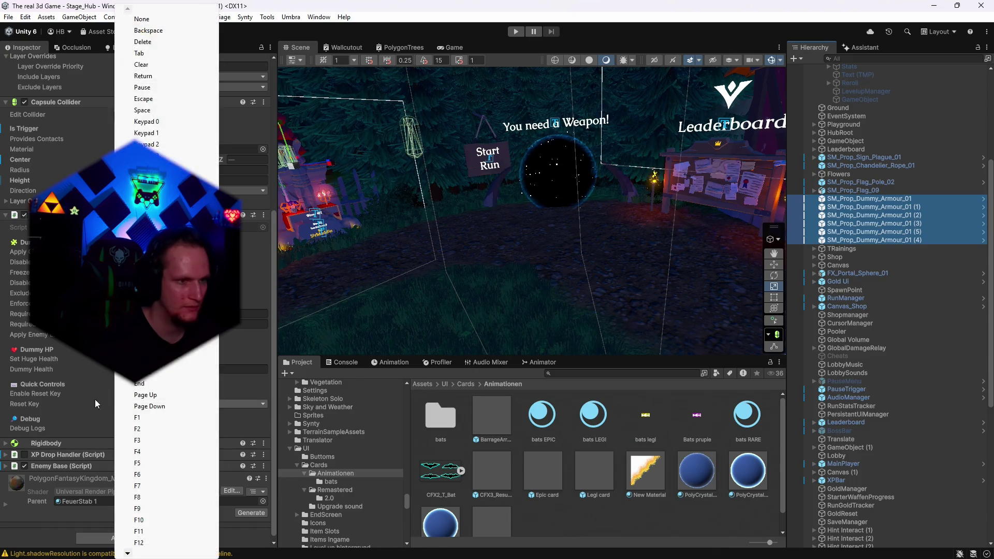
left_click(122, 398)
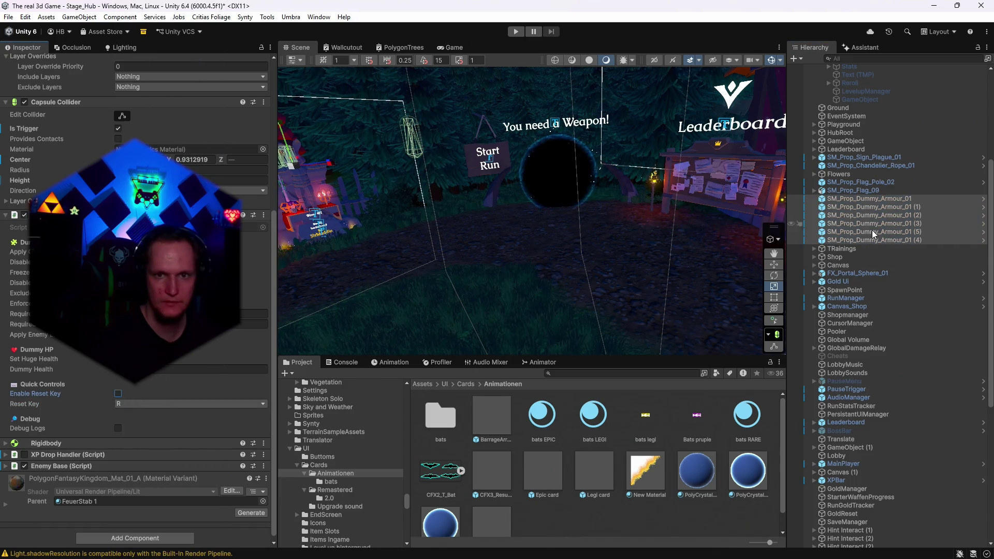
Check the File menu, then start the game in Play mode
left_click(8, 16)
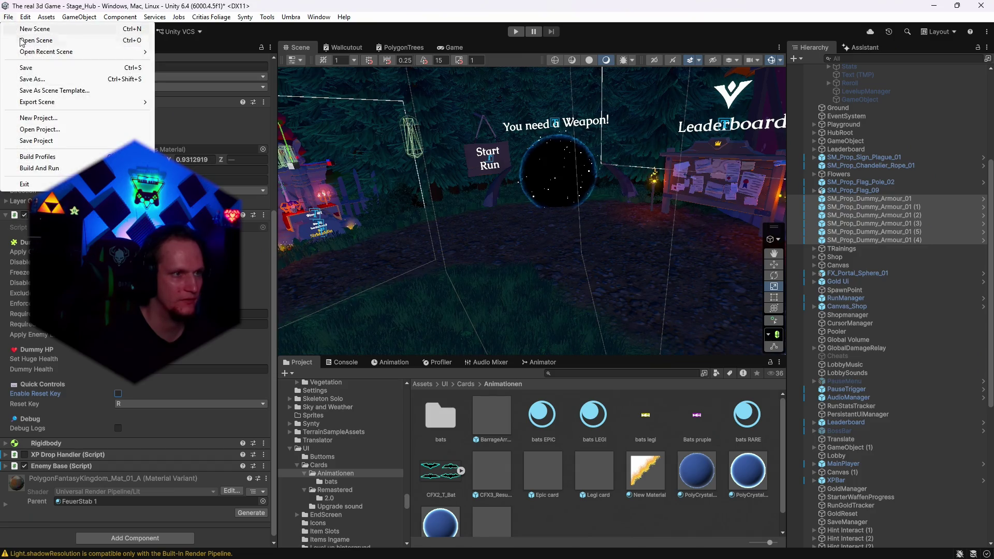
left_click(8, 16)
left_click(8, 17)
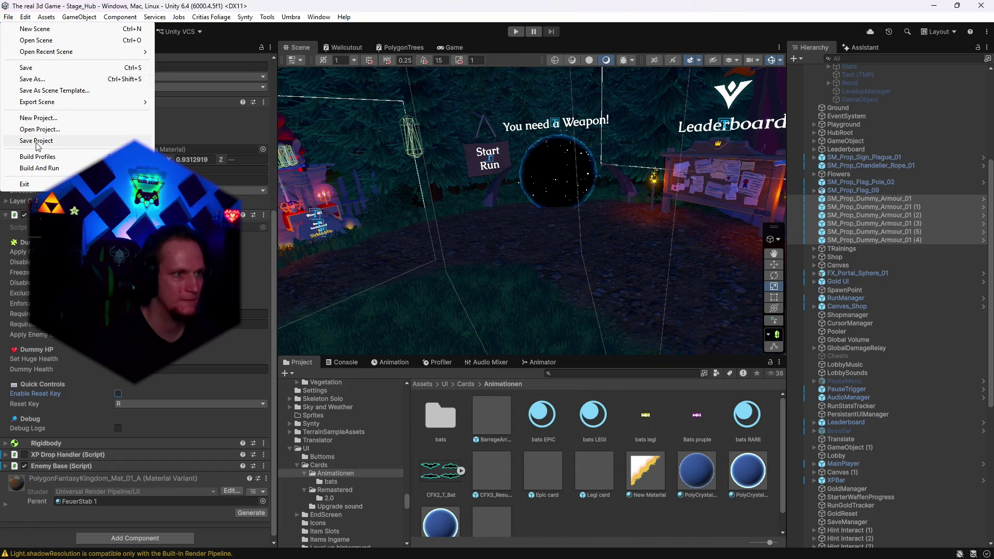
key("Escape")
left_click(516, 31)
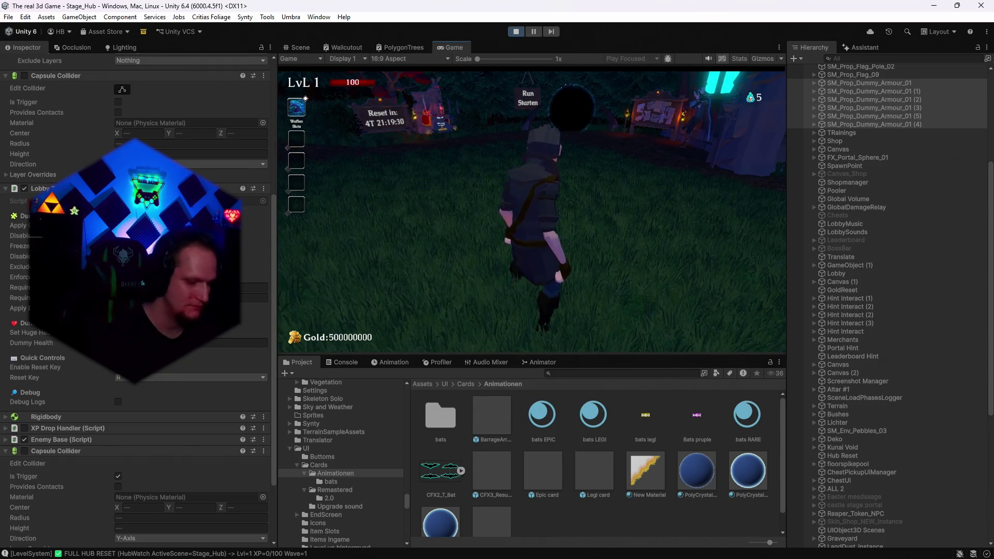
key("Escape")
left_click(515, 31)
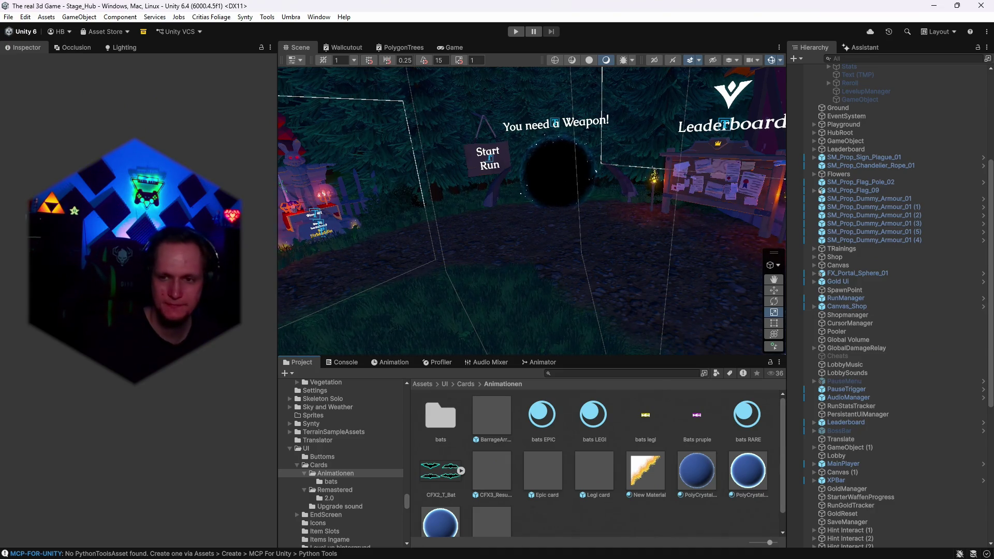
left_click(522, 32)
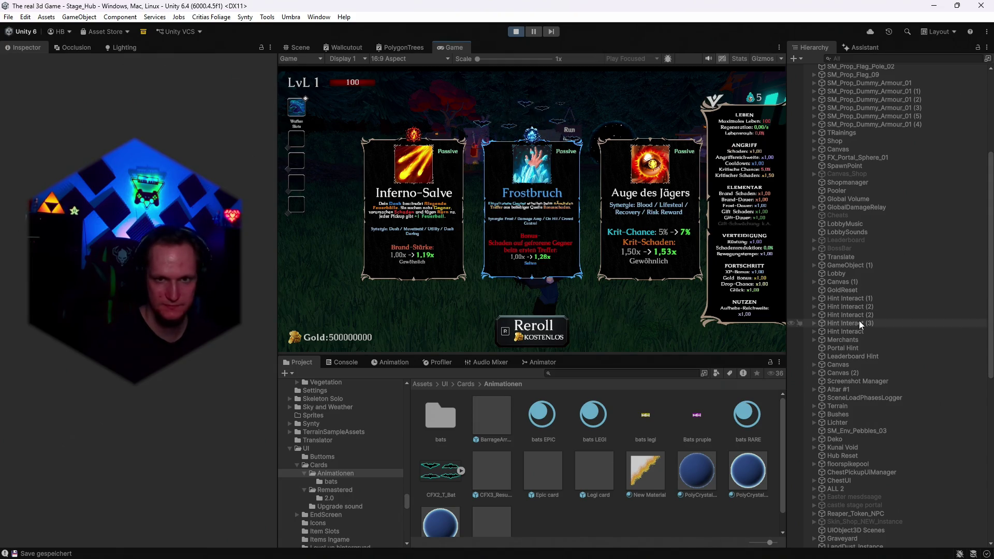
scroll(862, 321, "up", 5)
scroll(863, 319, "up", 5)
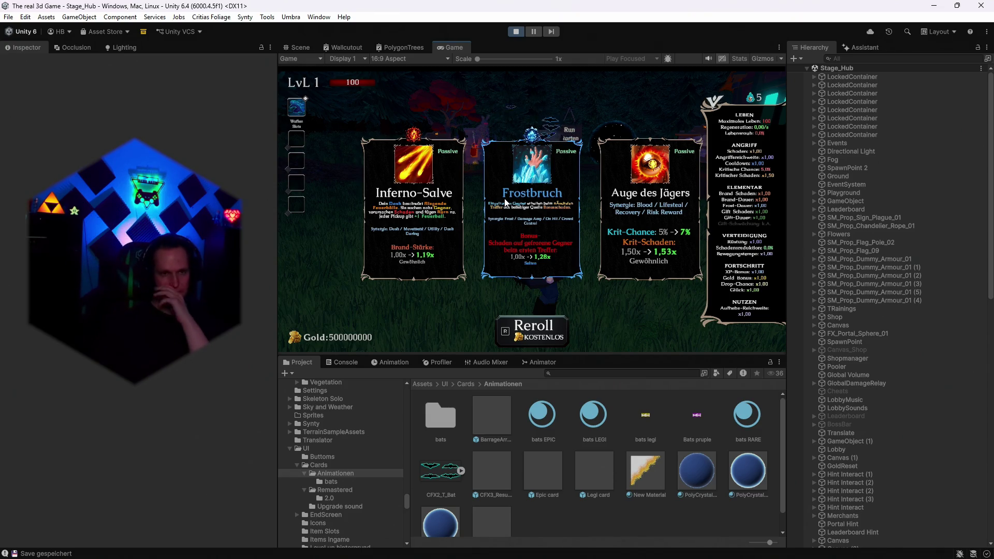
left_click(516, 31)
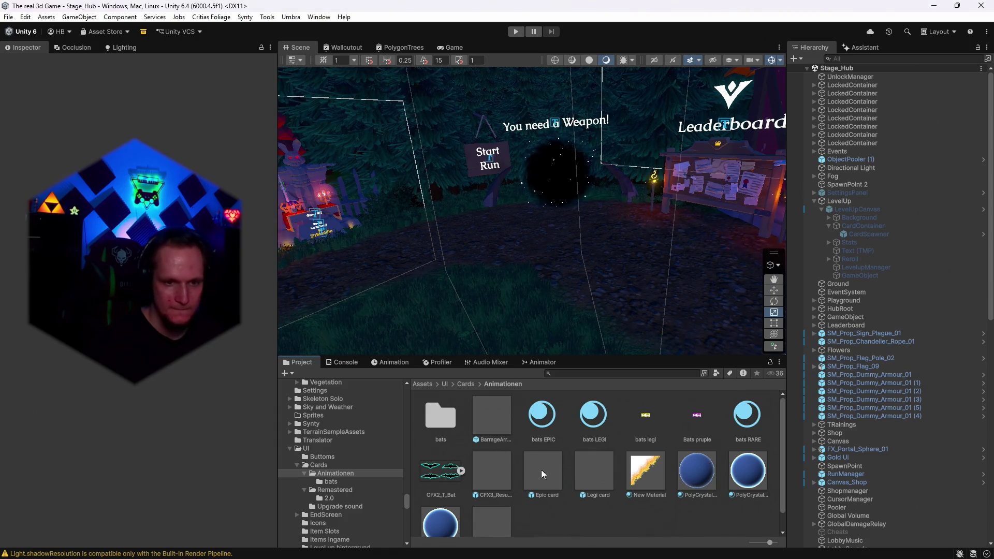
Open the bats legi prefab and make Legi card a child of bats legi
double_click(607, 475)
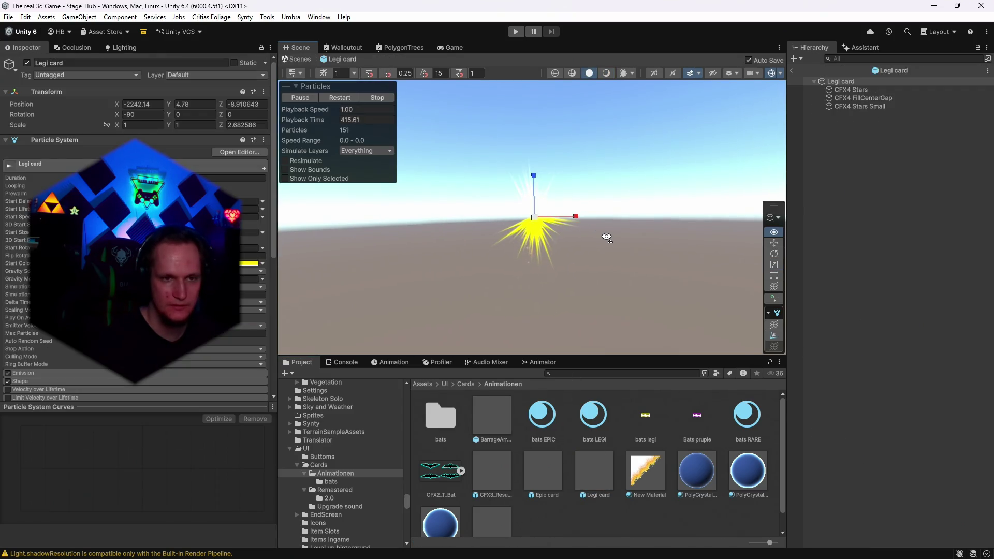
left_click(595, 475)
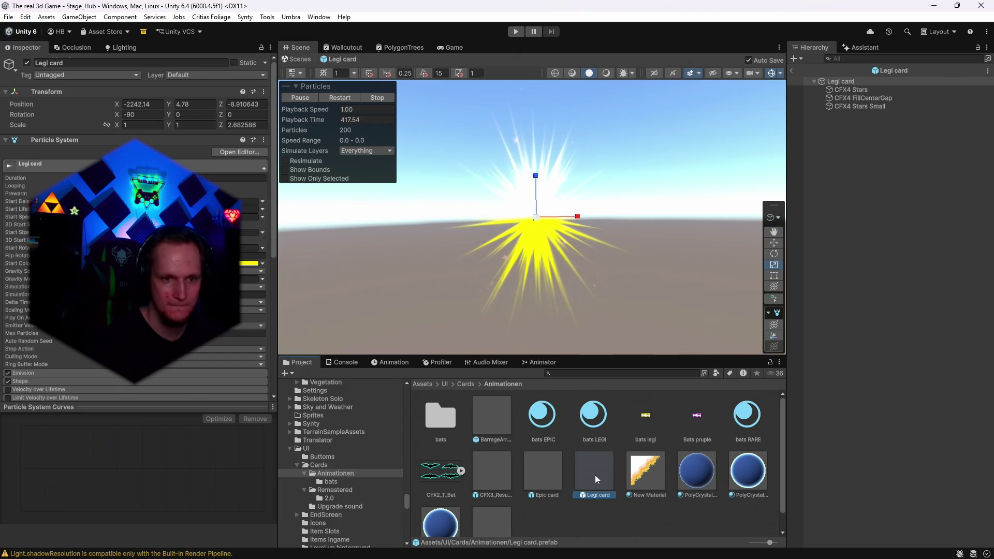
double_click(444, 427)
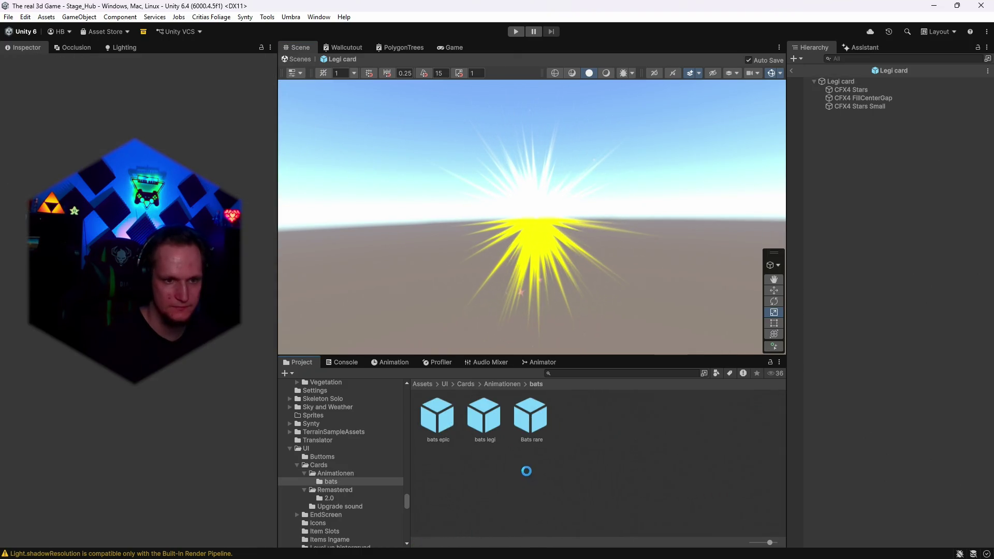
double_click(483, 425)
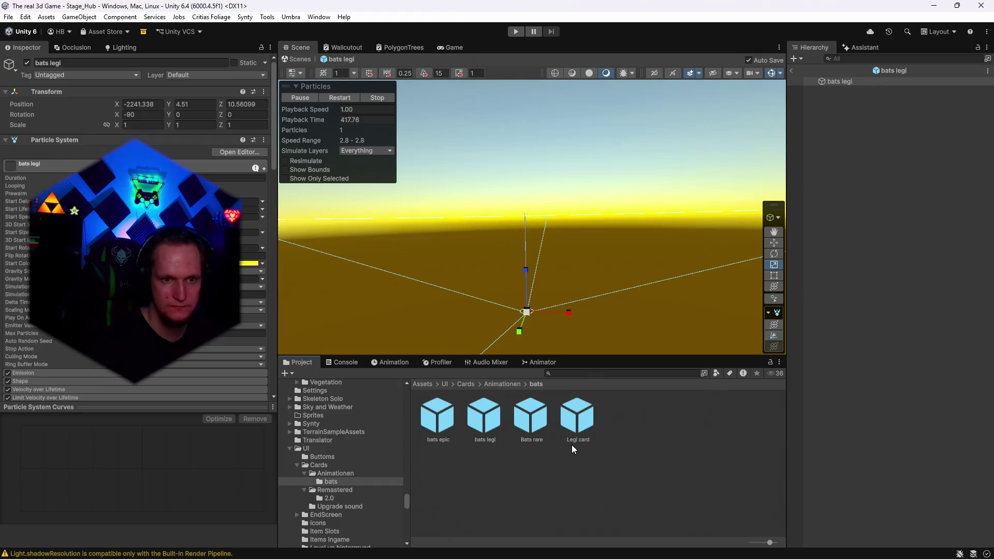
left_click(842, 82)
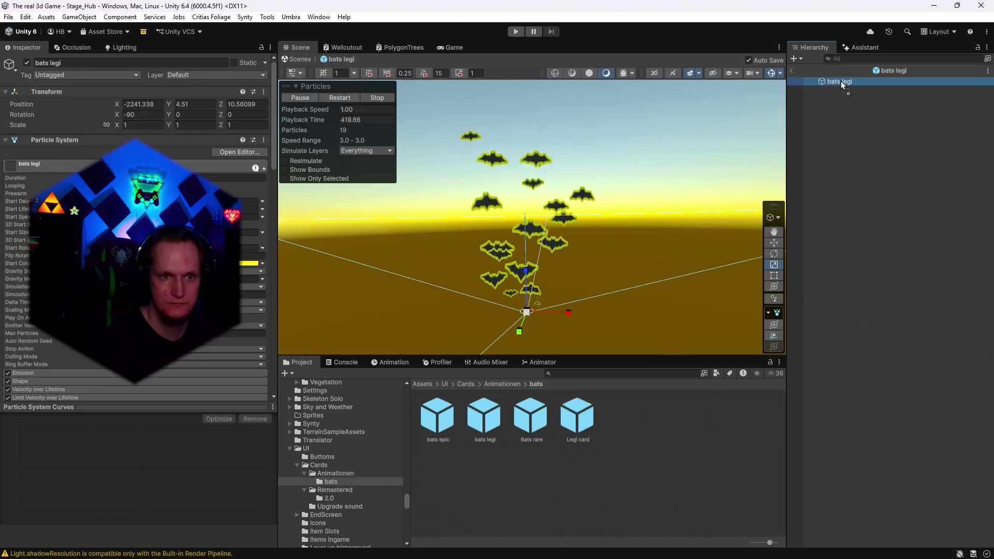
left_click_drag(841, 82, 841, 82)
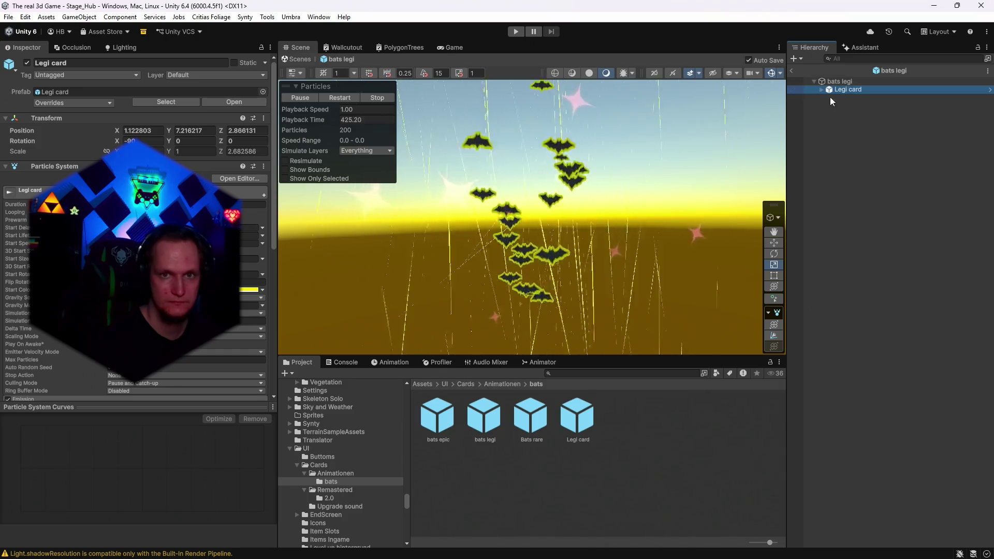
Frame Legi card and set its X, Y and Z position to 0
key("f")
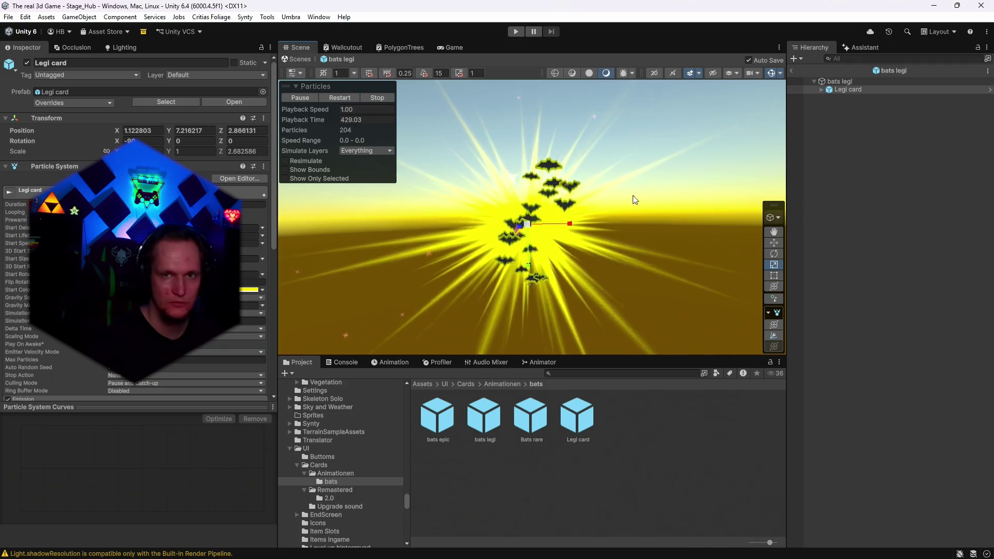
mouse_move(529, 226)
left_mouse_down()
mouse_move(484, 223)
mouse_move(529, 216)
mouse_move(530, 244)
left_mouse_up()
left_click(774, 243)
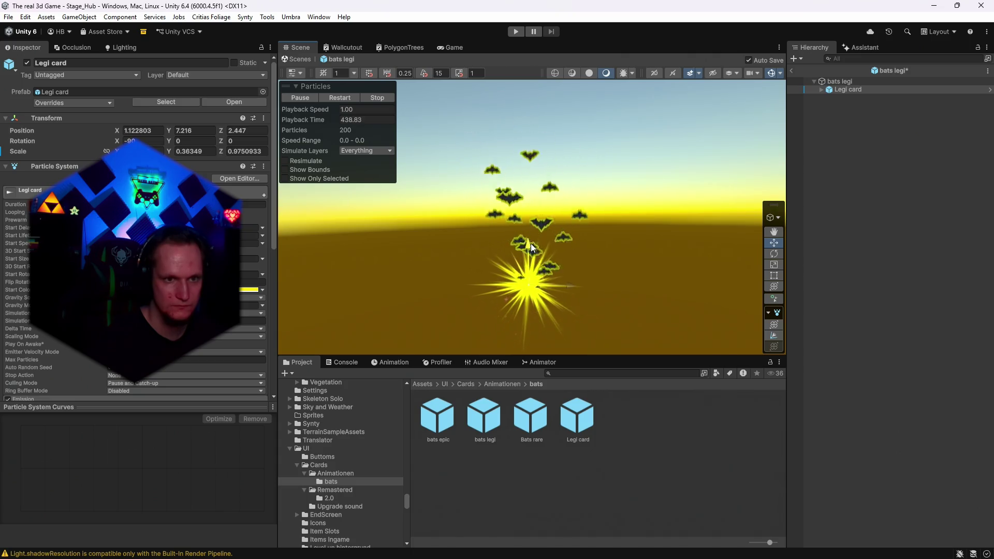
mouse_move(609, 263)
left_mouse_down()
mouse_move(622, 262)
mouse_move(590, 263)
left_mouse_up()
left_click(159, 130)
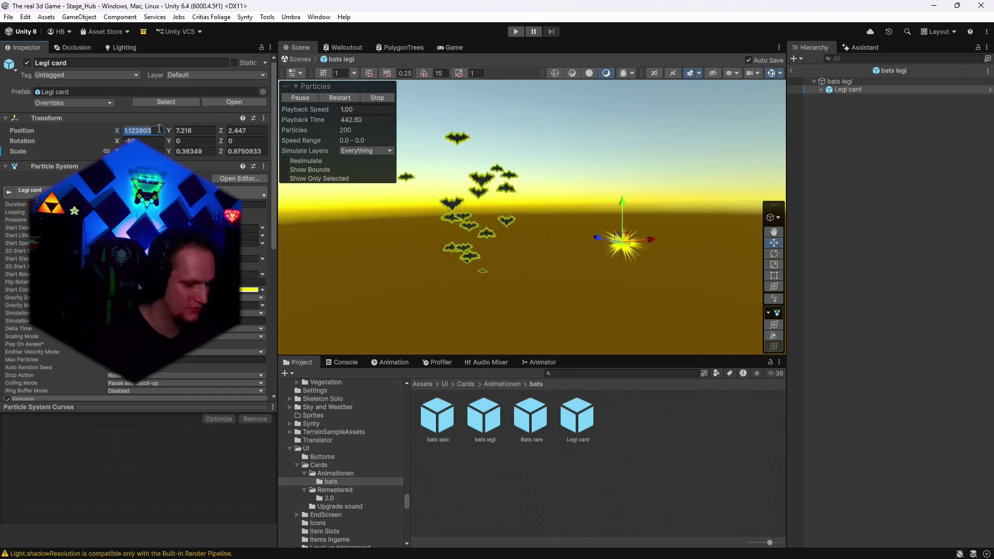
type("0")
key("Tab")
key("Tab")
type("0")
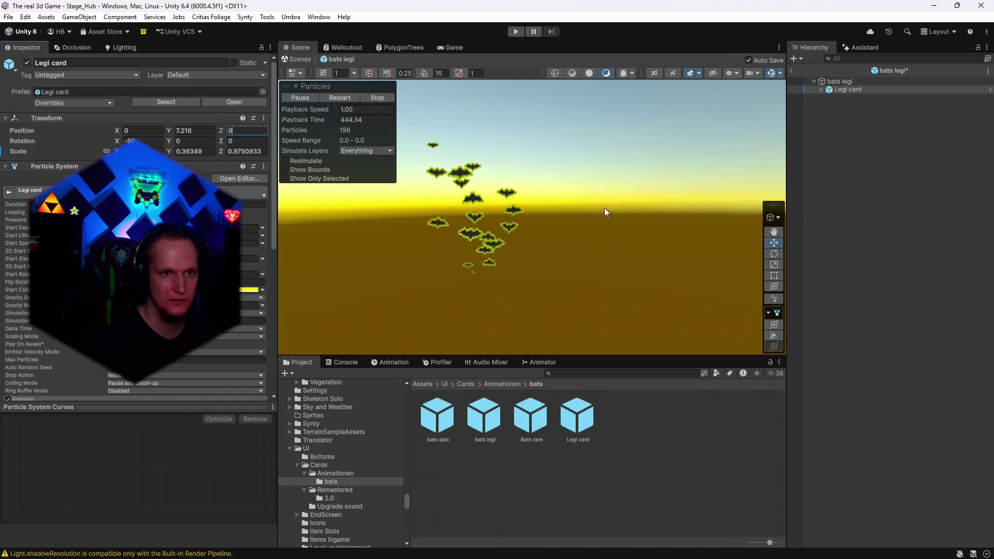
mouse_move(605, 211)
left_mouse_down()
mouse_move(517, 233)
mouse_move(568, 248)
mouse_move(614, 242)
mouse_move(592, 261)
left_mouse_up()
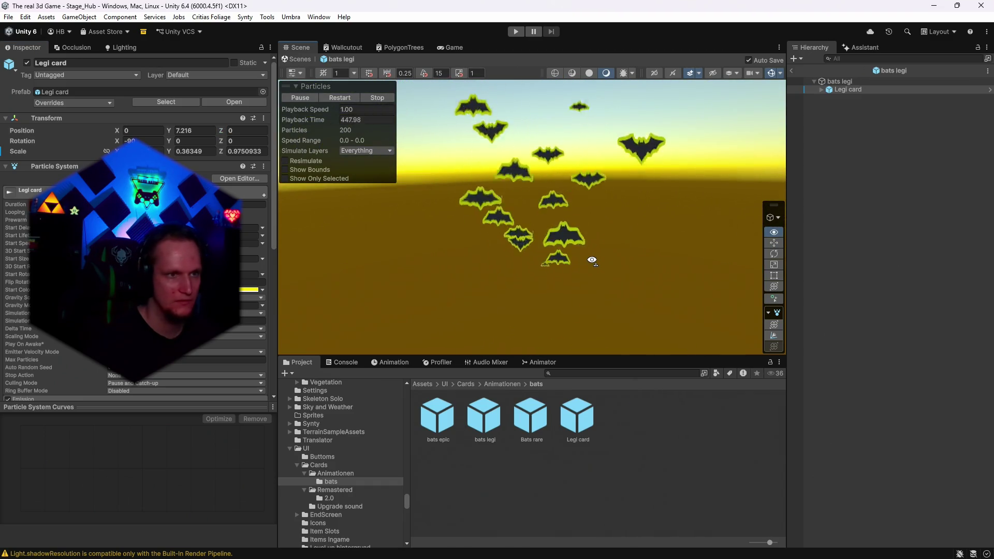
left_click(198, 130)
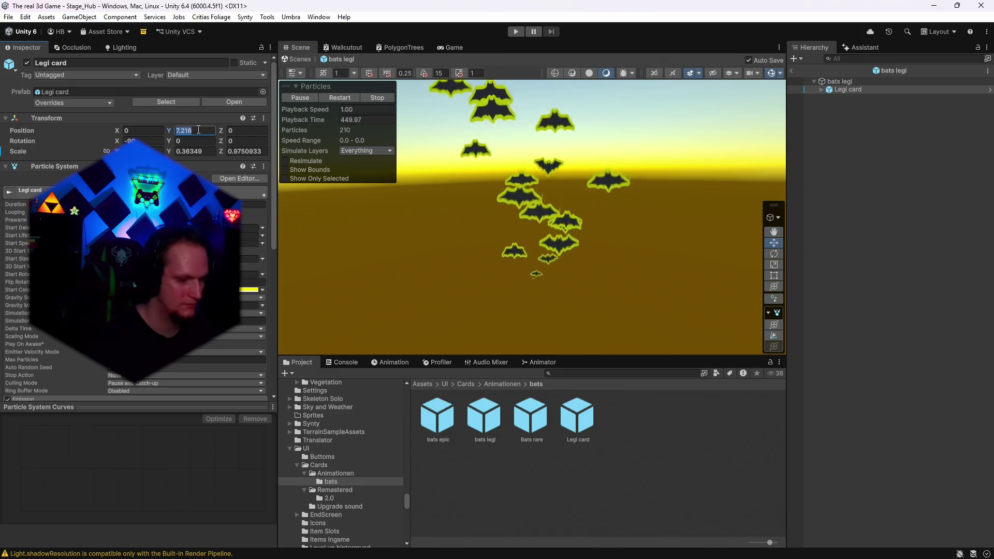
type("0")
key("Return")
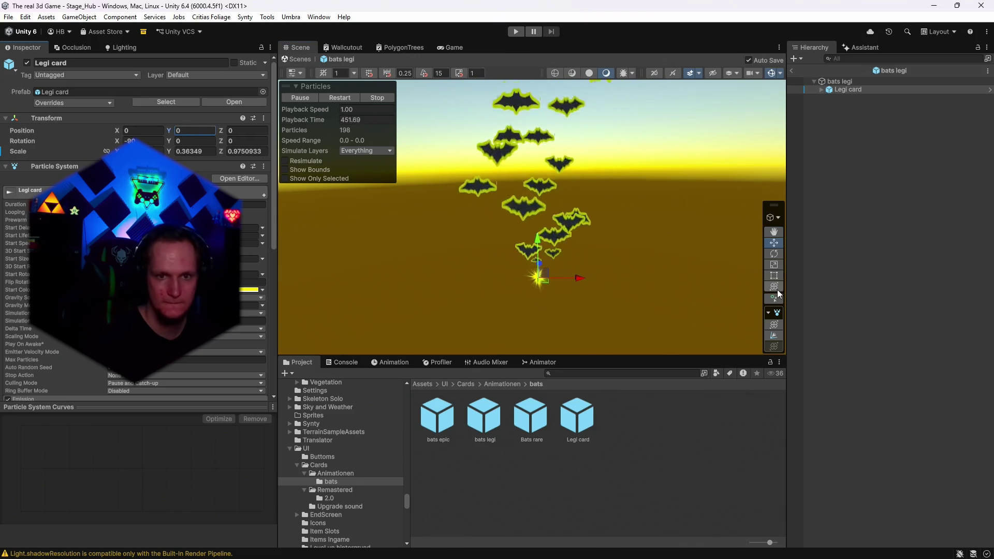
Scale the Legi card effect up around the bats and lift it to Z 1.04
left_click(774, 287)
mouse_move(545, 278)
left_mouse_down()
mouse_move(697, 268)
mouse_move(658, 291)
left_mouse_up()
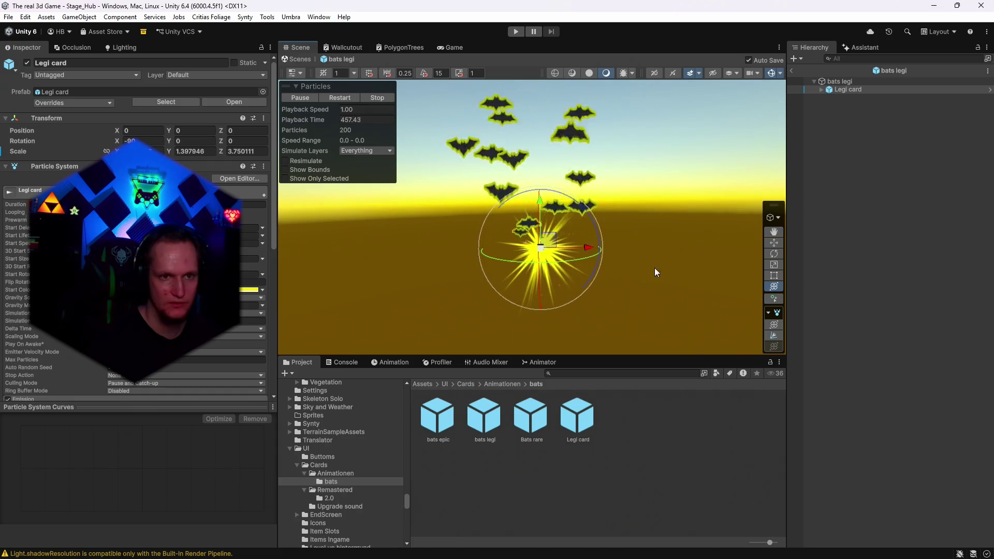
left_click_drag(543, 247, 596, 246)
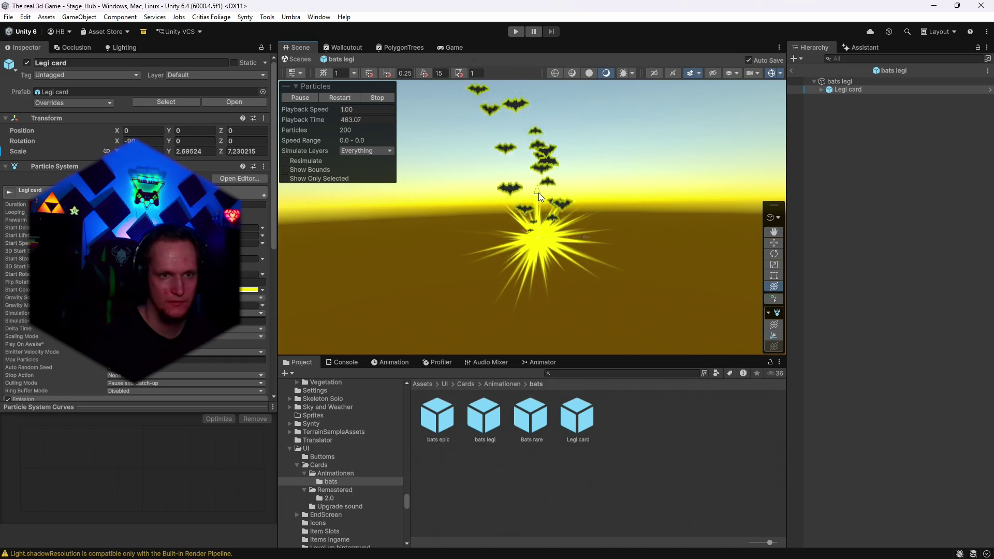
left_click_drag(539, 192, 540, 166)
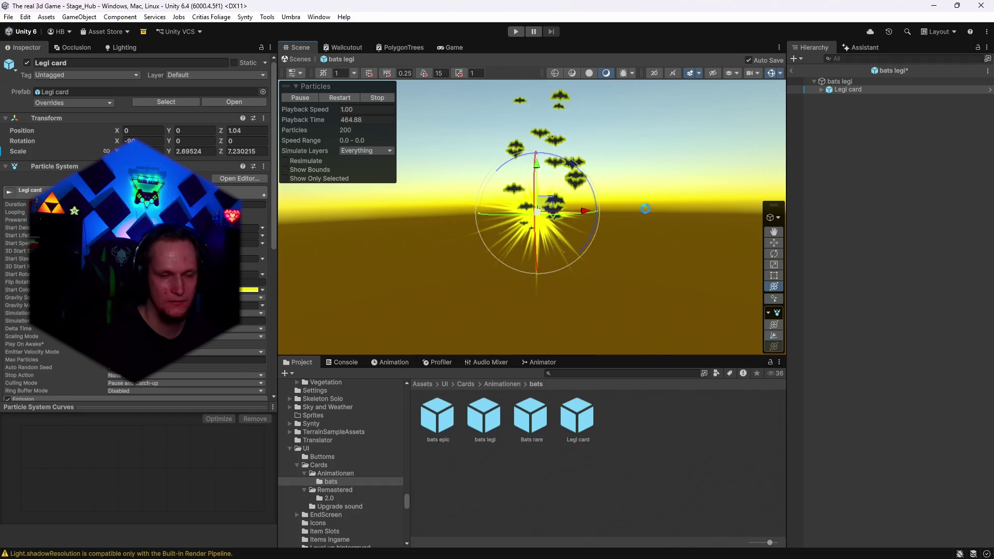
Tilt the view over the emitter, then exit bats legi back to Stage_Hub
left_click_drag(645, 208, 659, 226)
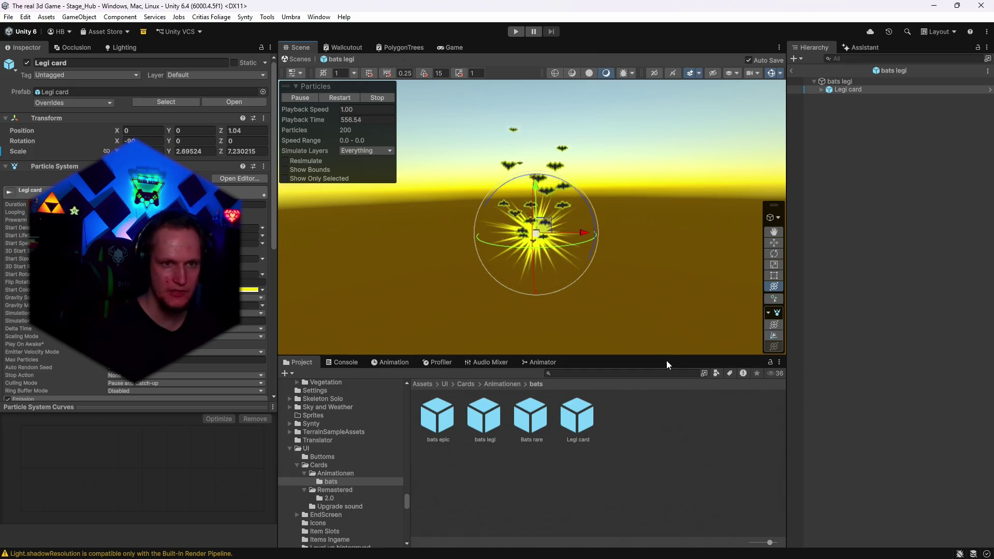
left_click(791, 71)
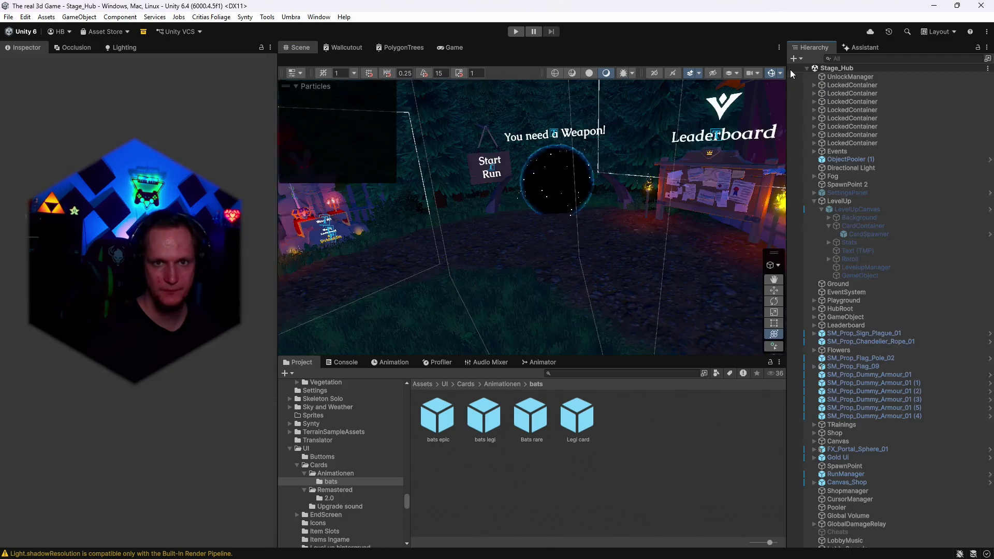
Set CardSpawner's Legendary Anchored Offset Y to 4, deselect, and start Play mode
left_click(857, 233)
scroll(153, 449, "down", 15)
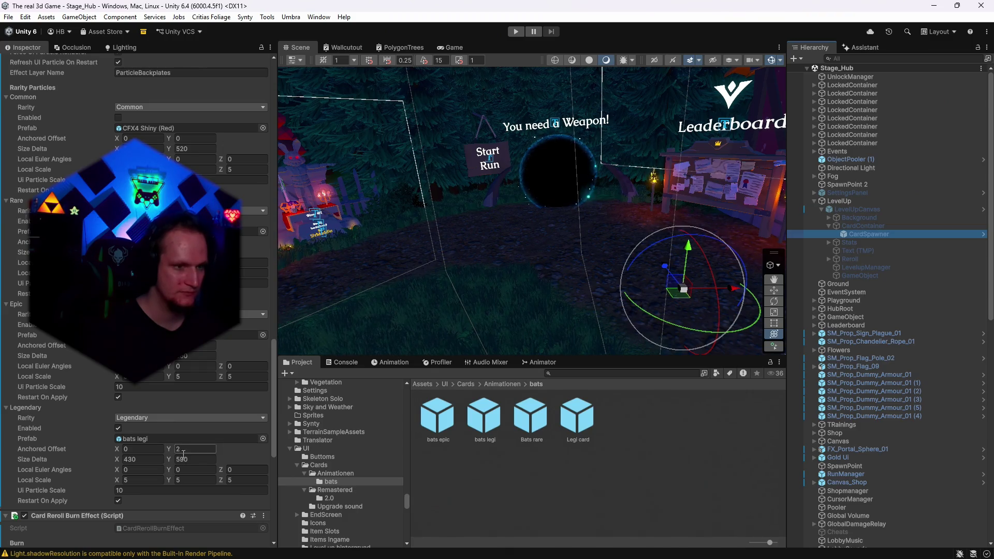
left_click(184, 449)
type("4")
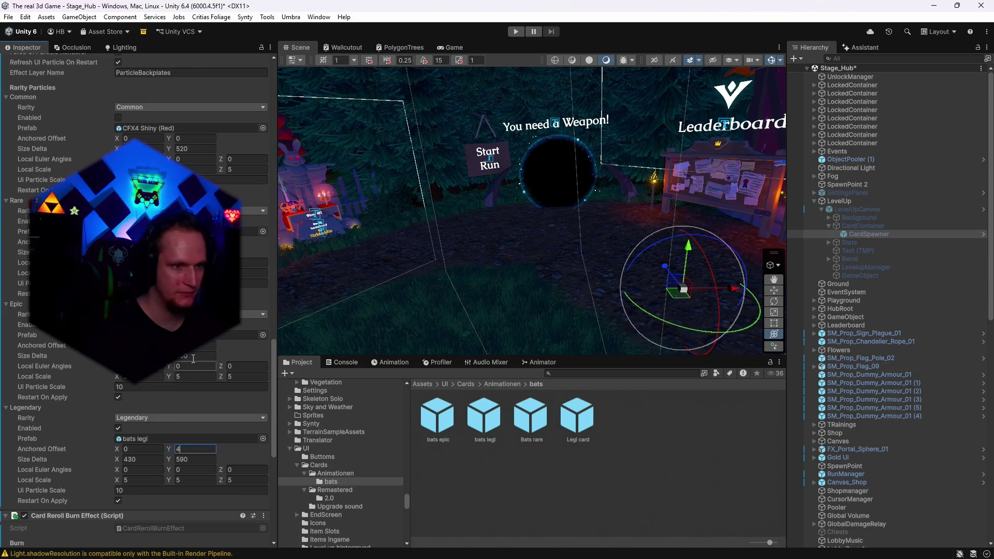
scroll(153, 300, "up", 2)
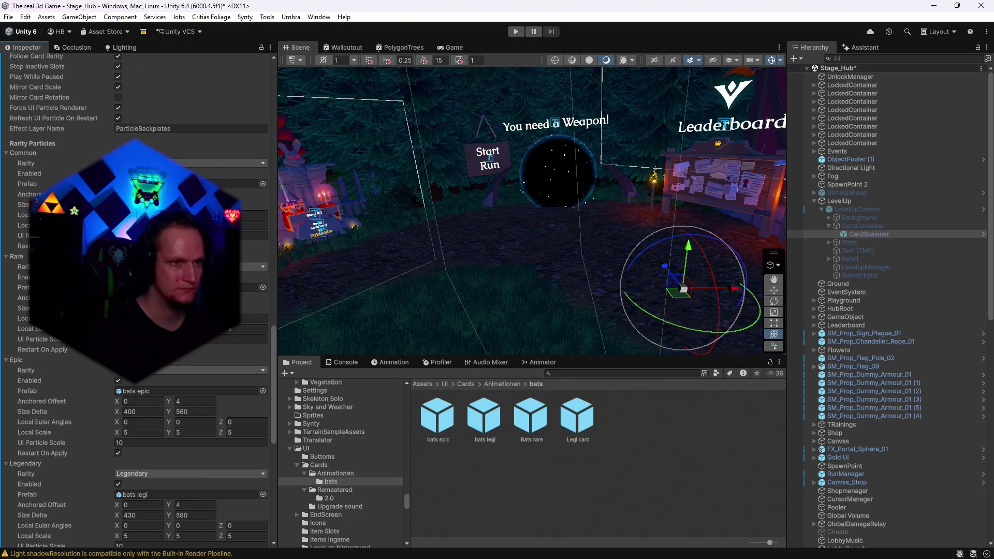
left_click(547, 486)
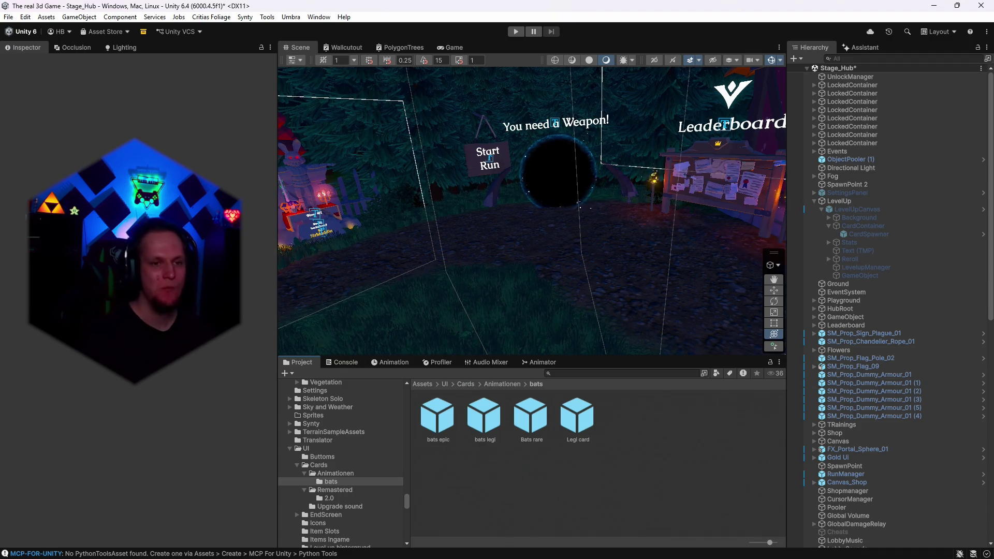
left_click(514, 32)
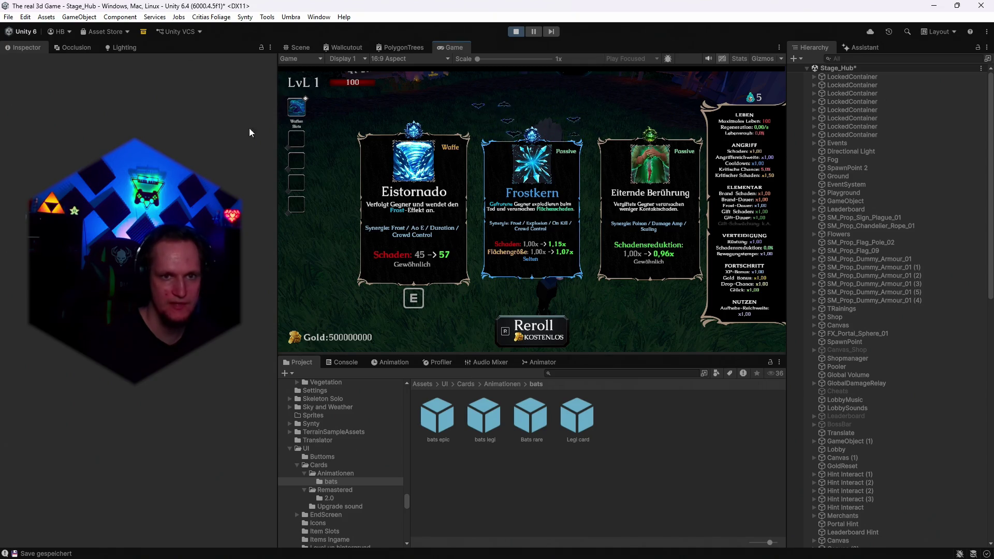
Reroll the level-up cards repeatedly with R and the Reroll button to watch the burn effect
key("r")
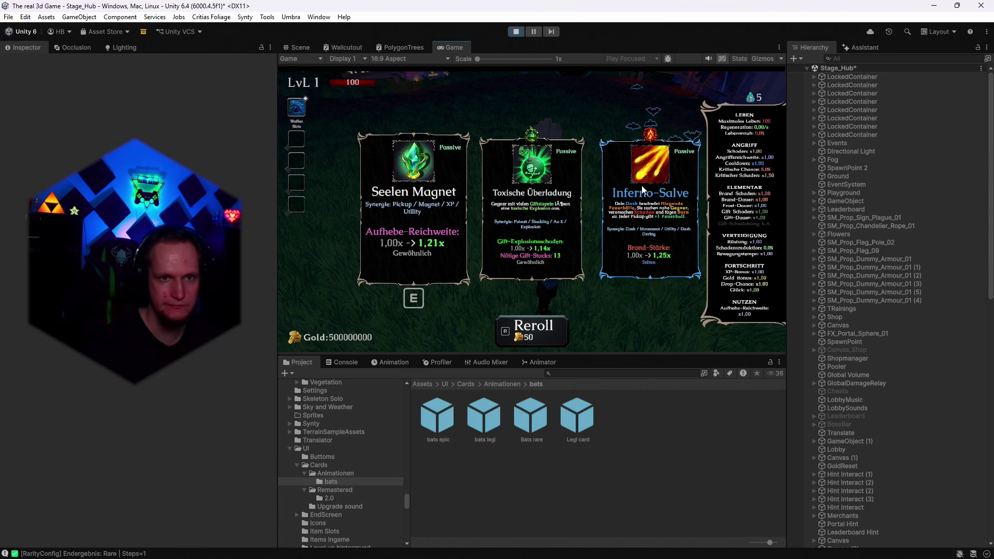
key("r")
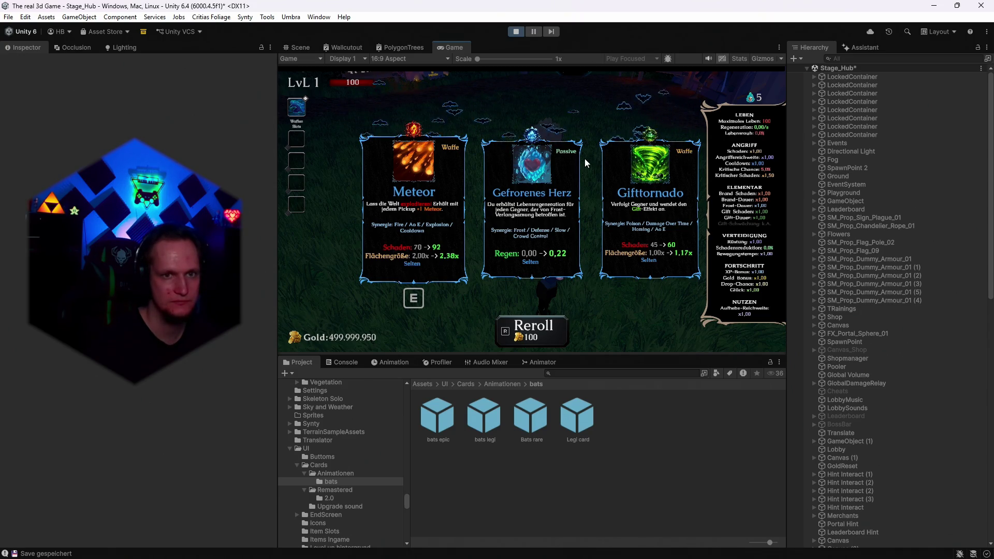
key("r")
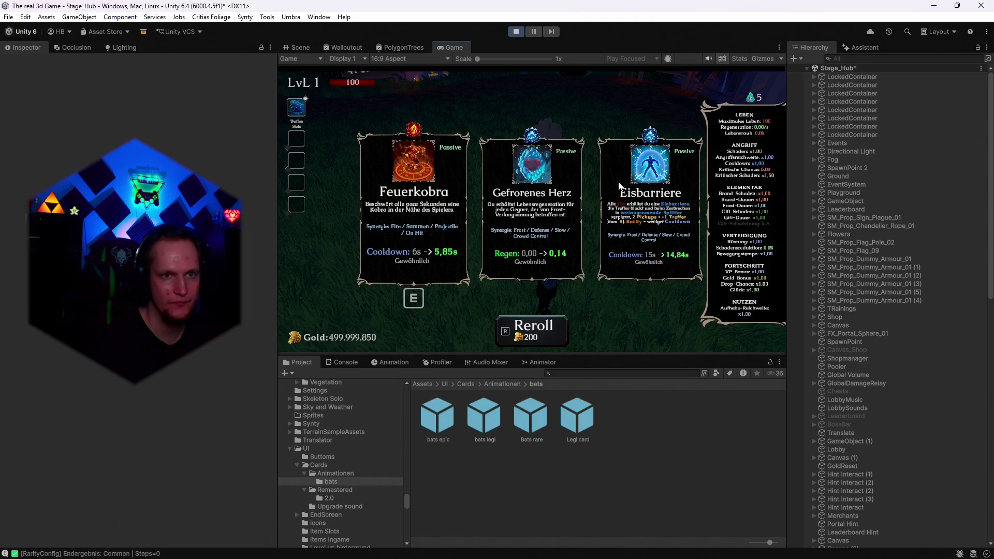
key("r")
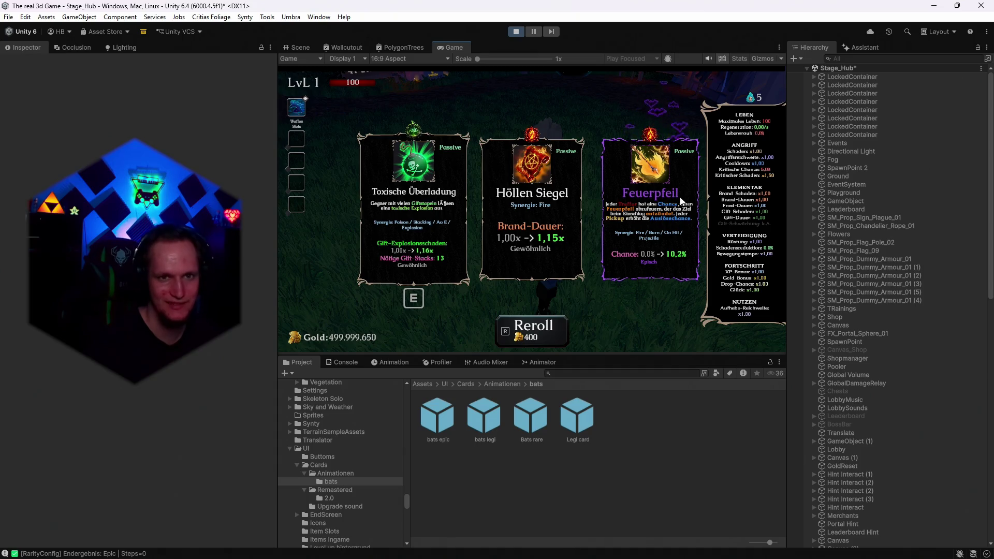
key("r")
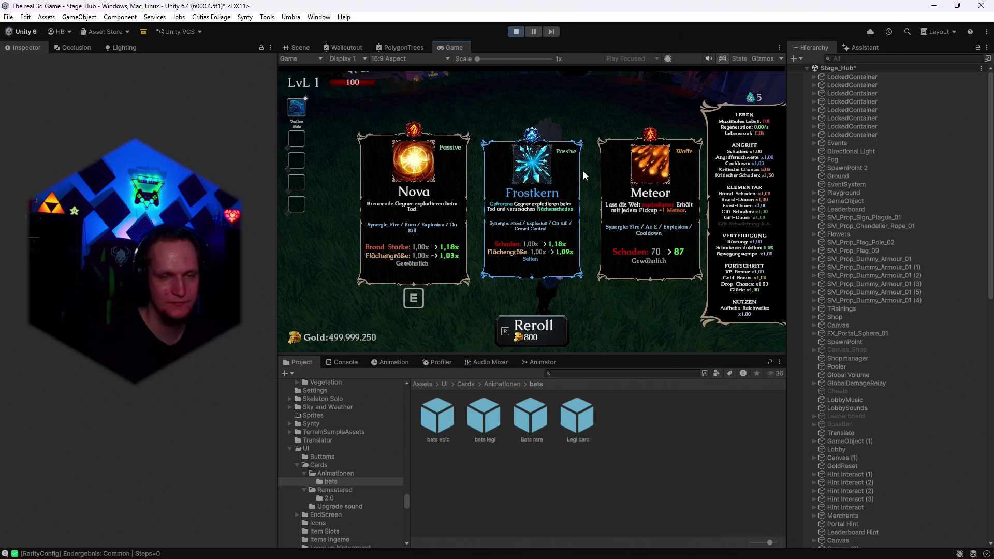
key("r")
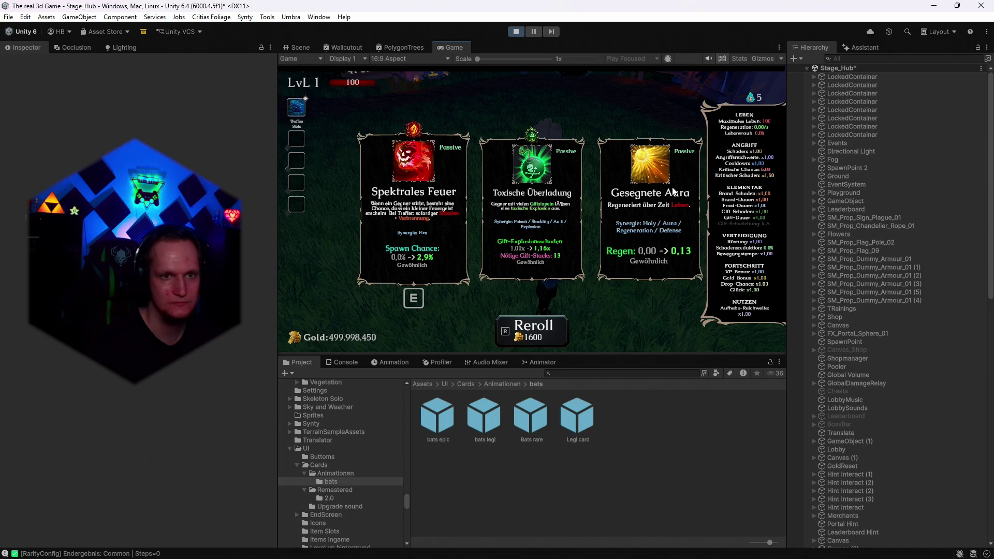
key("r")
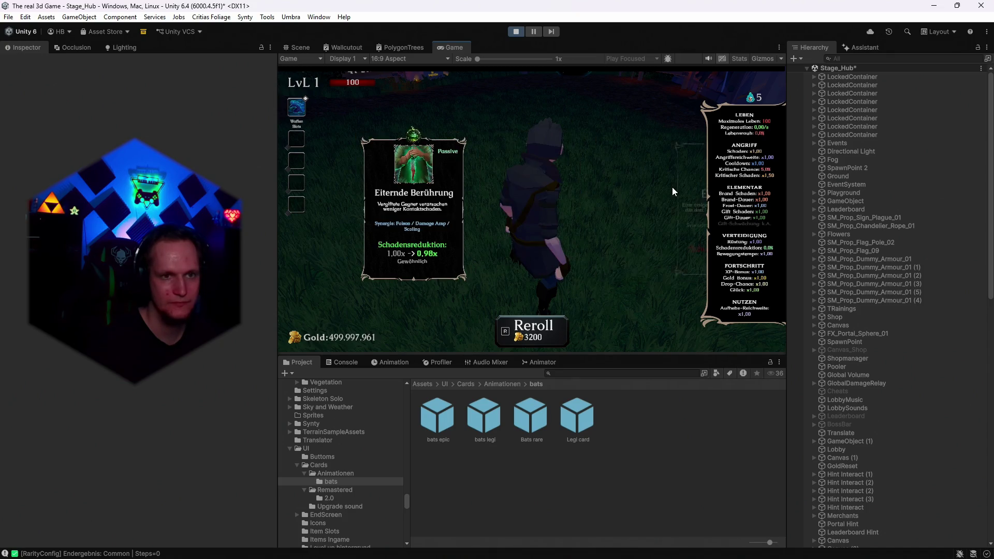
key("r")
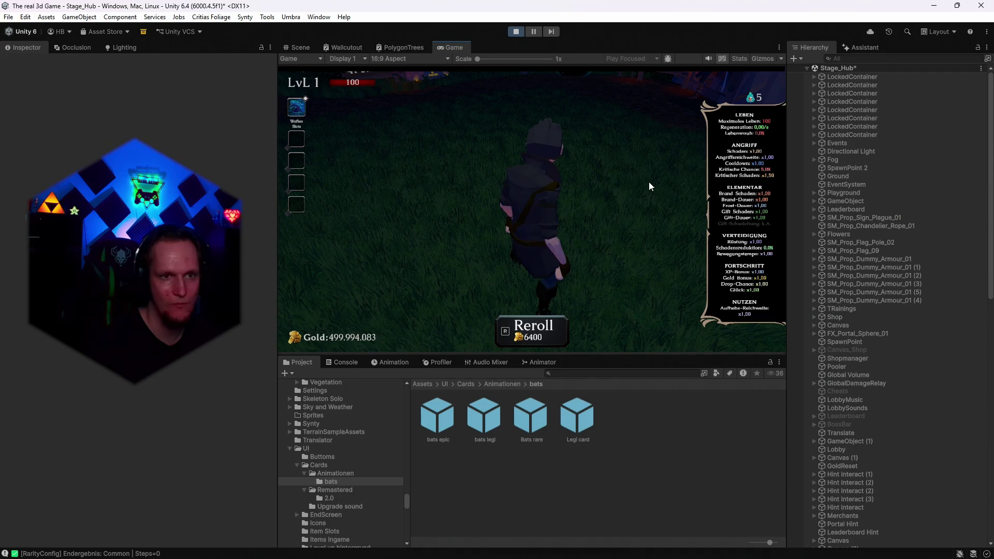
key("r")
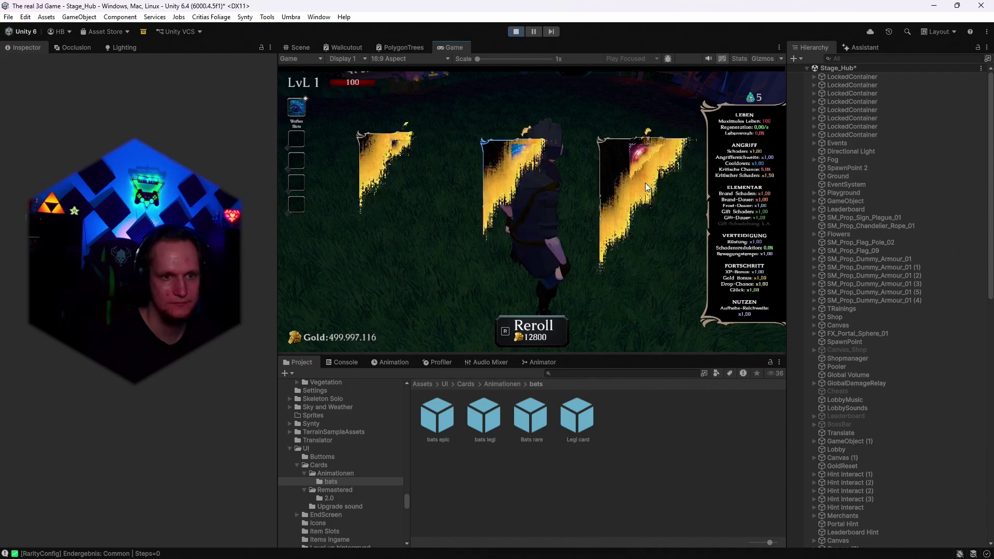
key("r")
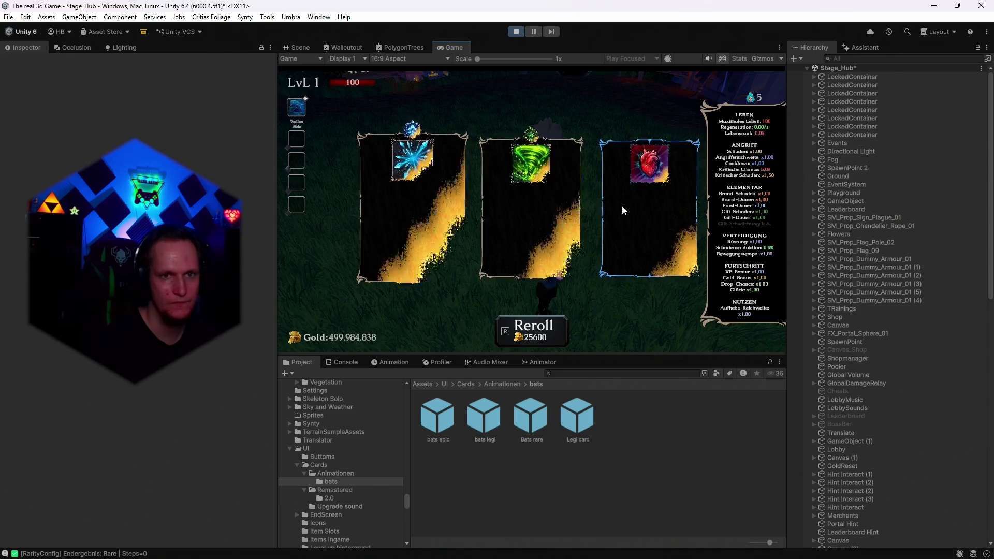
key("r")
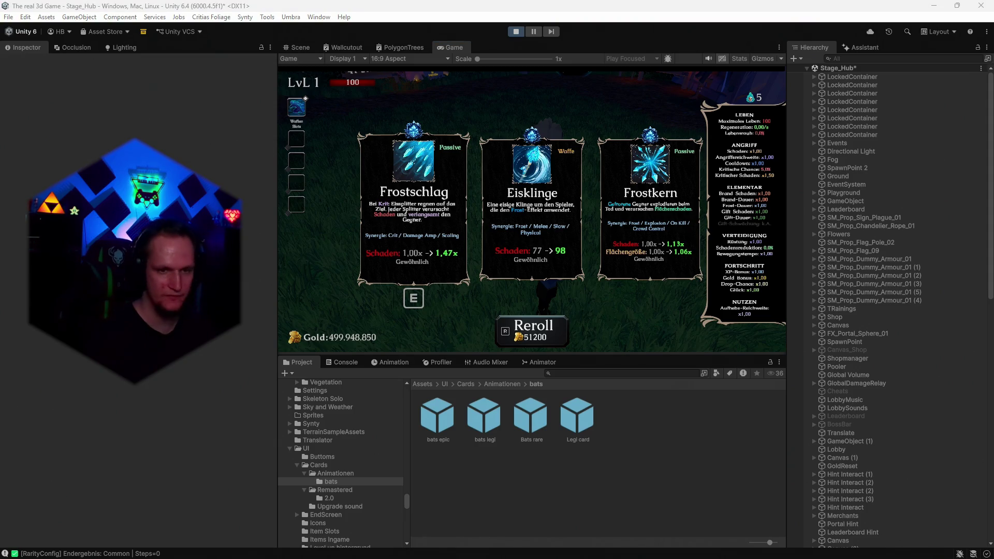
left_click(531, 336)
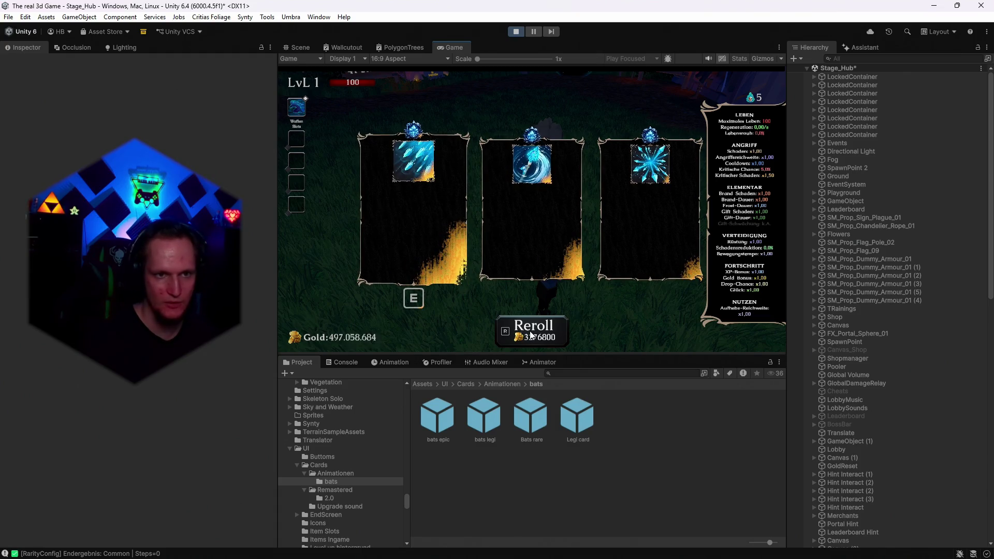
key("r")
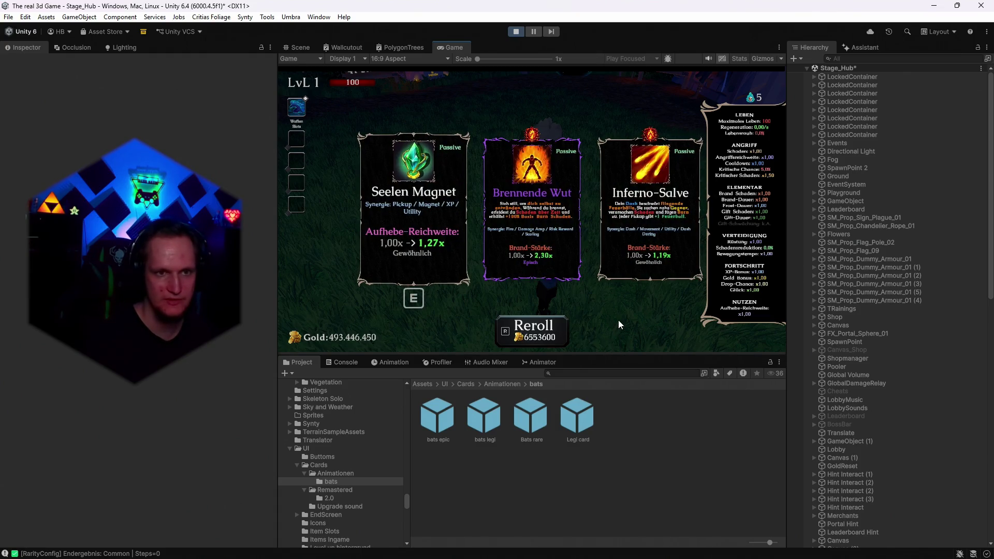
key("r")
key("r")
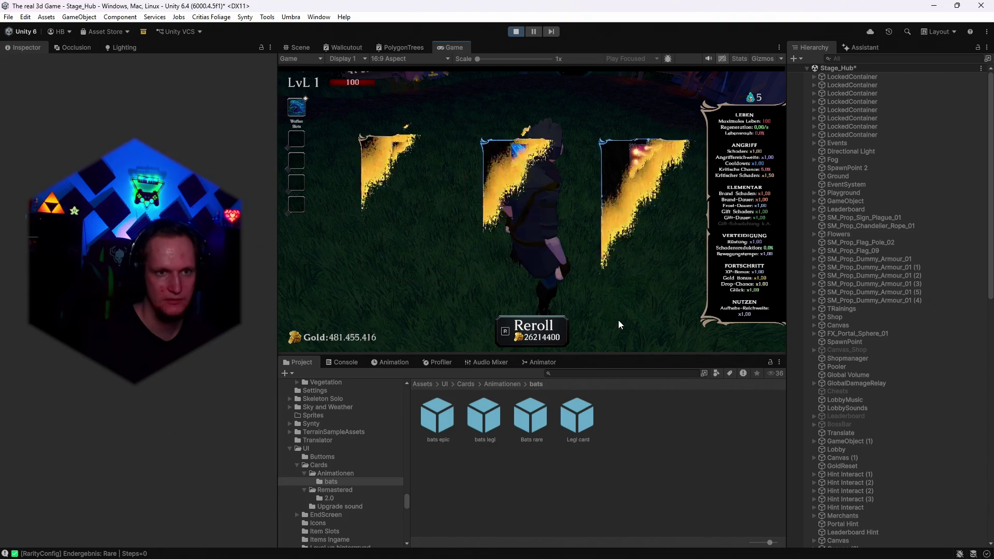
key("r")
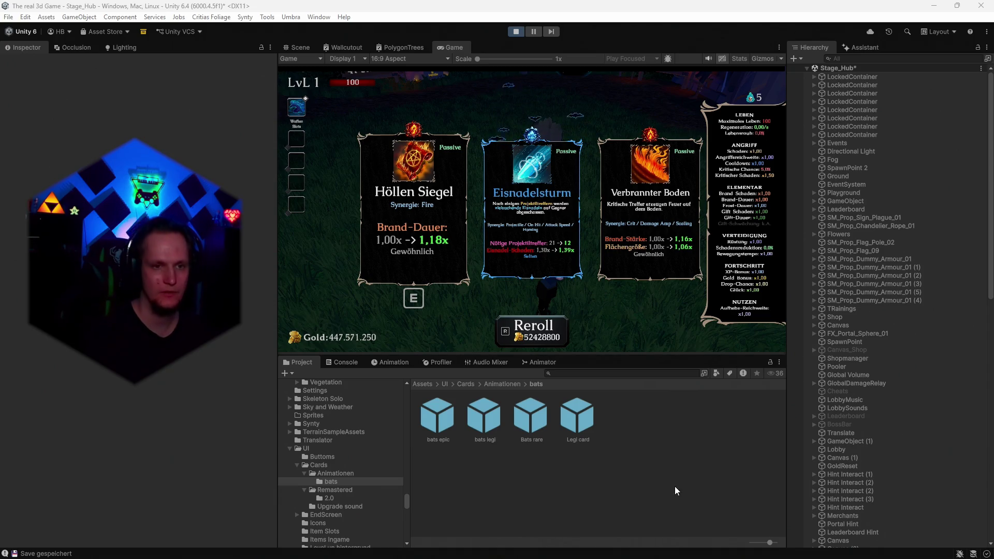
Reroll the upgrade cards three more times, then take one of the offered upgrades
left_click(543, 326)
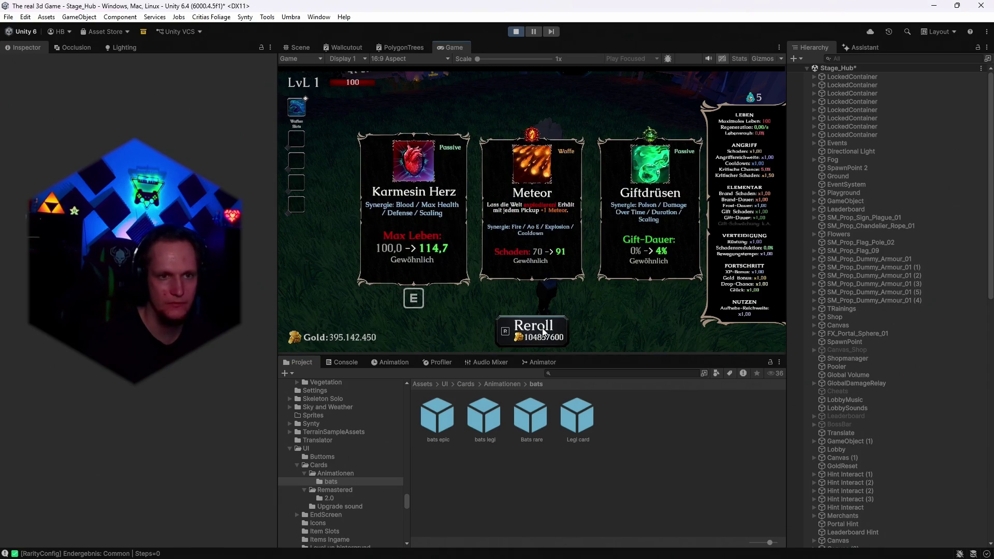
left_click(548, 325)
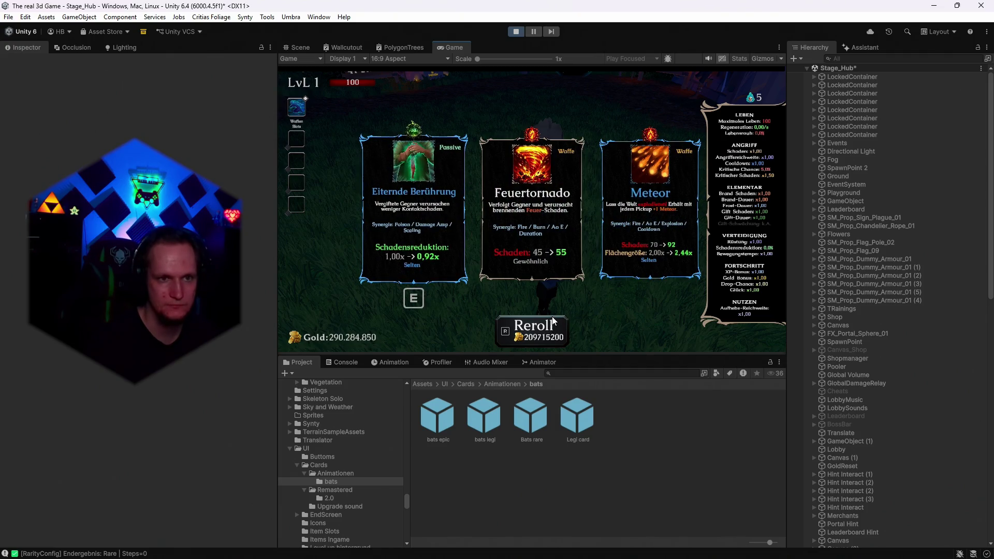
left_click(554, 324)
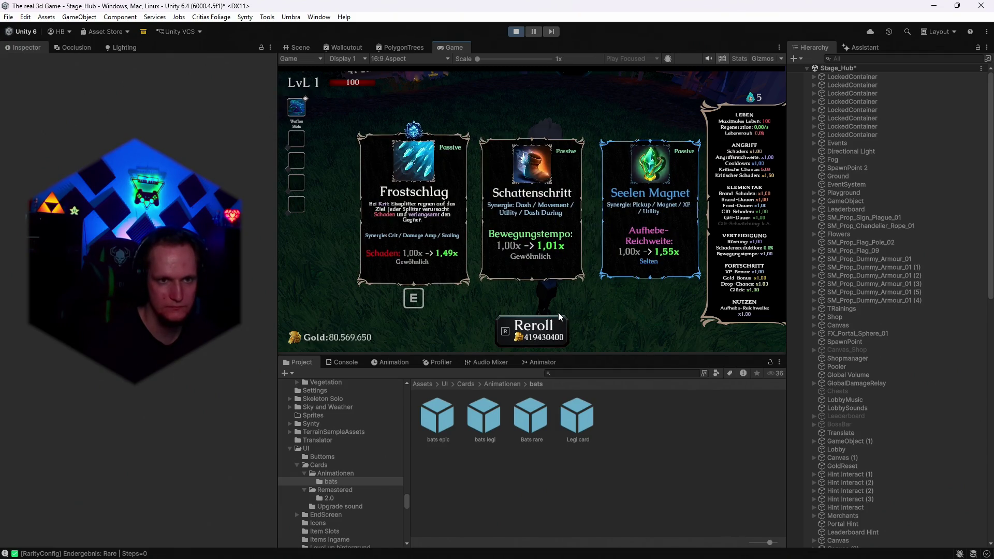
left_click(530, 278)
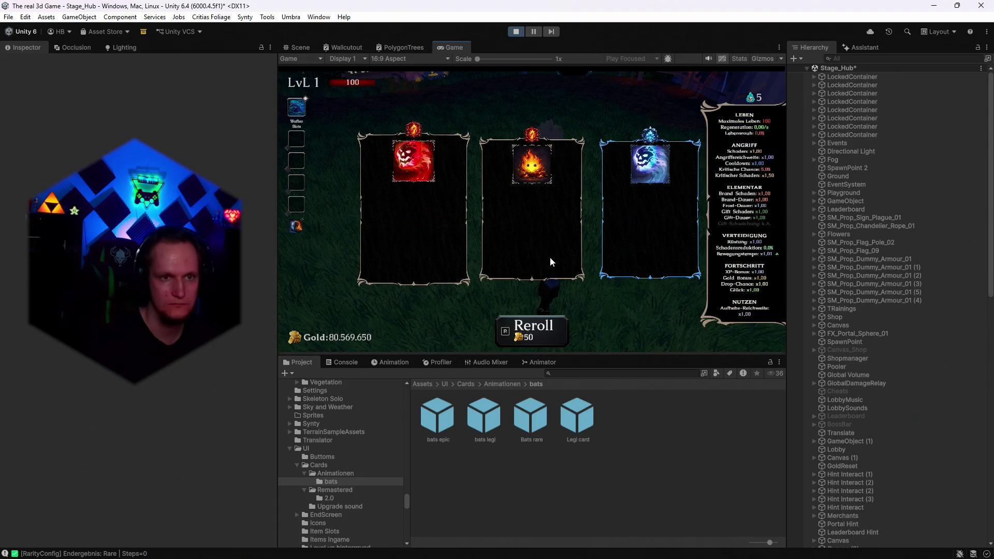
Reroll the new offer nine times until Komposter, Seelensammler and Spektrales Eis appear at cost 25600
key("r")
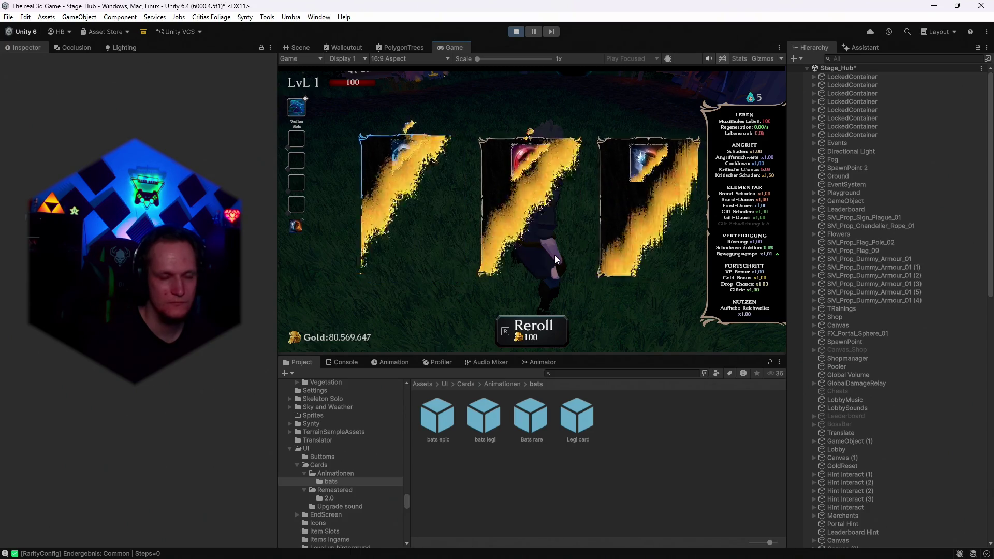
key("r")
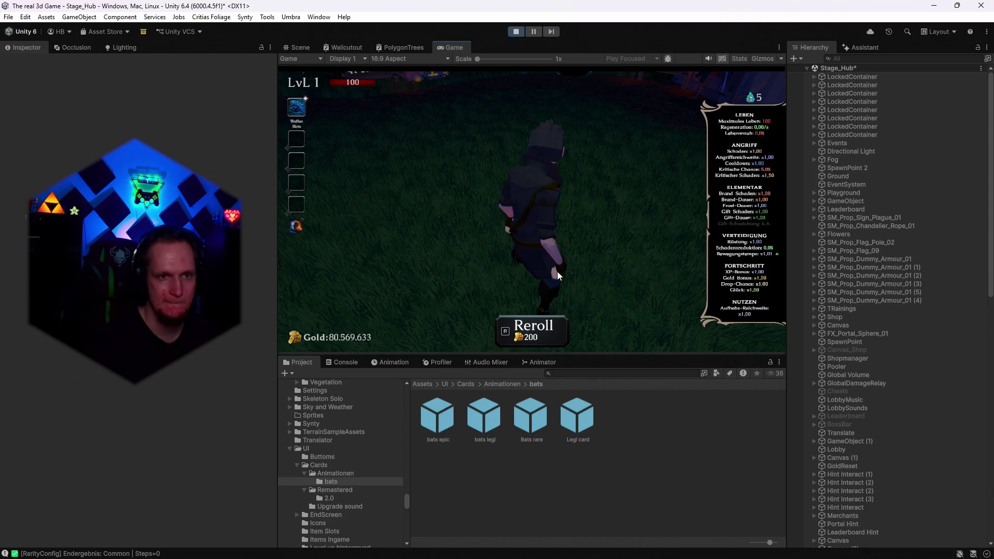
key("r")
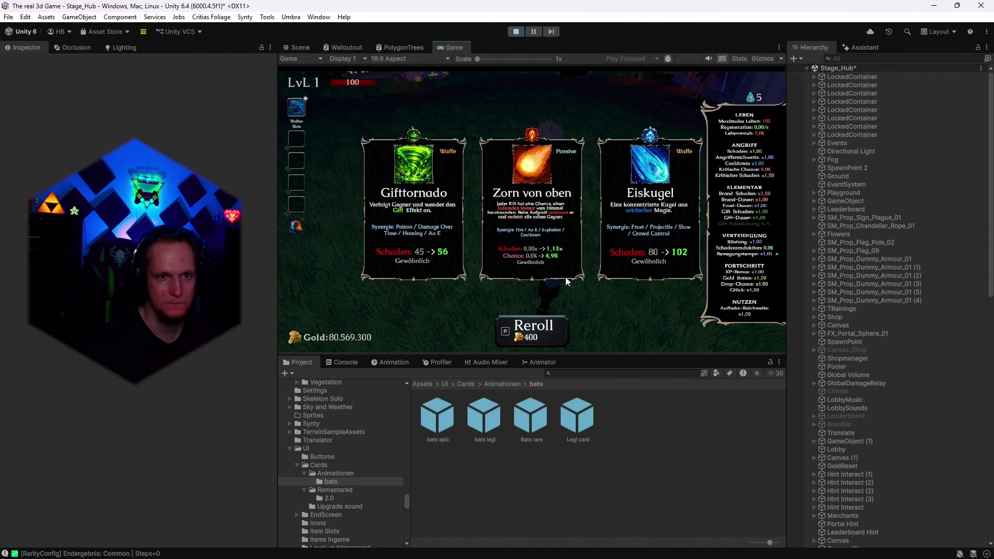
key("r")
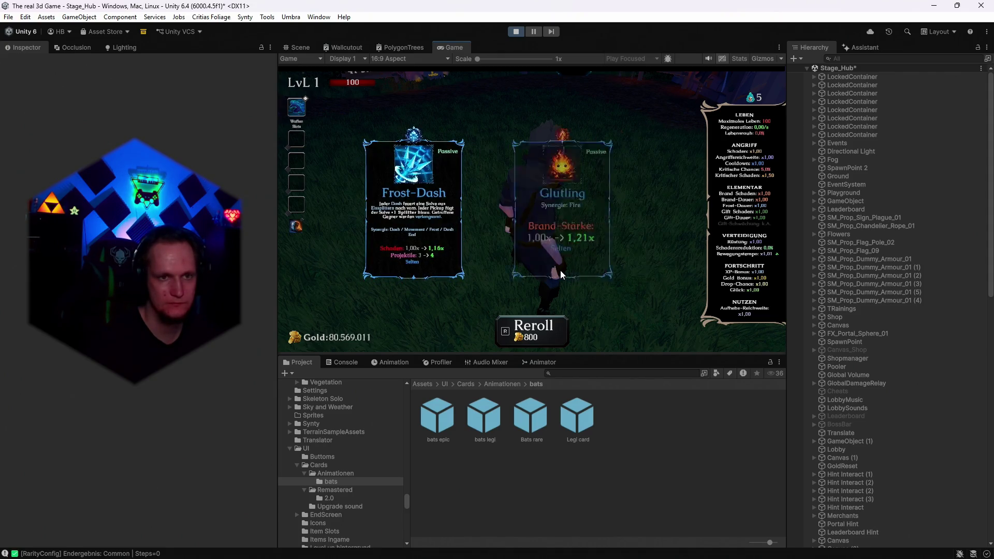
key("r")
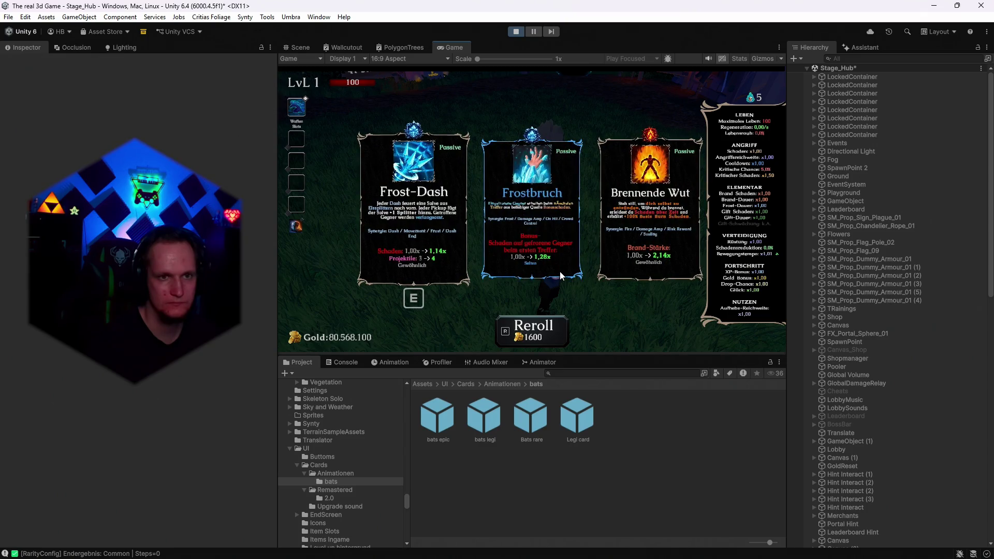
key("r")
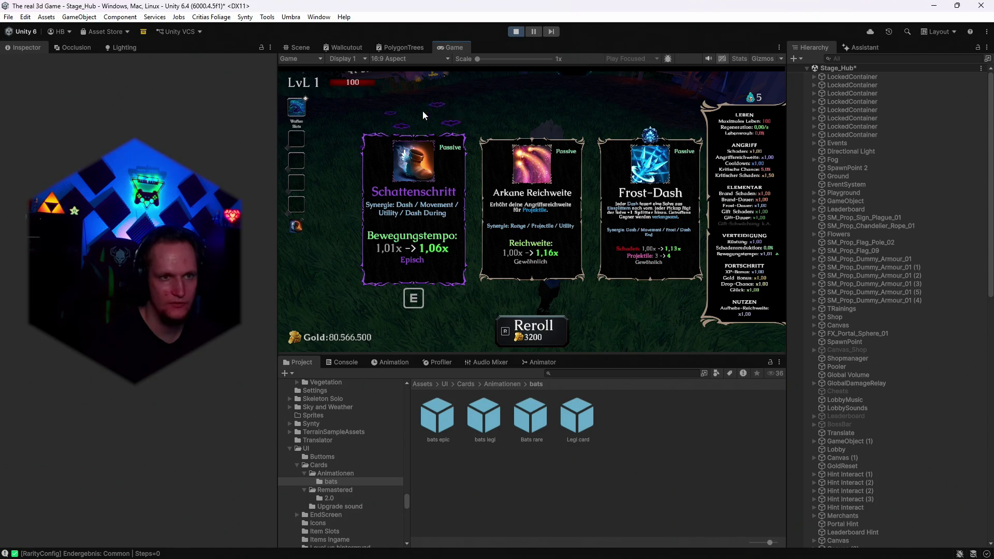
key("r")
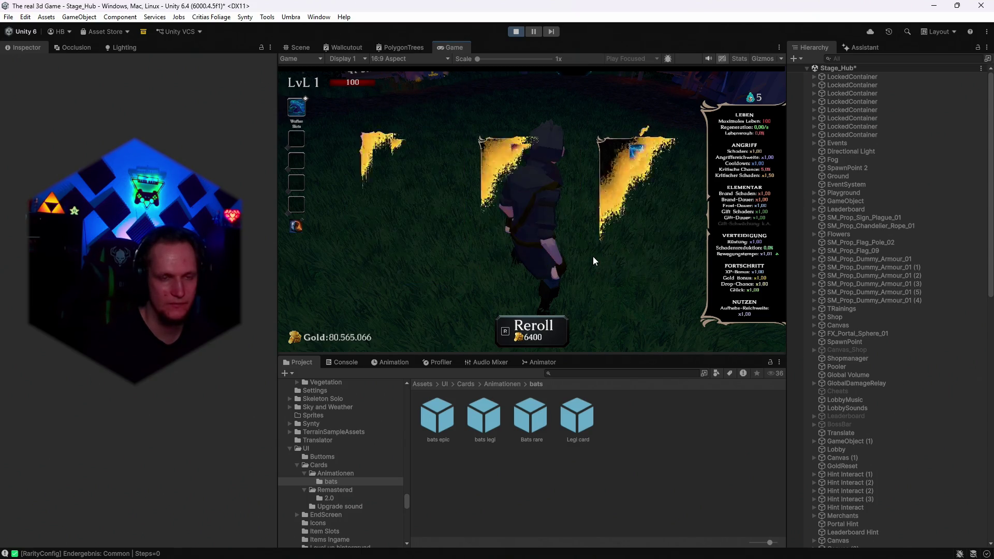
key("r")
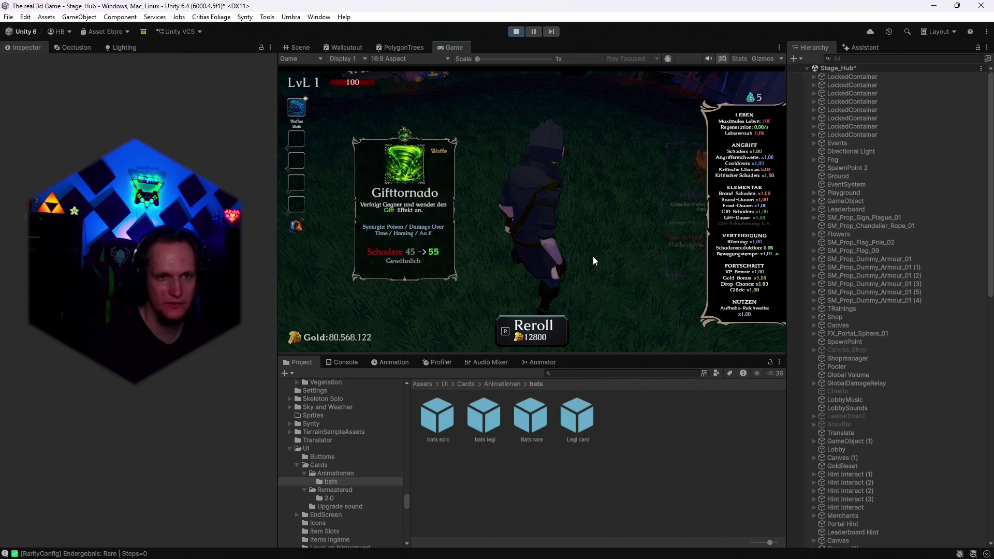
key("r")
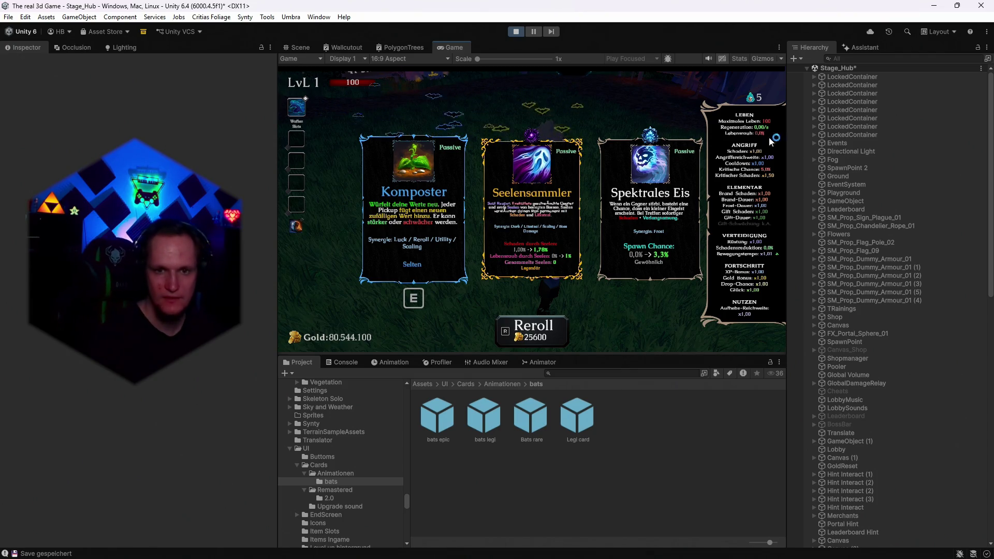
Expand CardParticleBackplate_1 down to Legendary Particle Backplate > Legi card in the Hierarchy
scroll(863, 272, "down", 5)
scroll(863, 272, "down", 12)
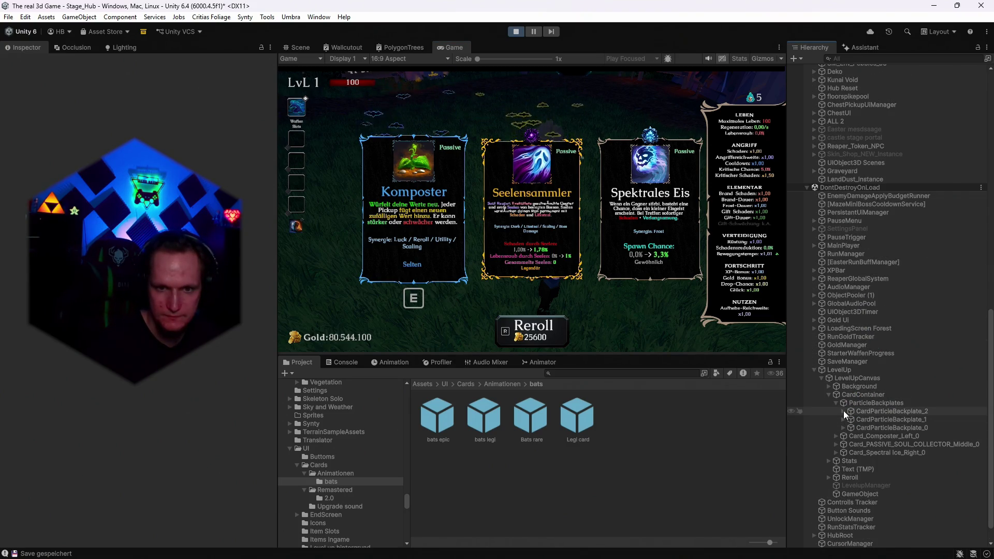
left_click(843, 411)
left_click(843, 412)
left_click(844, 419)
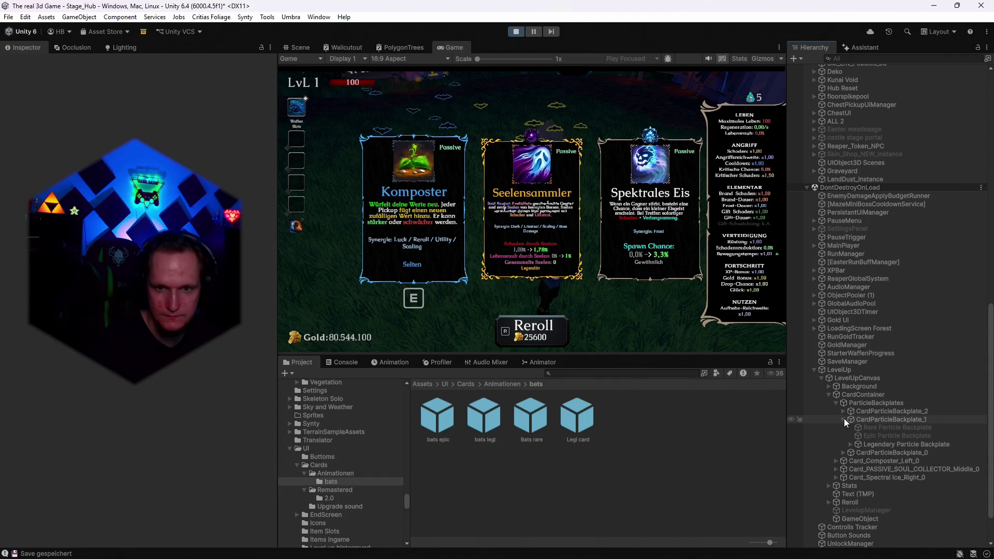
left_click(850, 444)
left_click(858, 453)
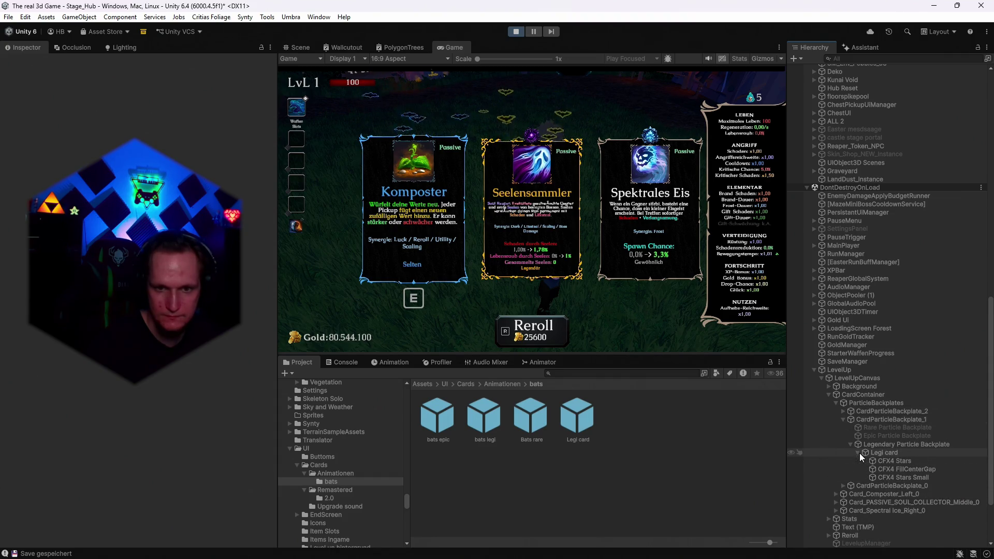
Inspect the Legi card object and its CFX4 Stars, Stars Small and FillCenterGap layers
left_click(885, 474)
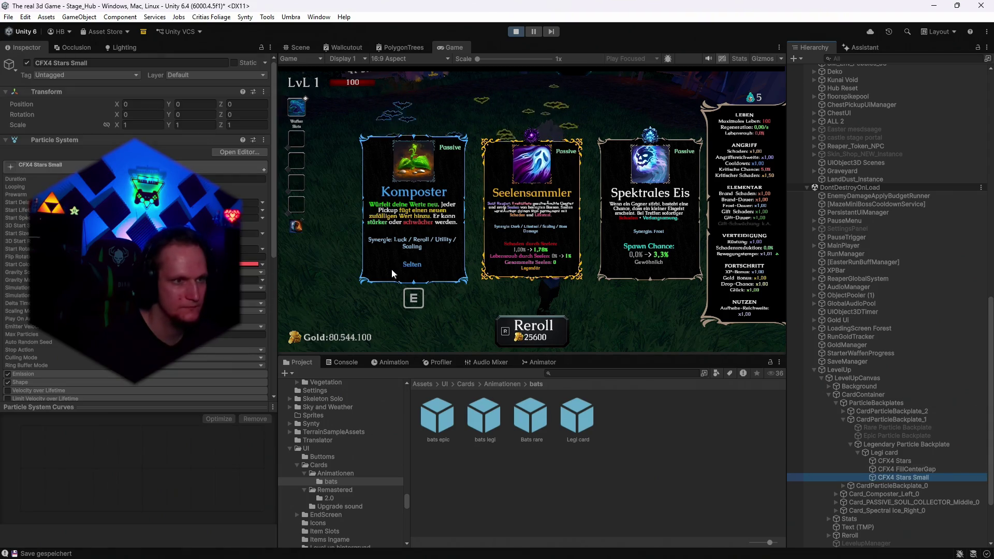
left_click(892, 461)
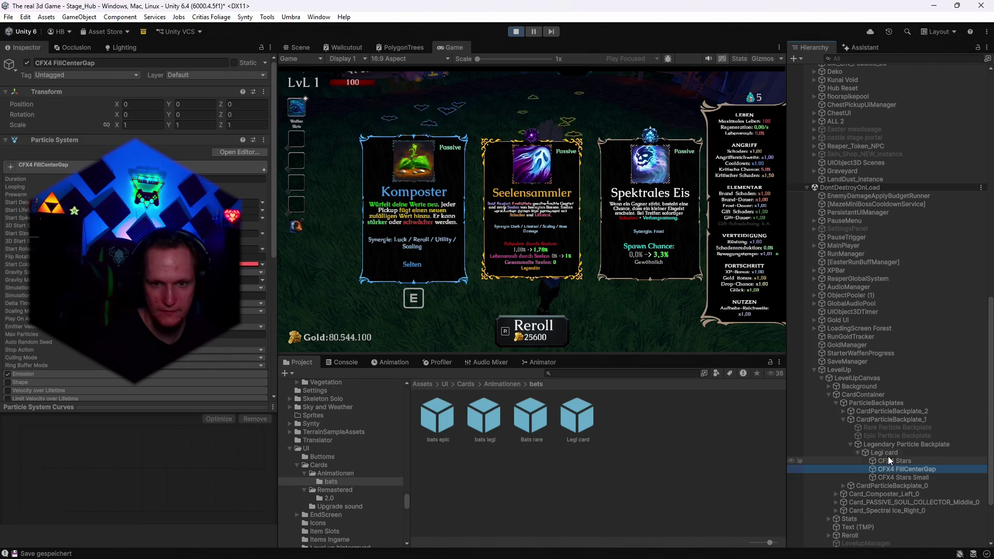
left_click(888, 455)
left_click(887, 463)
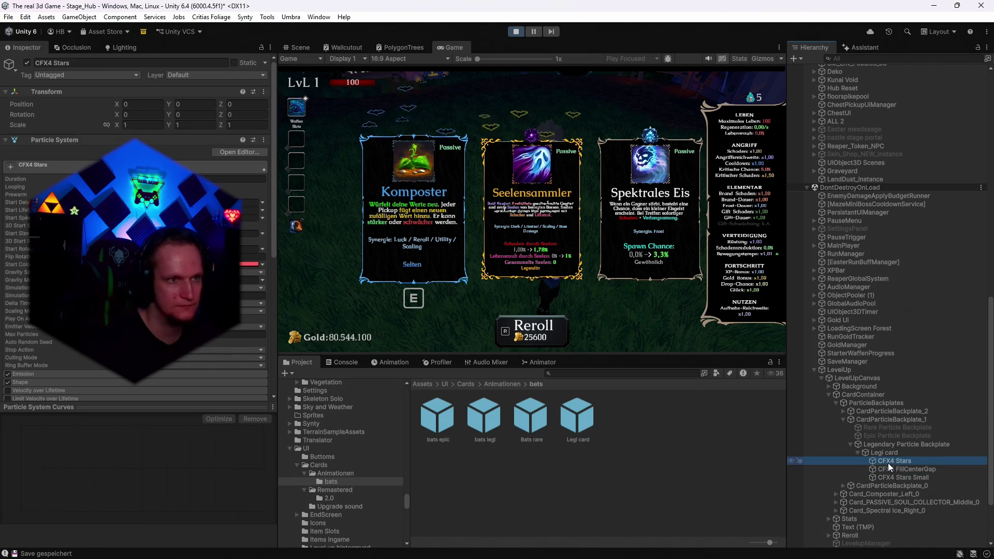
left_click(896, 475)
left_click(887, 454)
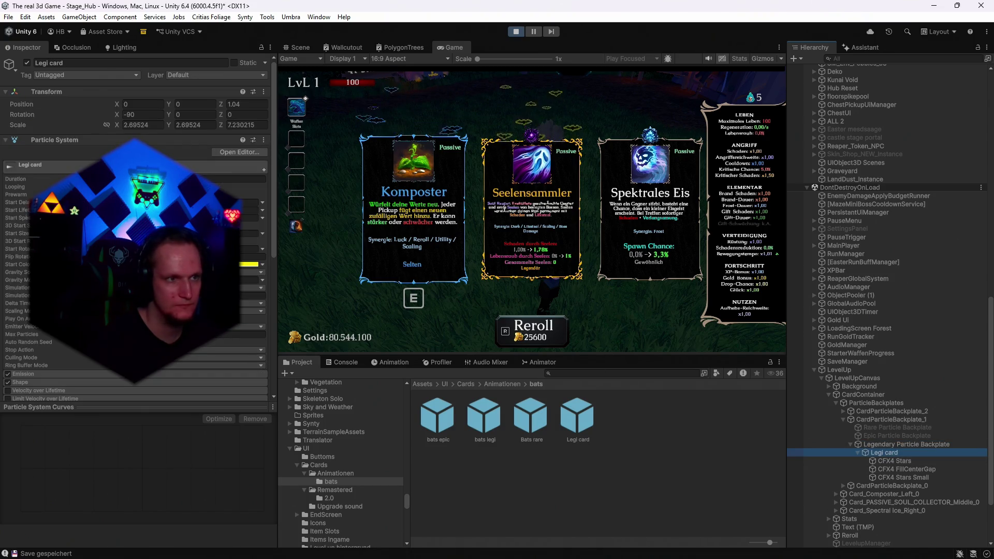
Try setting the Legi card's scale to 3 on X, Y and Z
left_click(141, 125)
type("3")
key("Tab")
type("3")
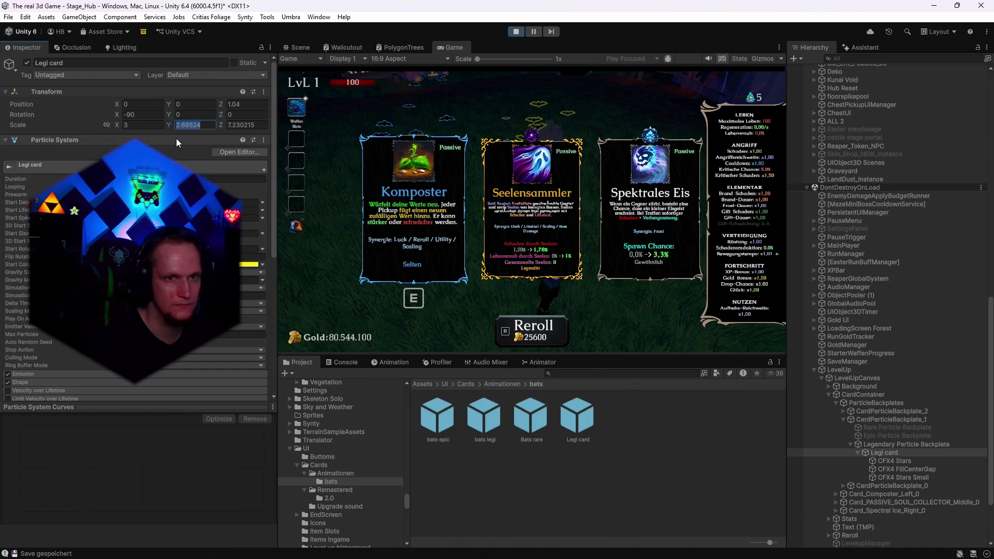
key("Tab")
type("3")
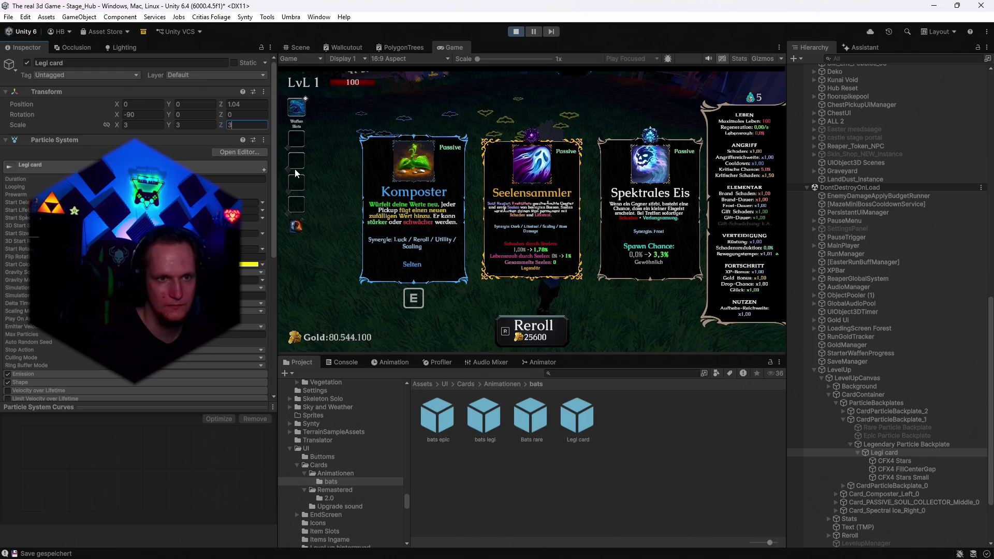
Undo the Legi card scale change and select all three CFX4 star effects together
key("ctrl+z")
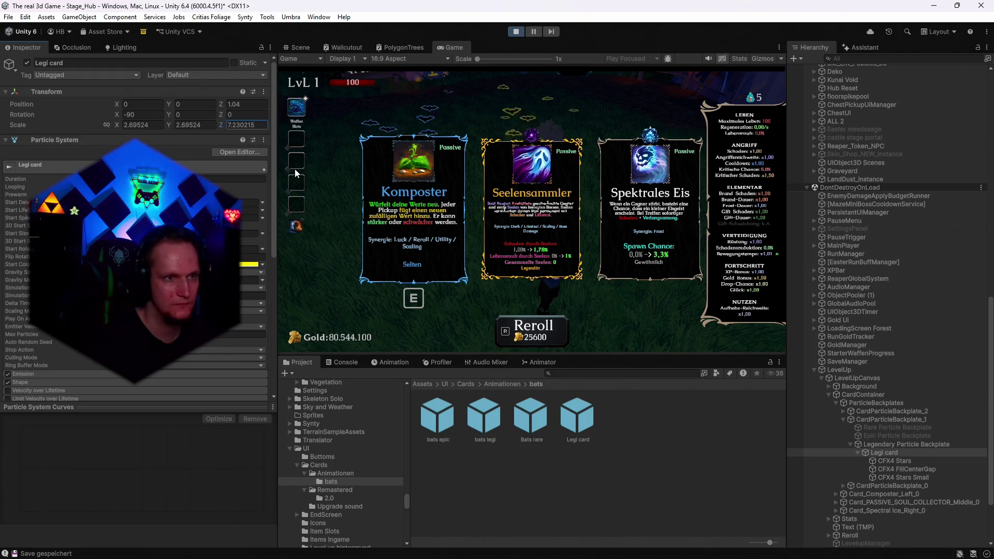
key("ctrl+z")
key("ctrl+y")
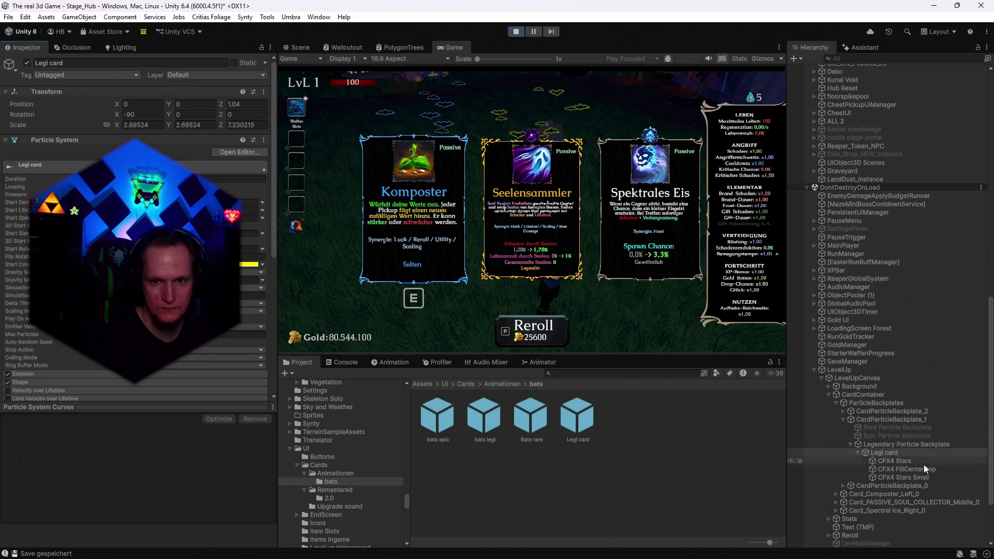
left_click(895, 461)
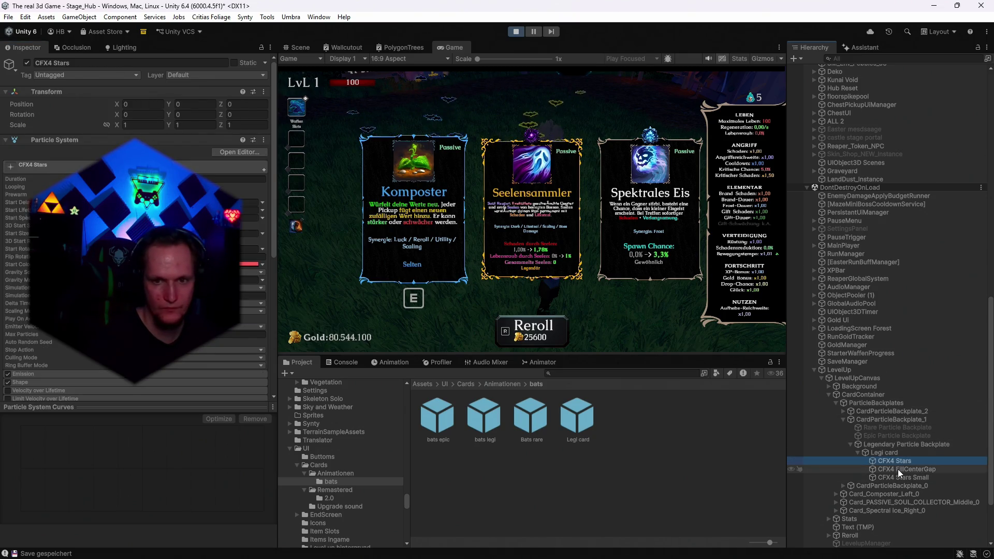
left_click(888, 474, "shift")
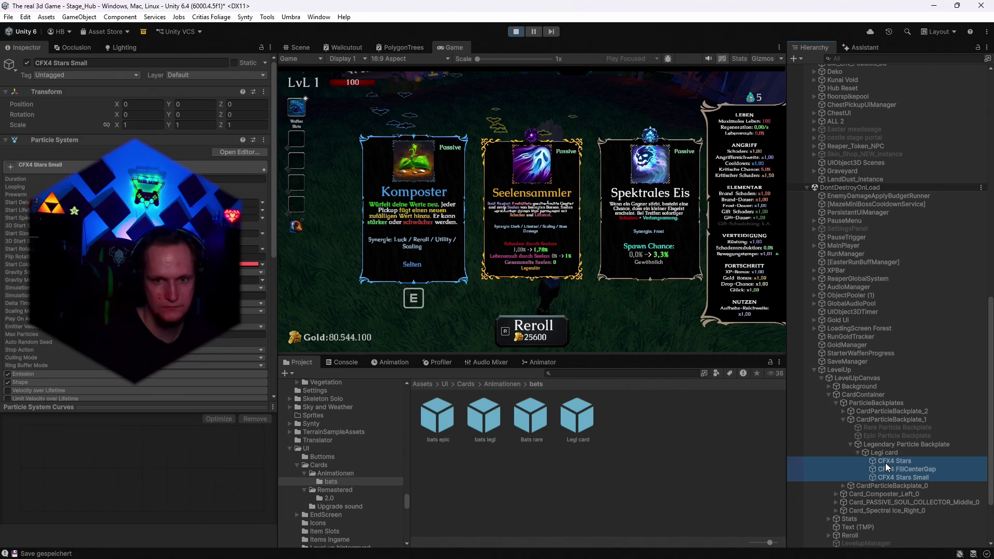
Try scaling the three CFX4 star effects to 3, then 4, on all axes
left_click(139, 125)
type("3")
left_click(192, 125)
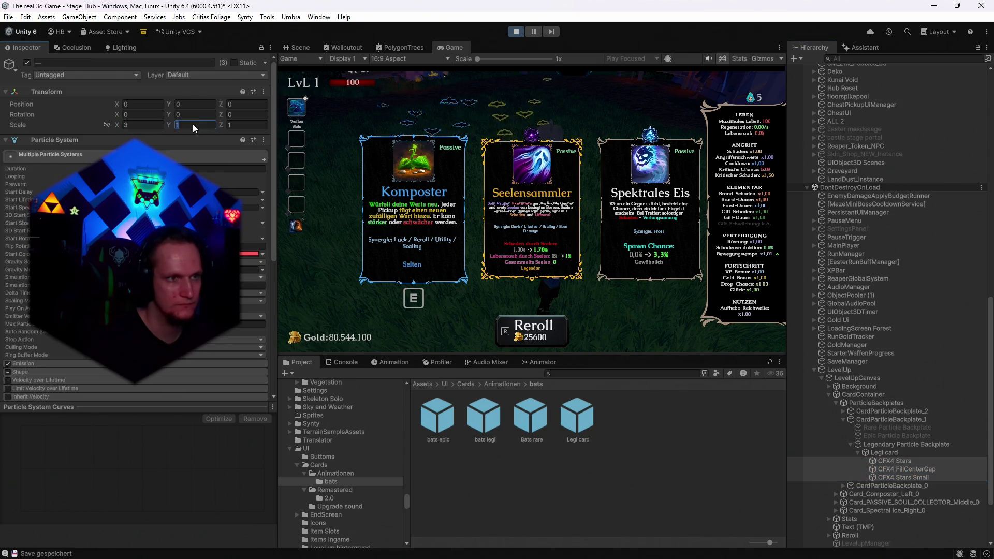
type("3")
key("Tab")
type("3")
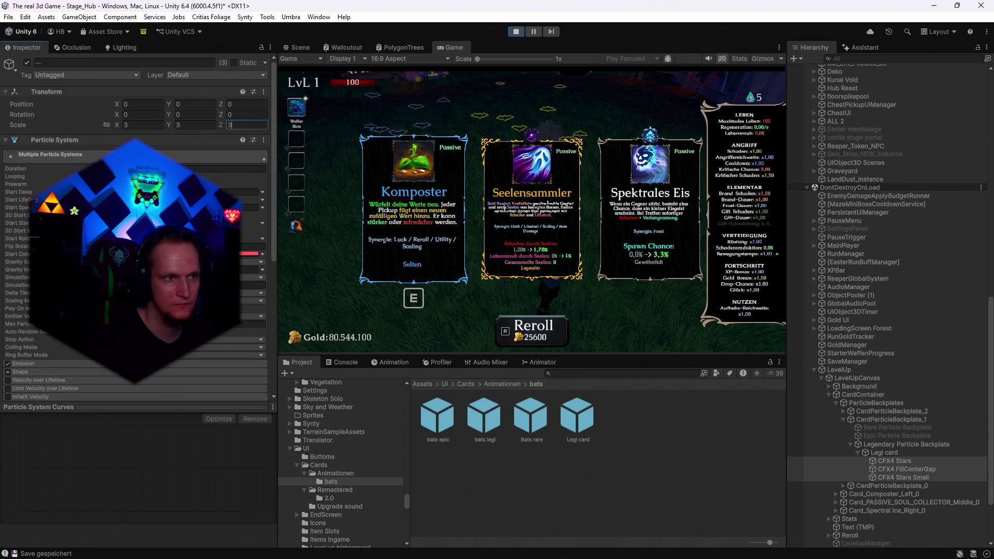
double_click(240, 126)
type("4")
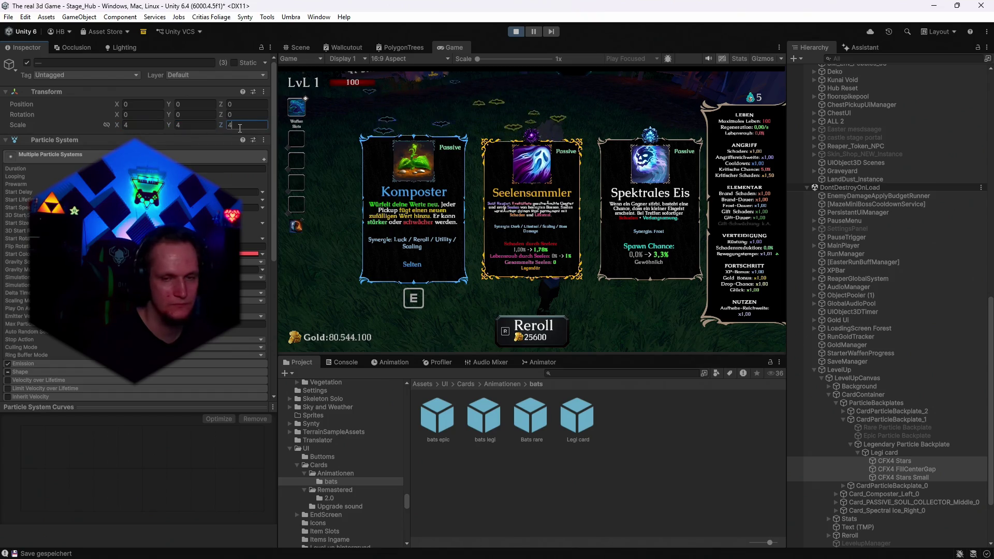
Set the three effects' scale to 5, then to 100 on every axis
double_click(135, 125)
type("5")
key("Tab")
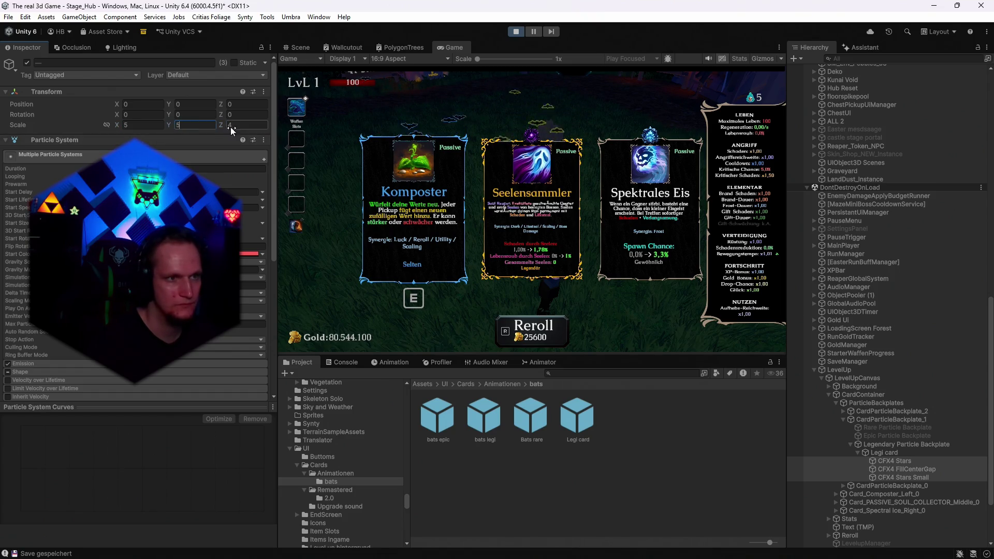
key("Return")
double_click(139, 125)
type("1")
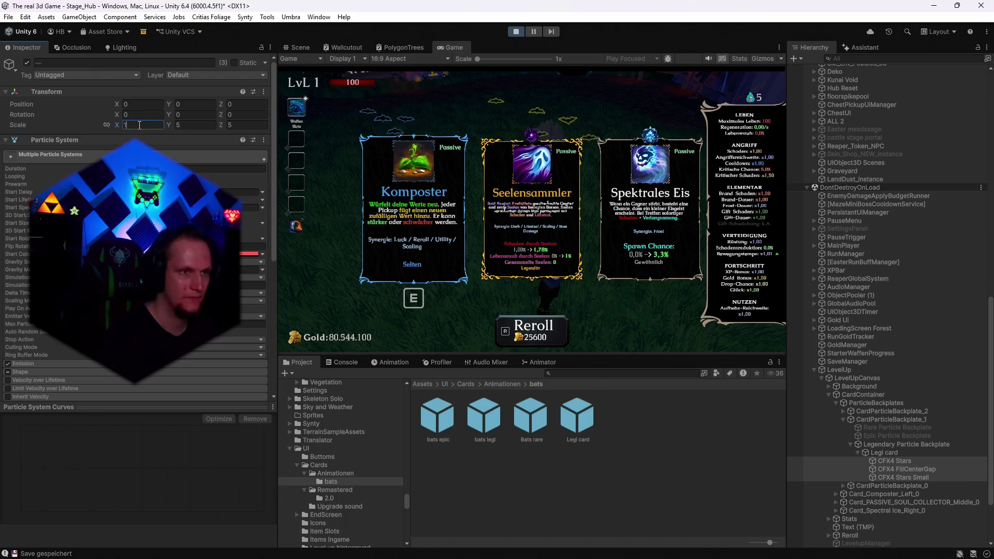
type("00")
key("Tab")
key("Tab")
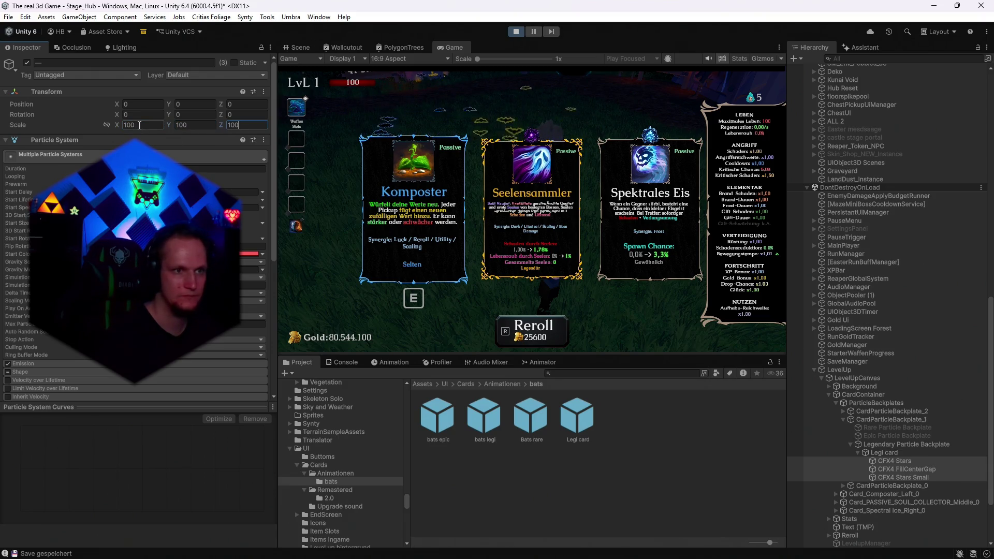
Frame the CFX4 star effects in the Scene view and orbit around them
left_click(297, 47)
key("f")
mouse_move(570, 238)
left_mouse_down()
mouse_move(634, 271)
mouse_move(303, 250)
mouse_move(408, 195)
mouse_move(461, 210)
mouse_move(450, 223)
mouse_move(425, 216)
left_mouse_up()
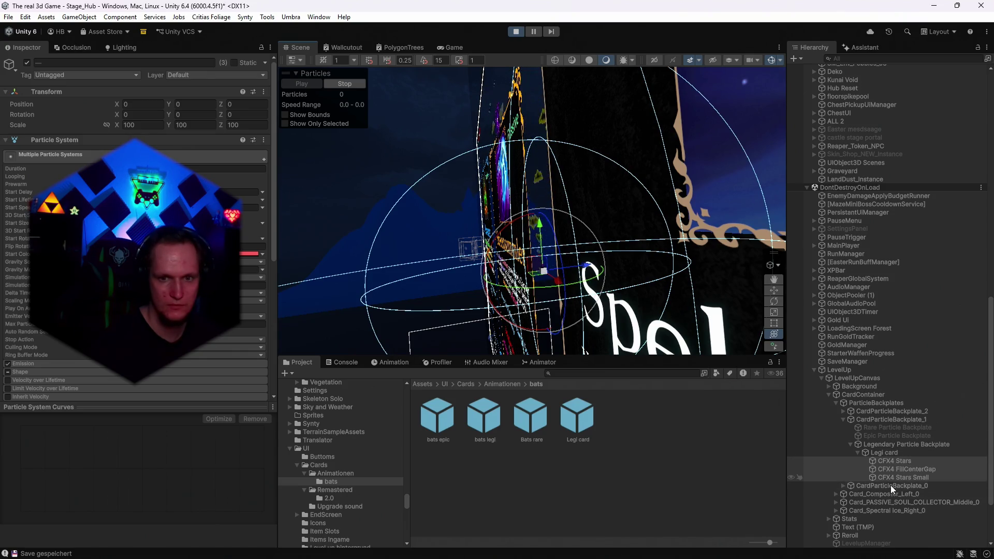
Expand CardParticleBackplate_0, select only its CFX4 Stars, and return to the Game view
left_click(844, 487)
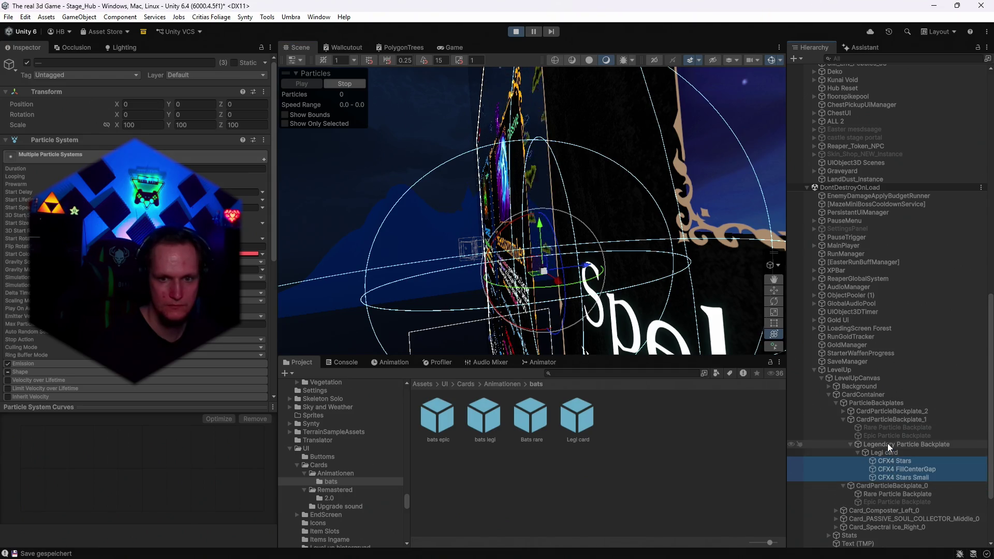
left_click(894, 460)
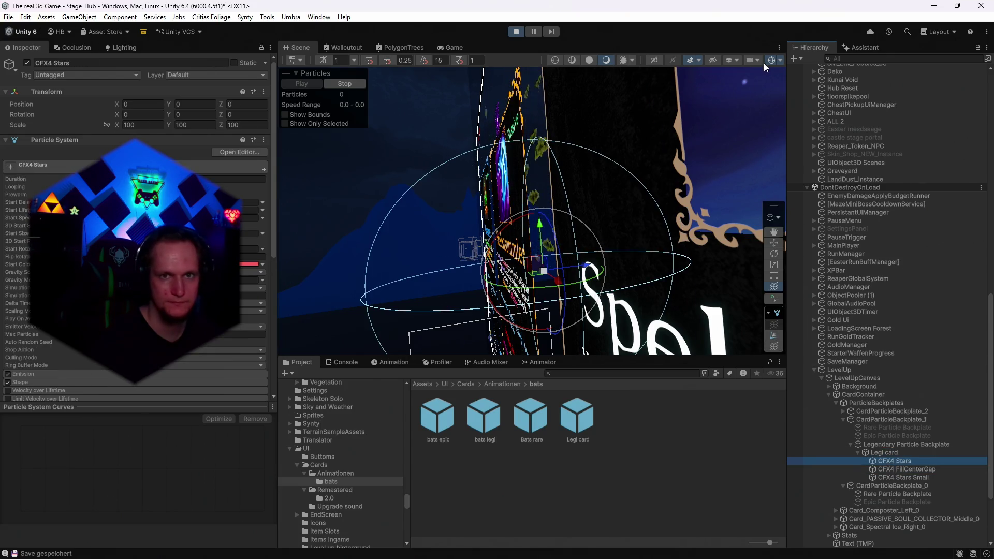
scroll(907, 104, "up", 3)
left_click(454, 47)
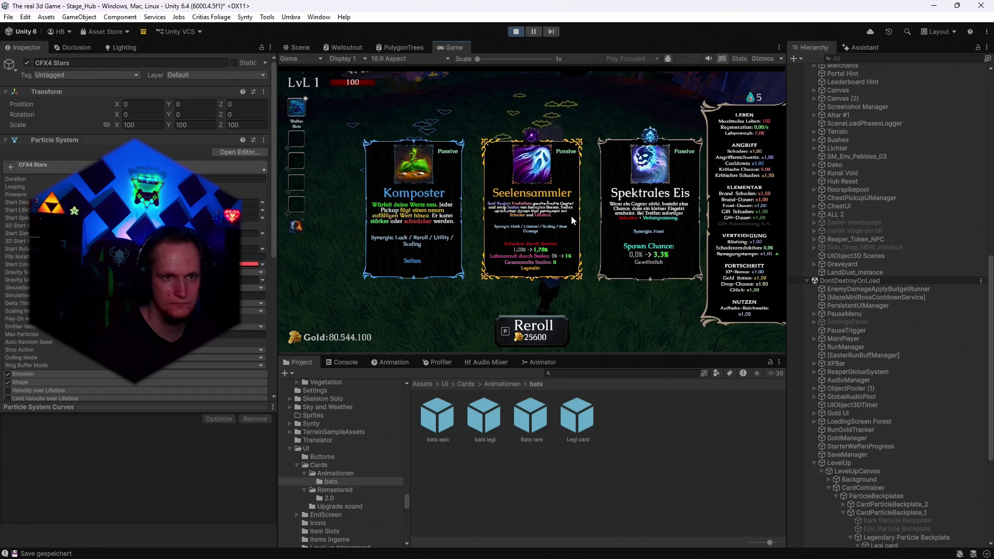
Reroll the level-up cards five more times to watch the backplate particles, then minimize Unity
key("r")
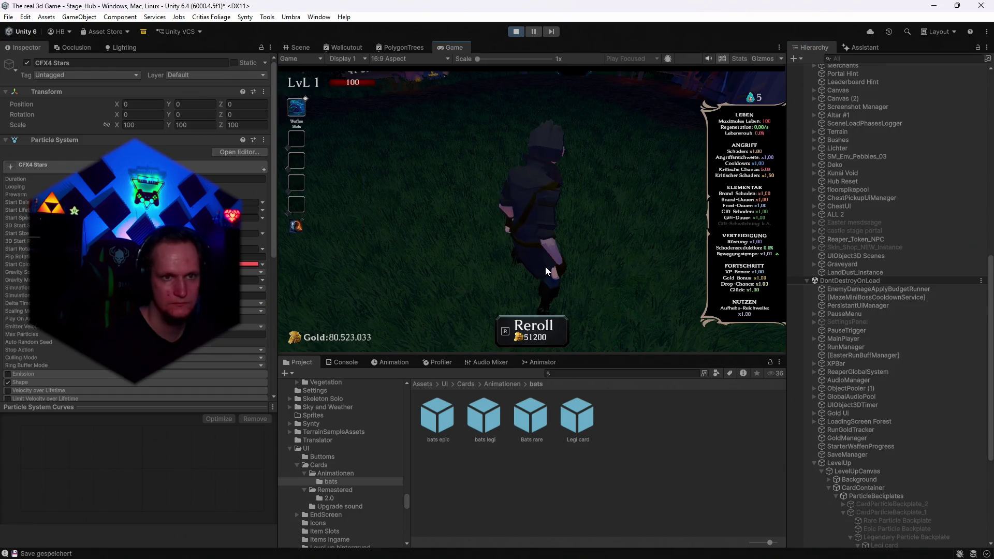
key("r")
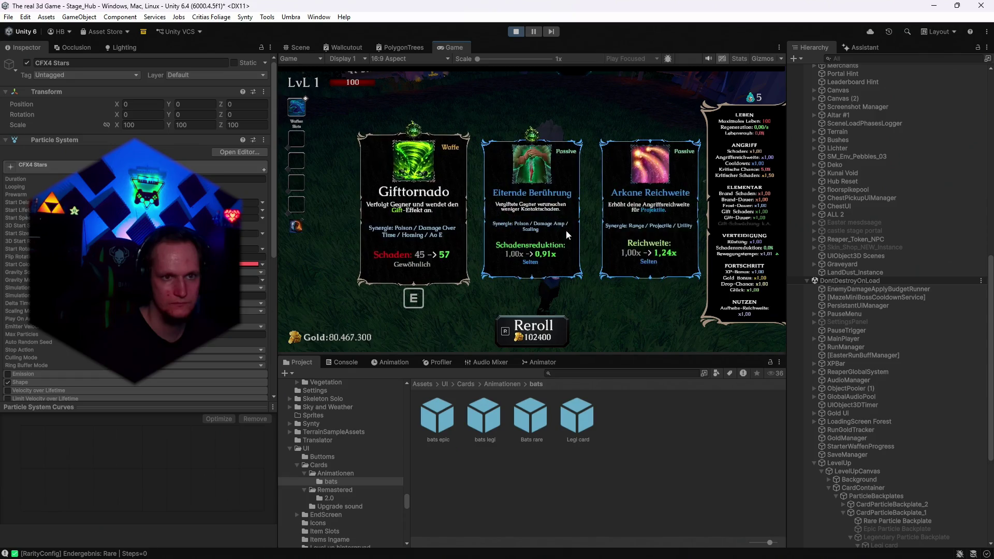
key("r")
key("r")
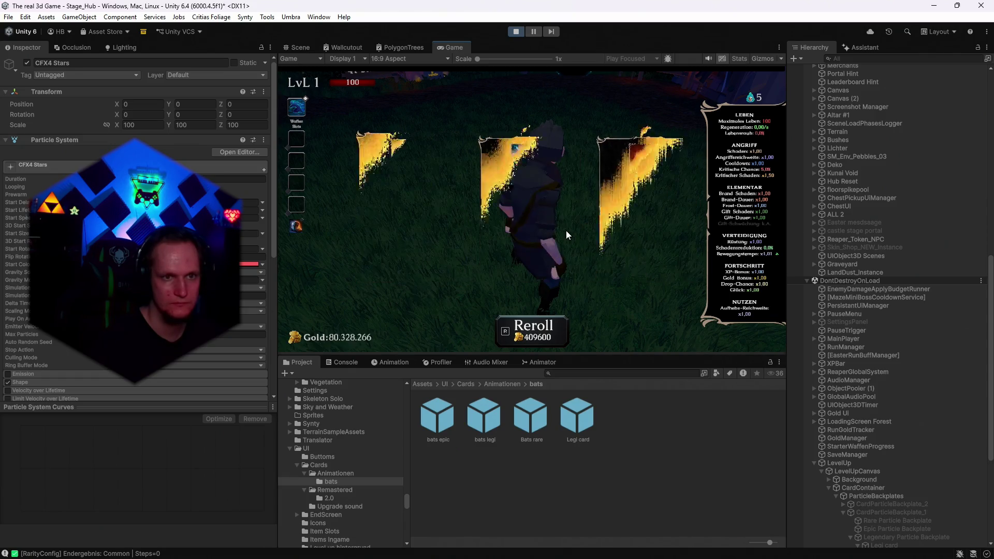
key("r")
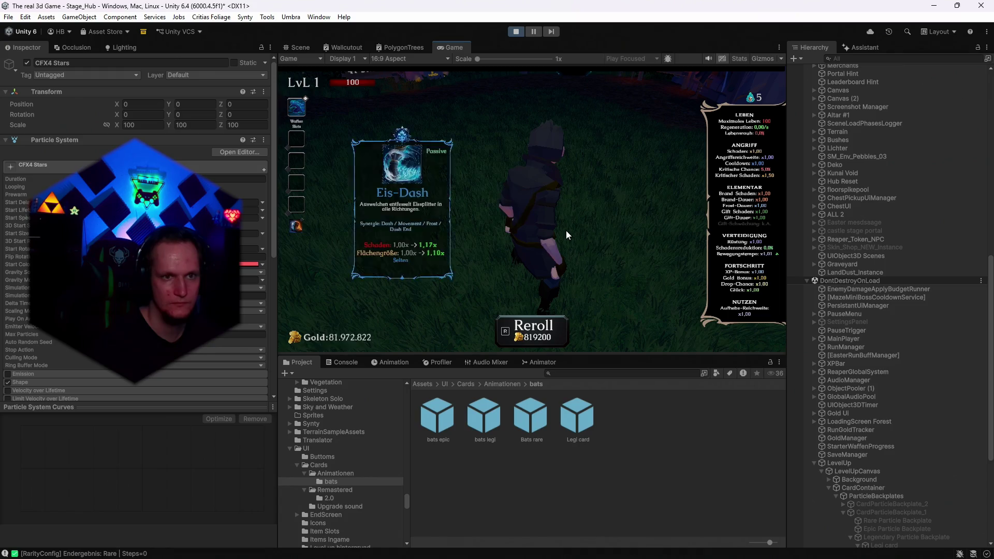
key("r")
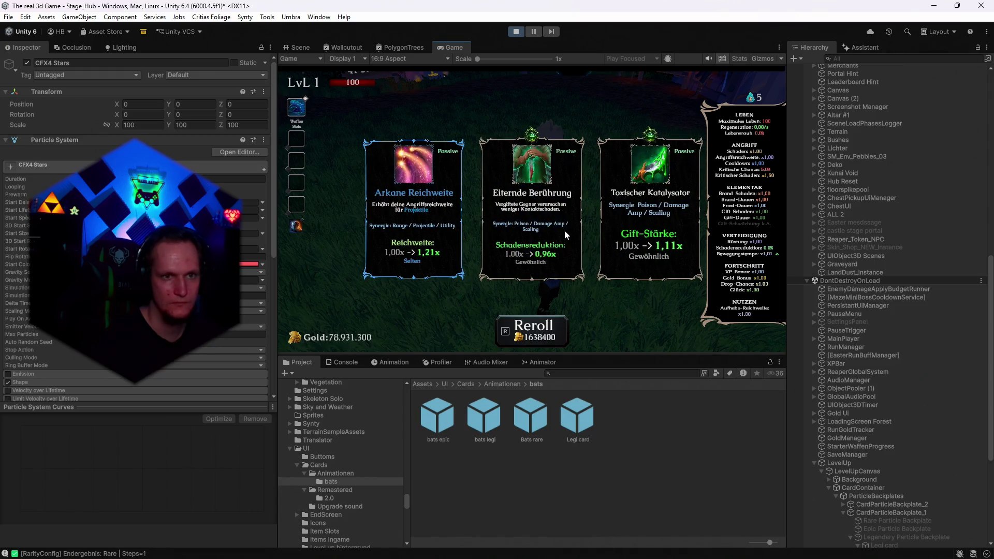
left_click(936, 10)
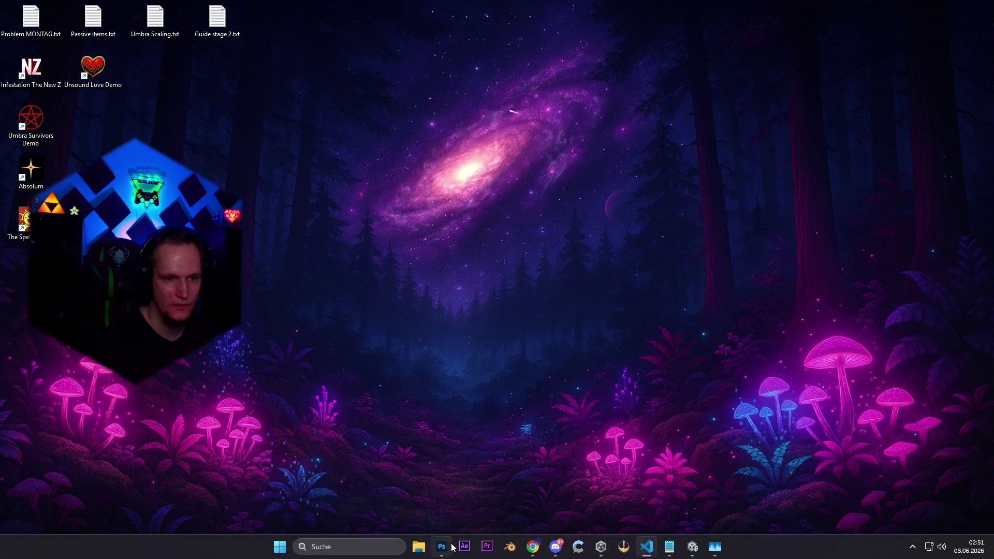
In Photoshop, add a black (000000) Color Overlay layer style to Ebene 2
left_click(441, 547)
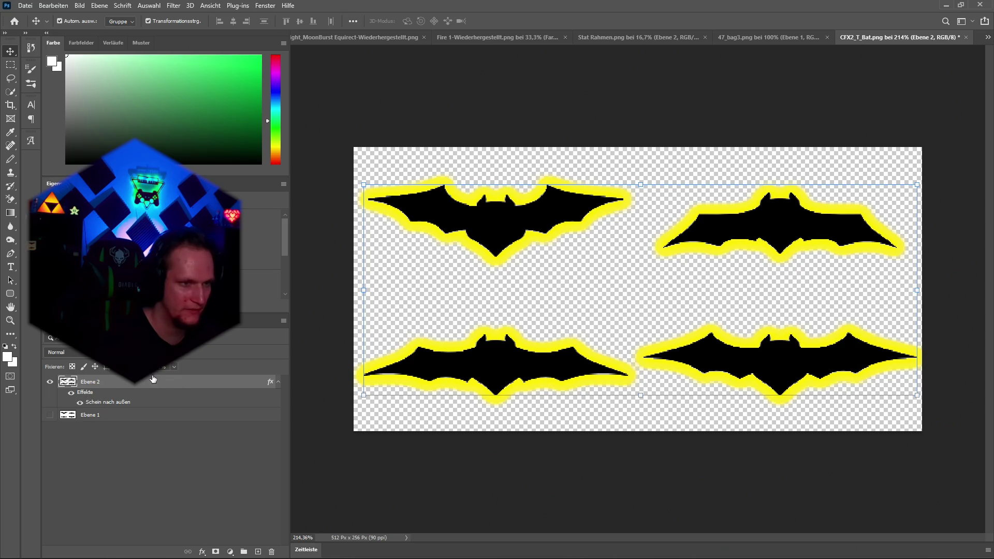
left_click(203, 552)
left_click(235, 450)
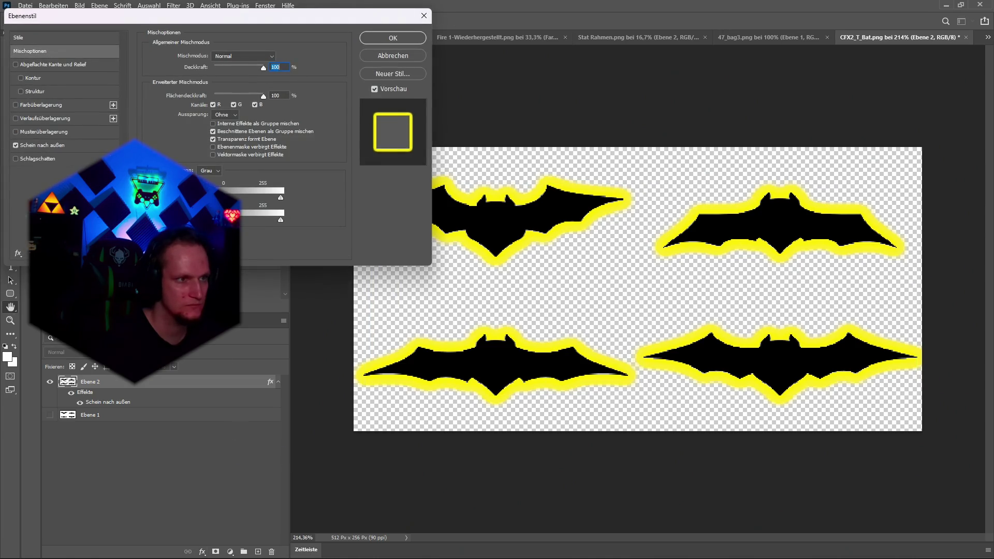
left_click(15, 104)
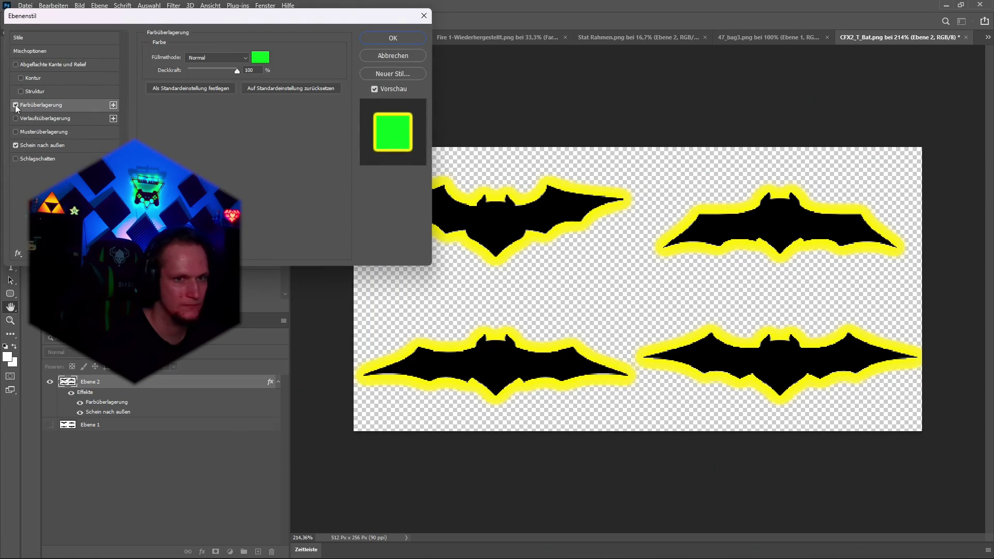
left_click(268, 62)
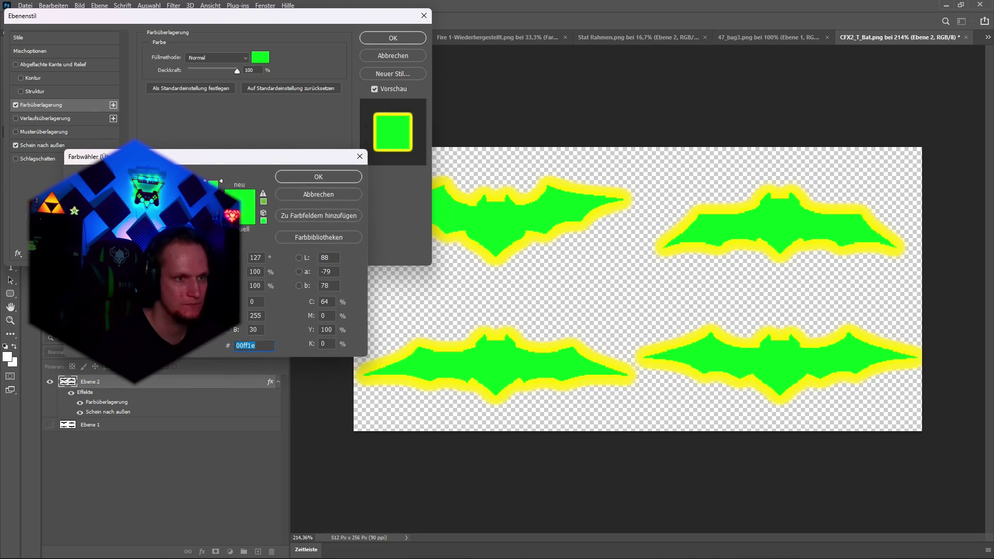
type("000000")
left_click(319, 177)
Set the overlay opacity and the layer Fill to 0% so only the yellow glow remains
left_click_drag(237, 70, 165, 72)
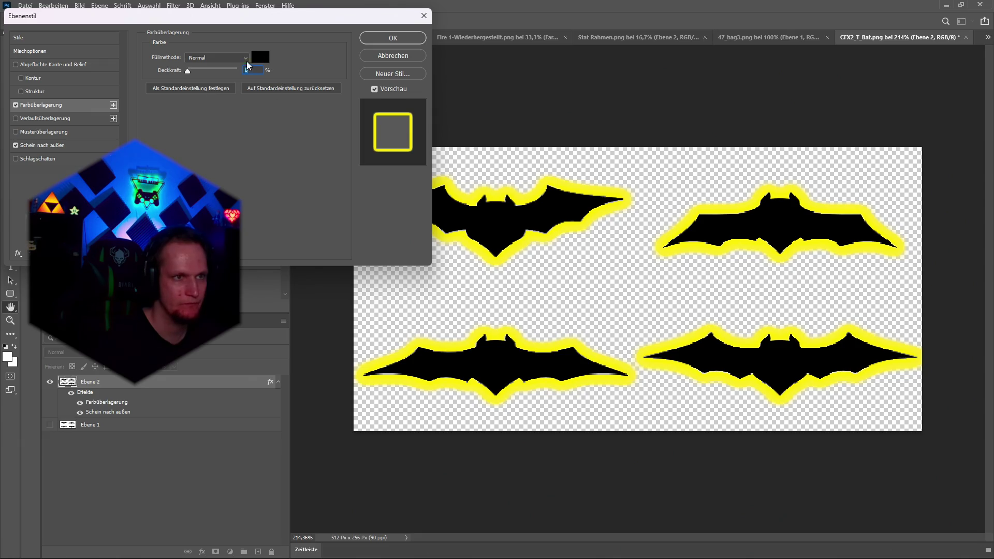
left_click(393, 38)
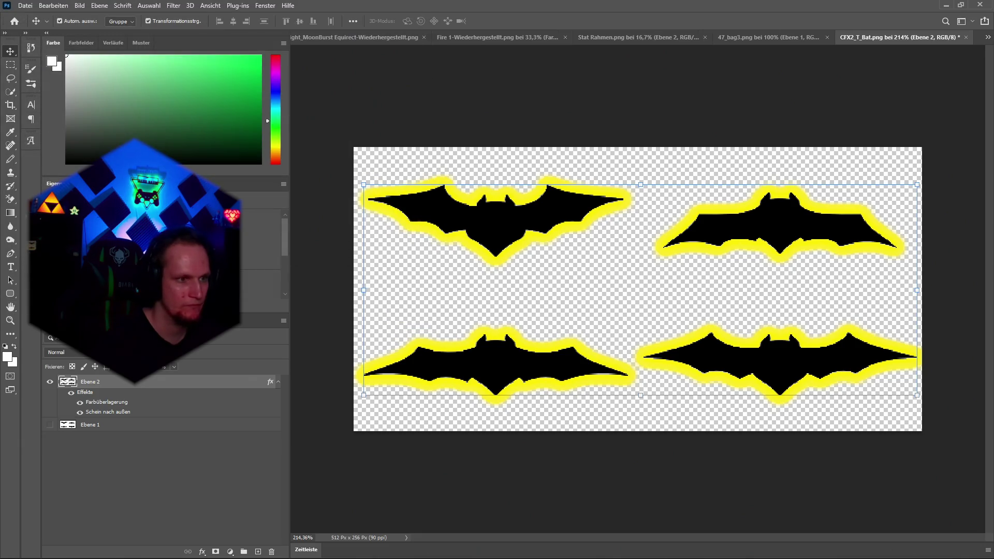
mouse_move(174, 366)
left_mouse_down()
mouse_move(157, 380)
mouse_move(122, 382)
left_mouse_up()
left_click(25, 5)
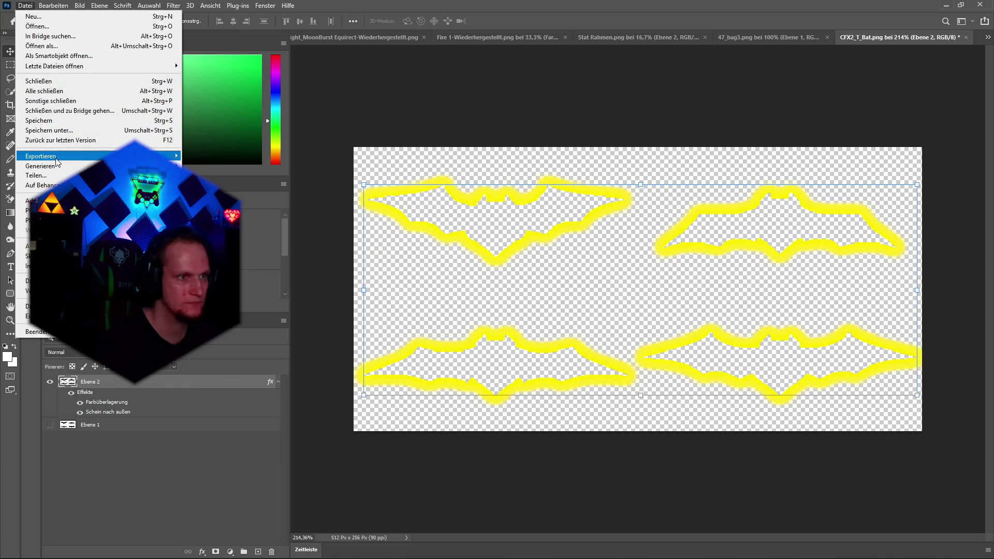
Export the bat texture from Photoshop as a PNG and save it
mouse_move(57, 162)
left_click(233, 156)
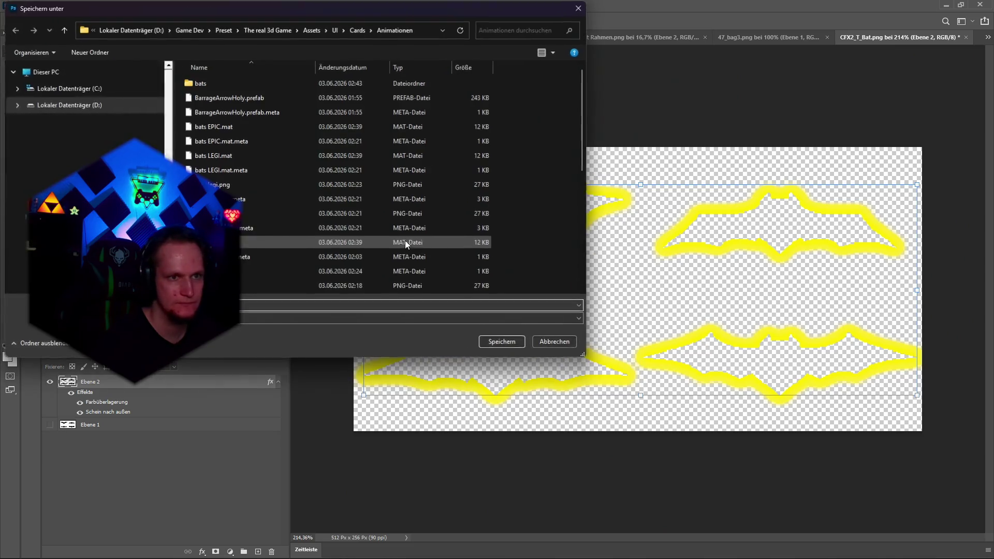
left_click(246, 309)
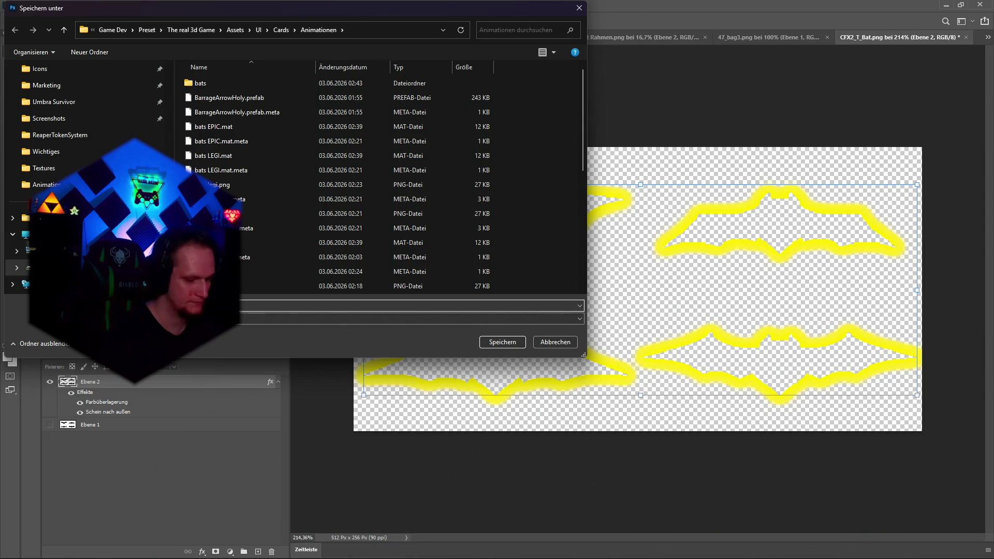
key("Return")
Switch back to the Unity editor and stop the running game
key("alt+Tab")
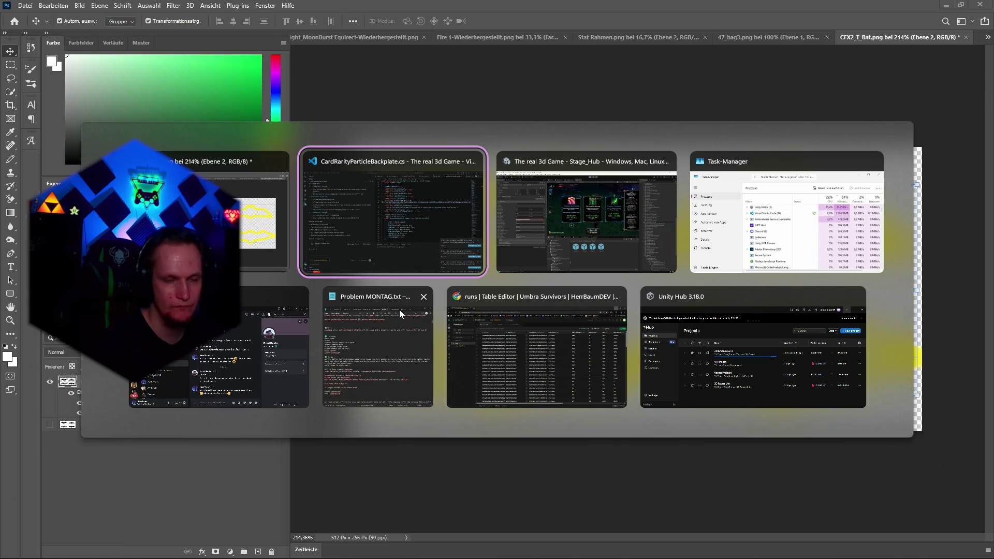
key("alt+Tab")
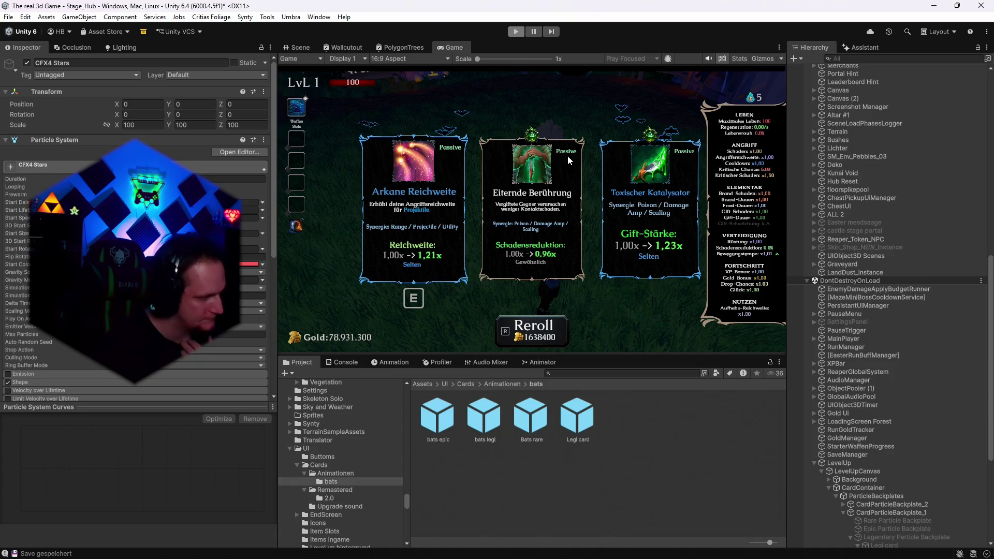
key("ctrl+p")
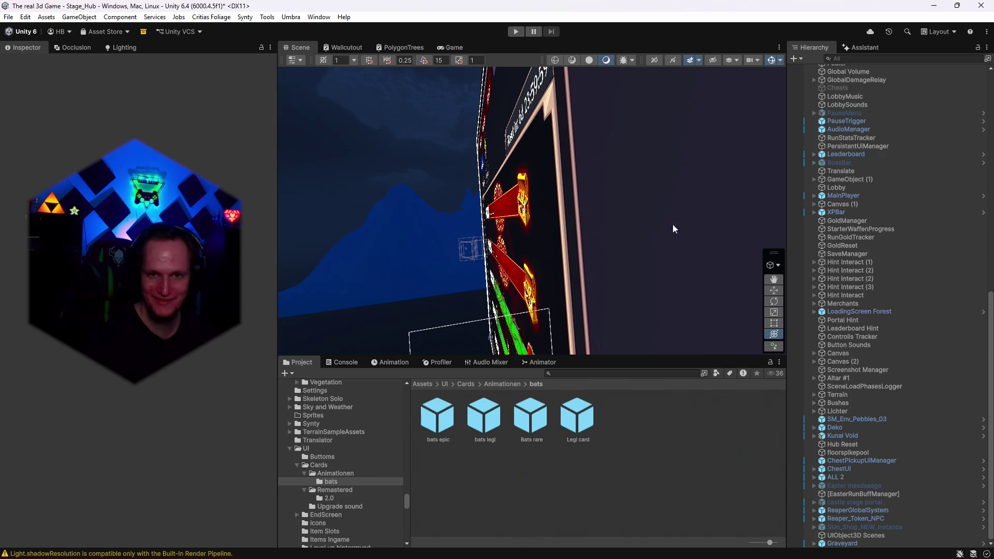
Drop the bats legi particle effect into the hub scene and orbit to view it
scroll(880, 225, "up", 4)
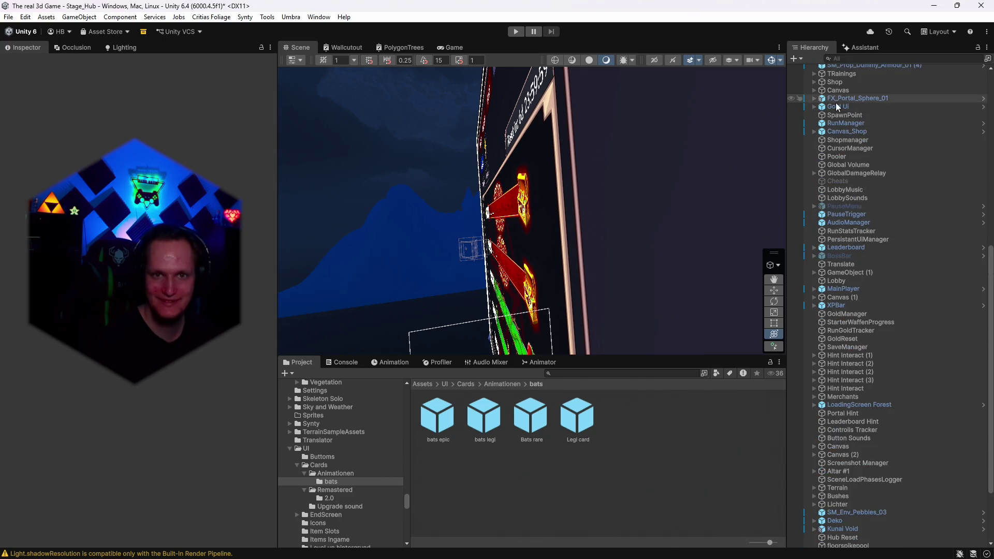
scroll(834, 135, "up", 15)
left_click(850, 159)
key("f")
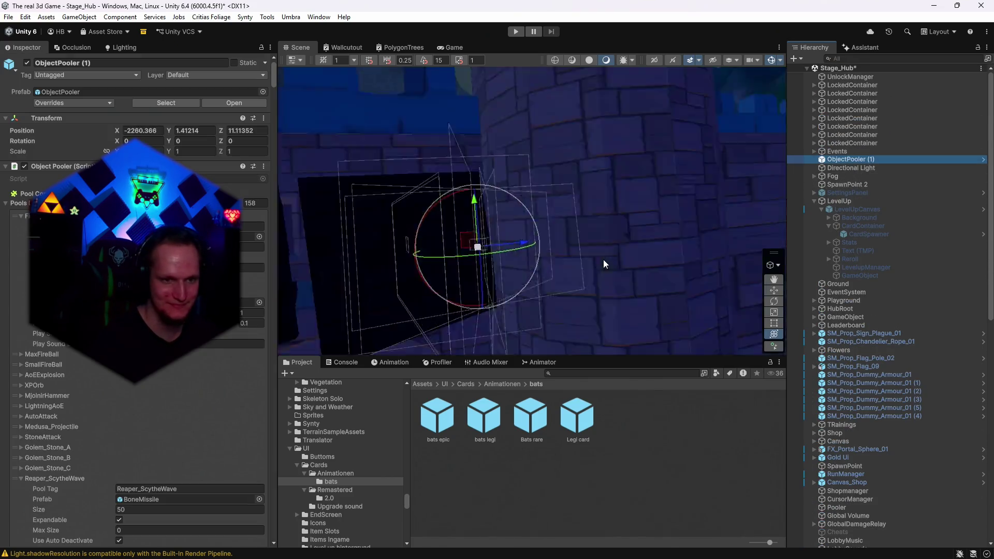
mouse_move(604, 259)
left_mouse_down()
mouse_move(968, 232)
mouse_move(965, 259)
mouse_move(767, 290)
left_mouse_up()
mouse_move(484, 423)
left_mouse_down()
mouse_move(526, 281)
mouse_move(517, 259)
left_mouse_up()
left_click_drag(582, 301, 560, 310)
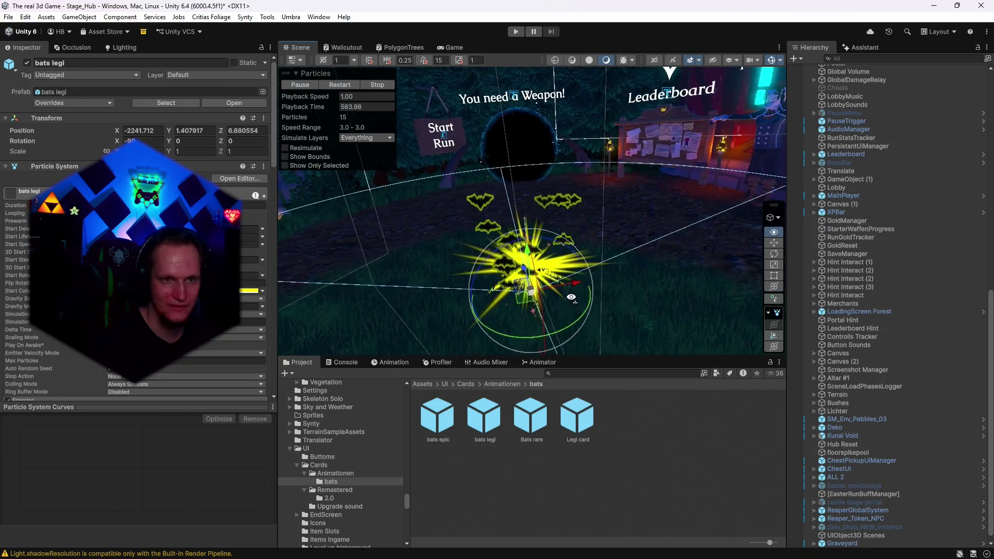
Locate the bats legi texture used by the bats LEGI material and inspect its import settings
scroll(135, 233, "down", 15)
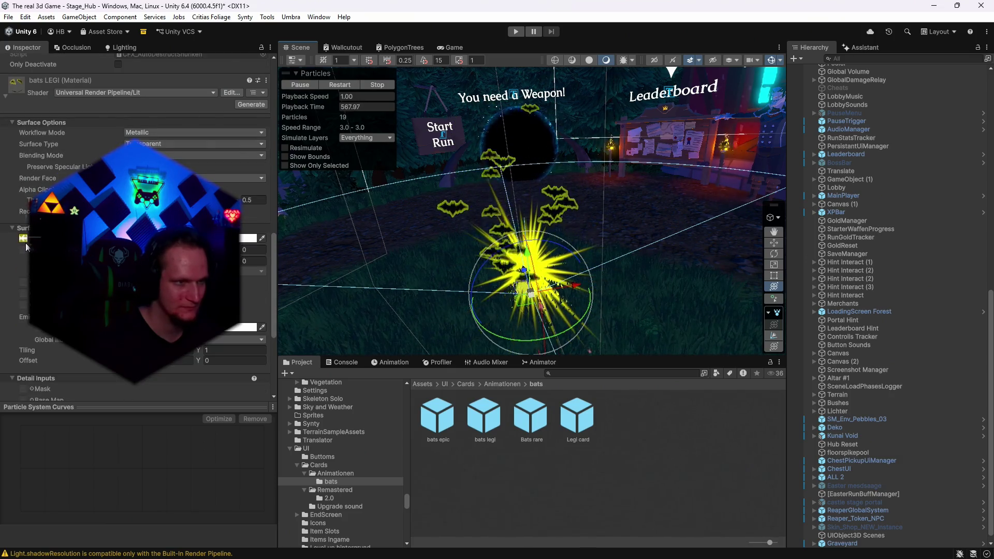
left_click(23, 239)
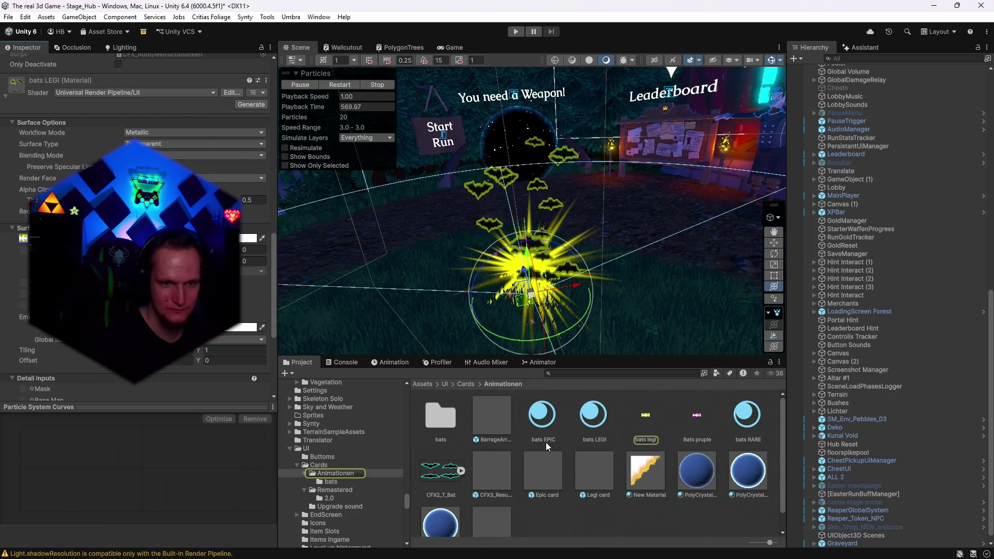
scroll(567, 449, "down", 1)
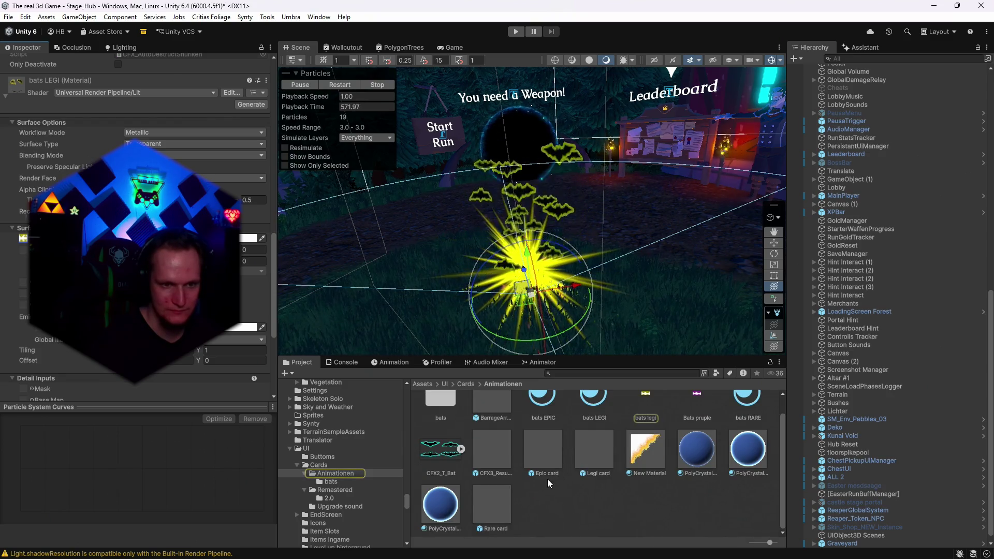
scroll(536, 478, "up", 1)
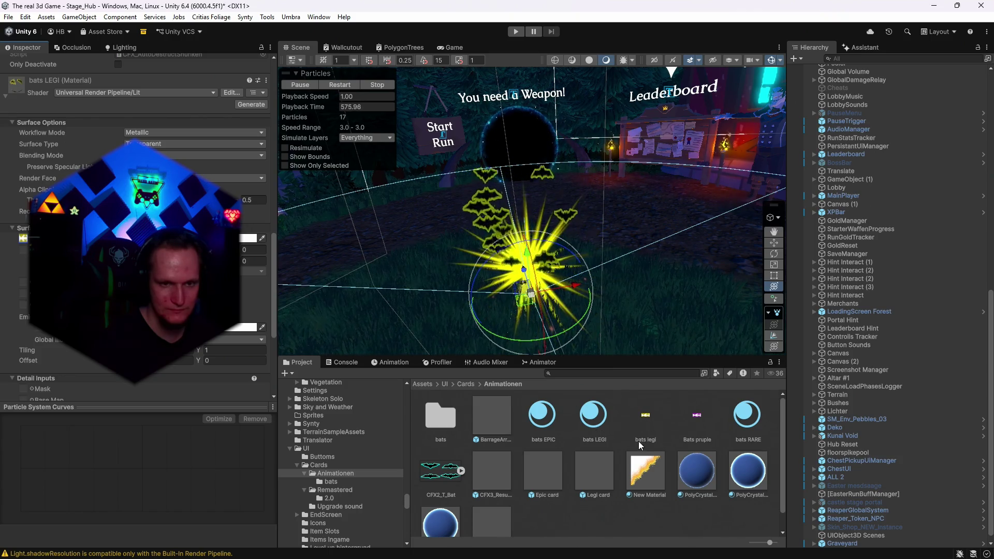
left_click(649, 422)
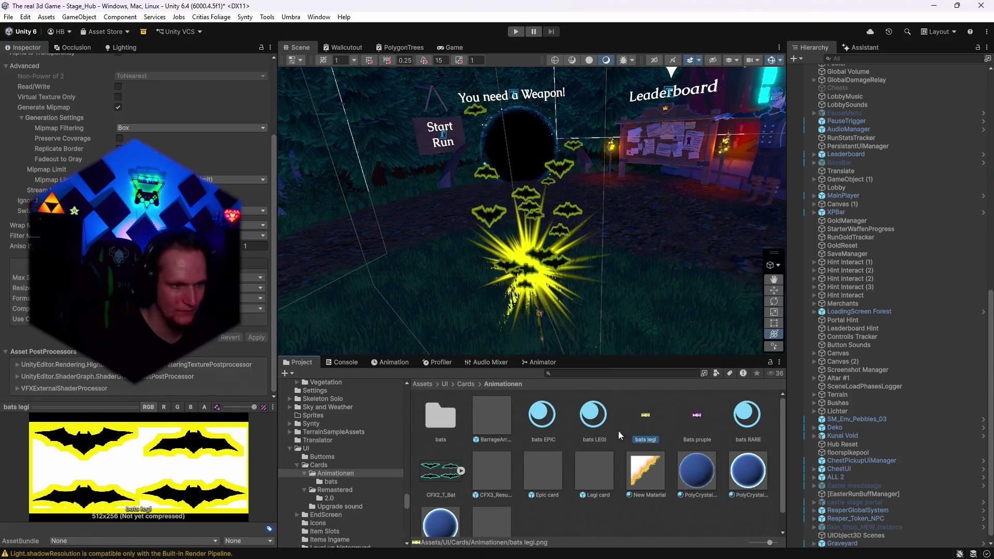
Open the bats folder and inspect the Legi card, Bats rare and bats legi prefabs
scroll(181, 365, "up", 5)
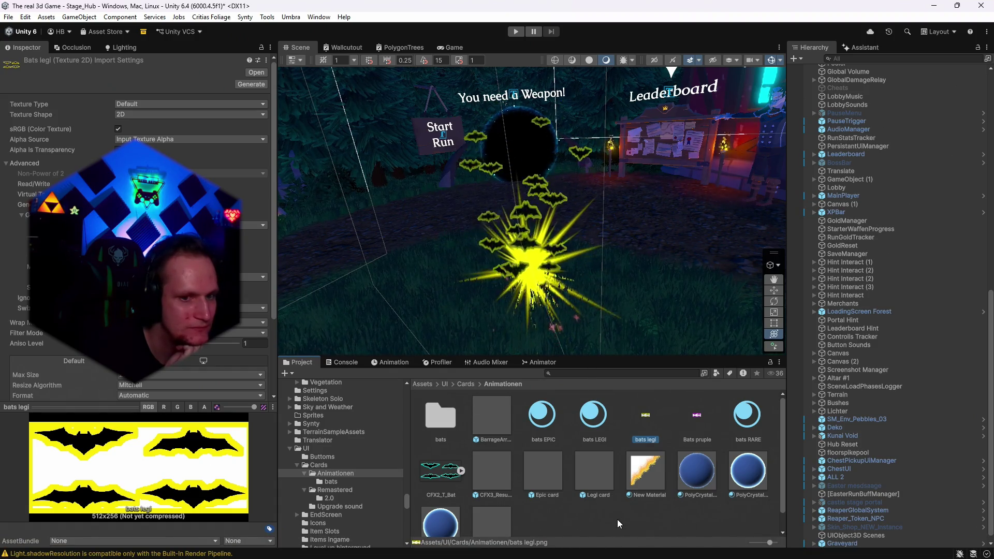
double_click(439, 425)
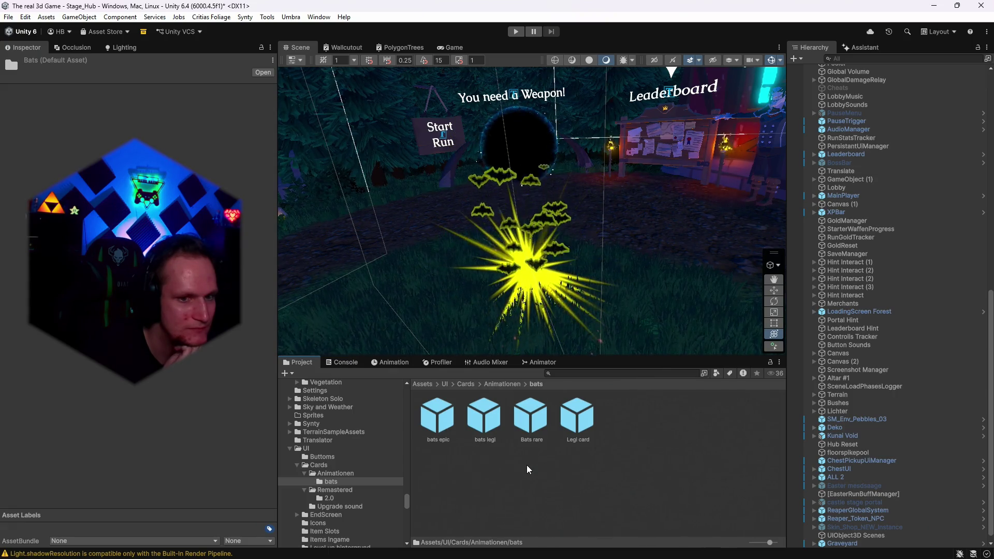
left_click(575, 428)
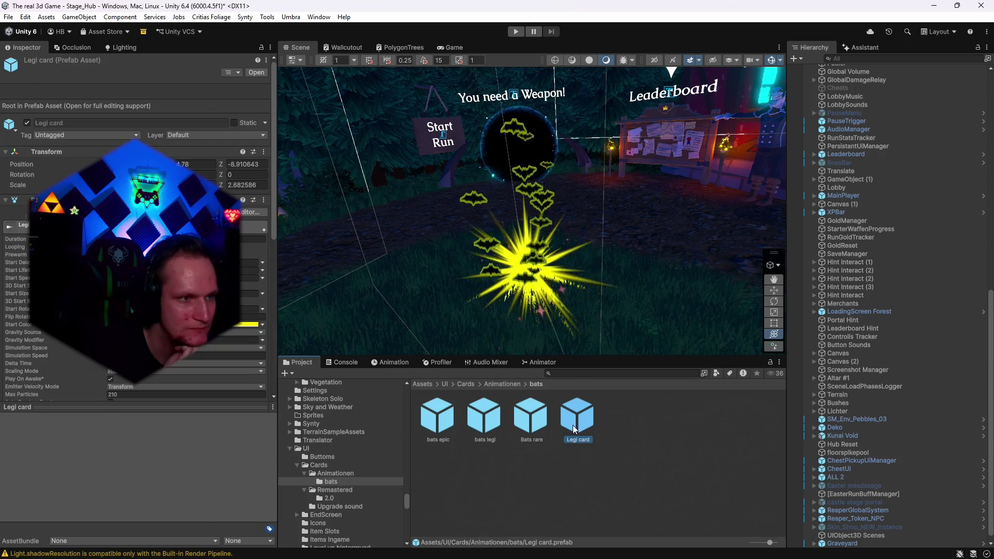
left_click(531, 419)
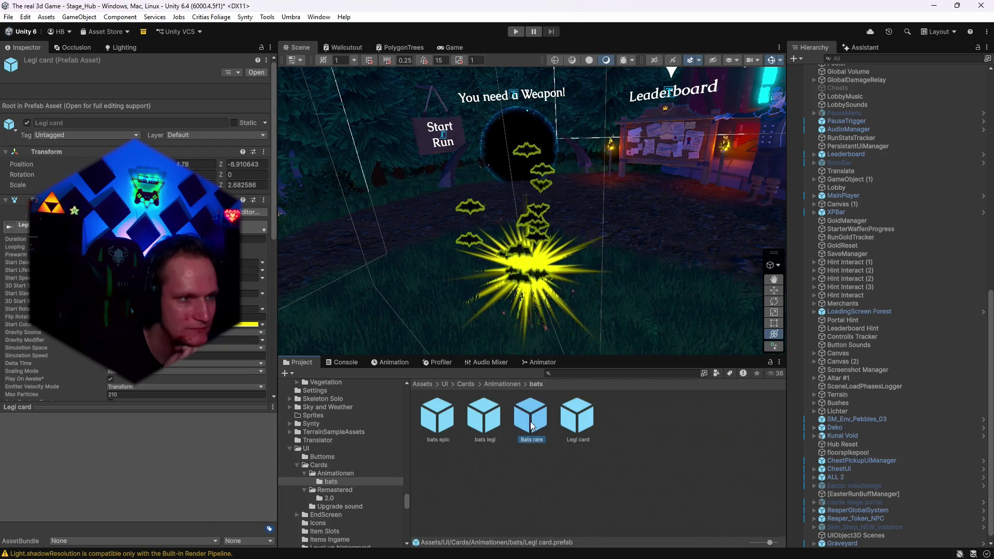
left_click(490, 423)
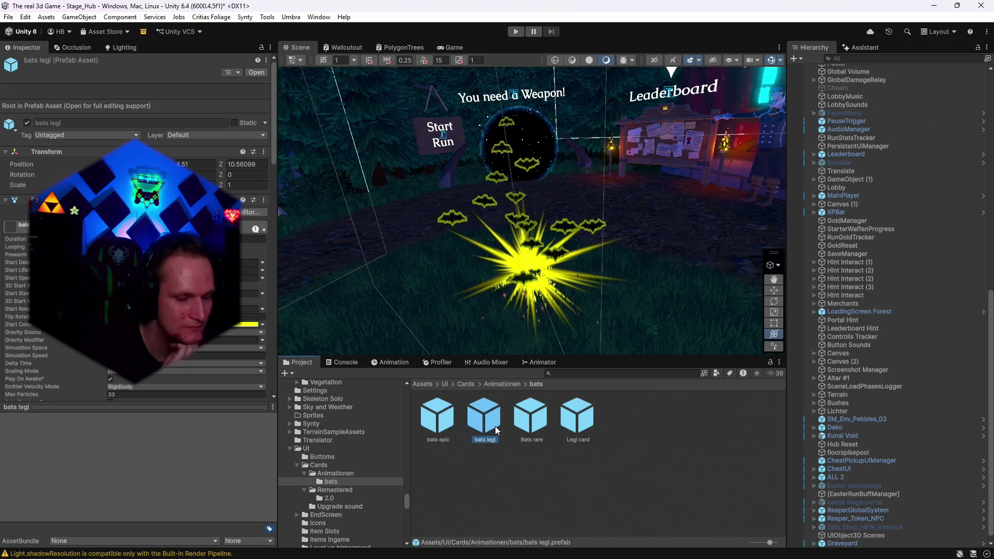
key("alt+Tab")
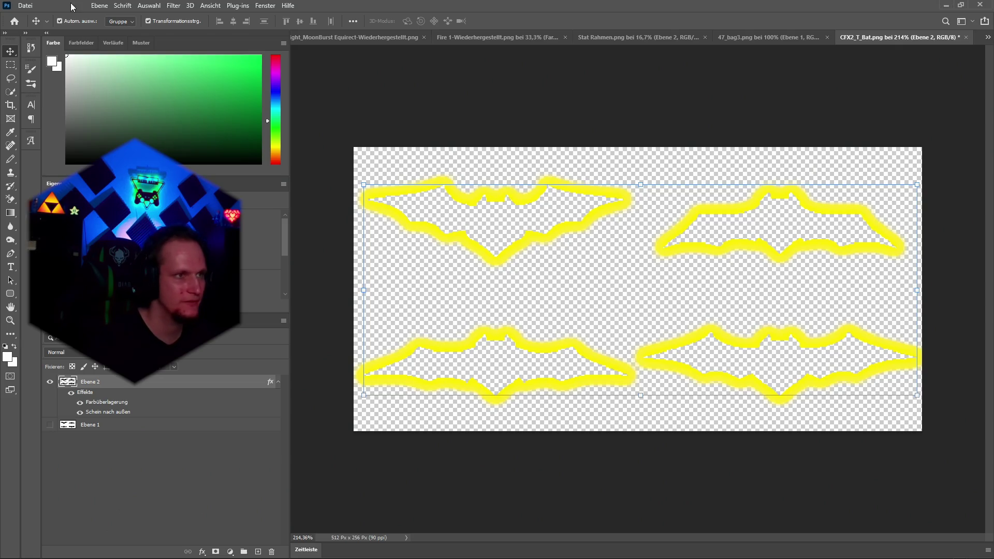
Quick-export the bat texture as a PNG into Assets/UI/Cards/Animationen
left_click(25, 5)
mouse_move(73, 158)
left_click(217, 156)
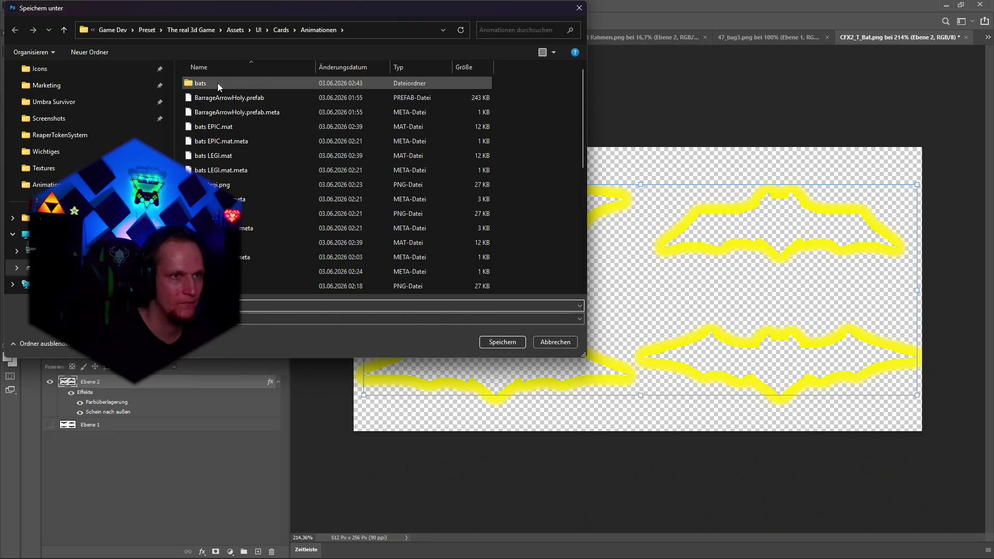
left_click(579, 8)
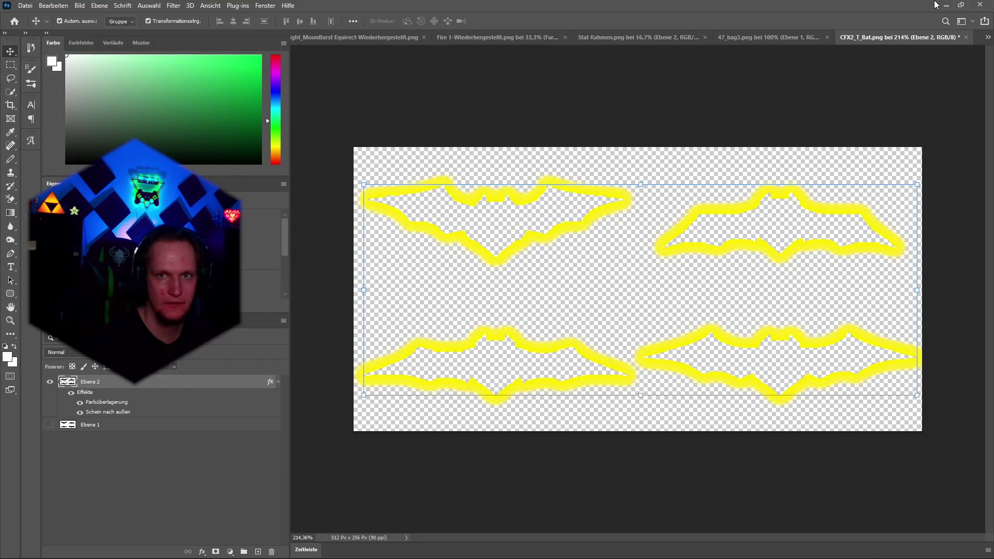
left_click(947, 5)
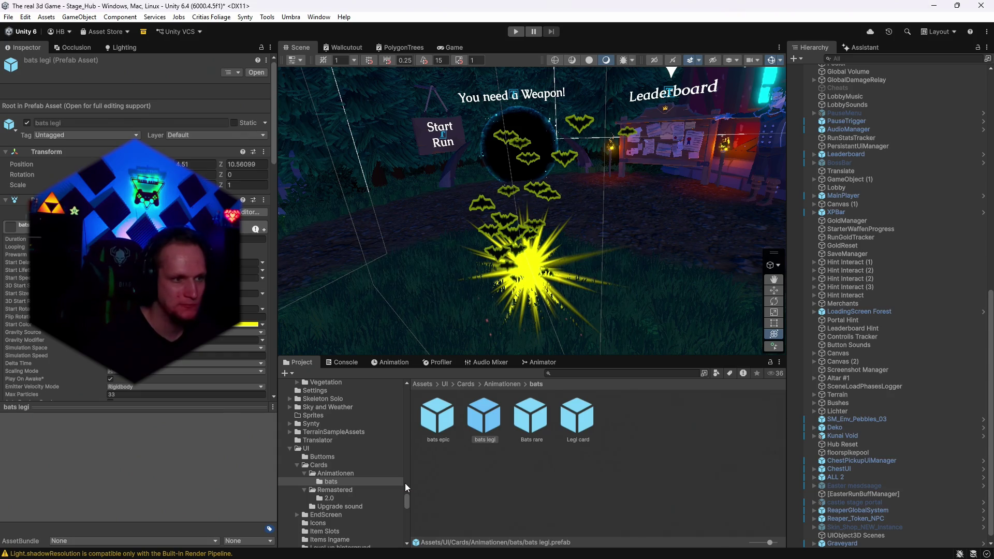
Add a bats legi instance to the scene and try moving its three CFX4 effects under Legi card
left_click(484, 409)
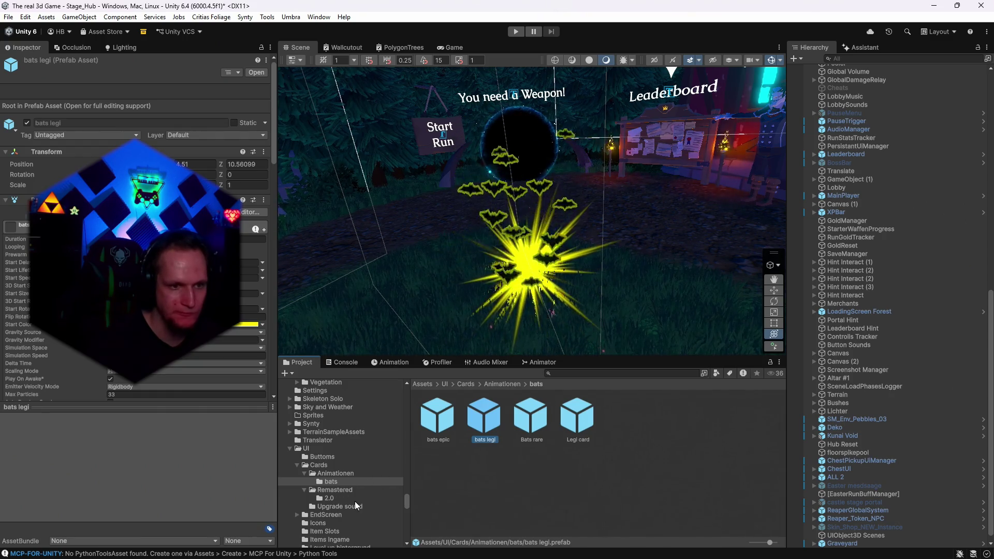
mouse_move(760, 493)
left_mouse_down()
mouse_move(859, 518)
mouse_move(847, 520)
left_mouse_up()
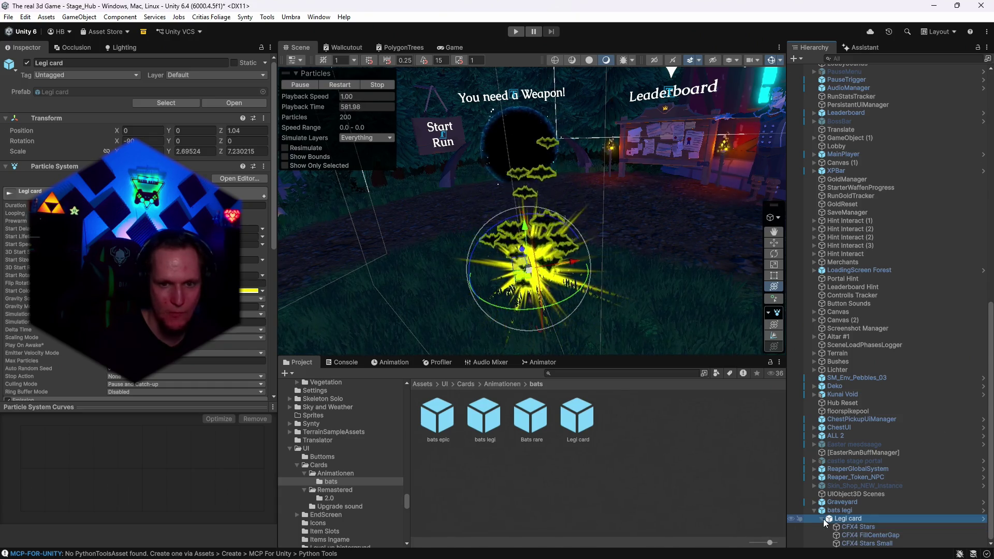
left_click(855, 527)
key("shift+Down")
key("shift+Down")
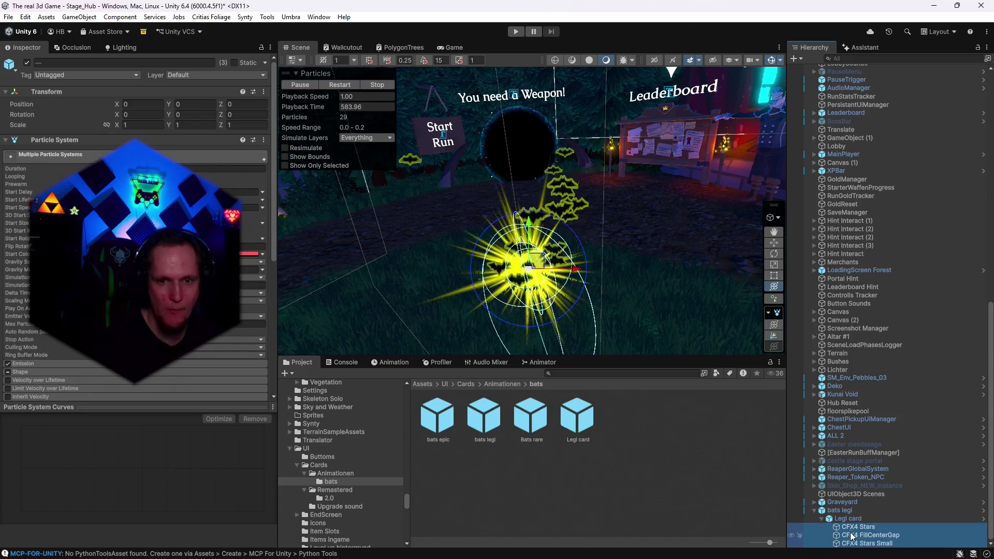
left_click_drag(852, 528, 845, 517)
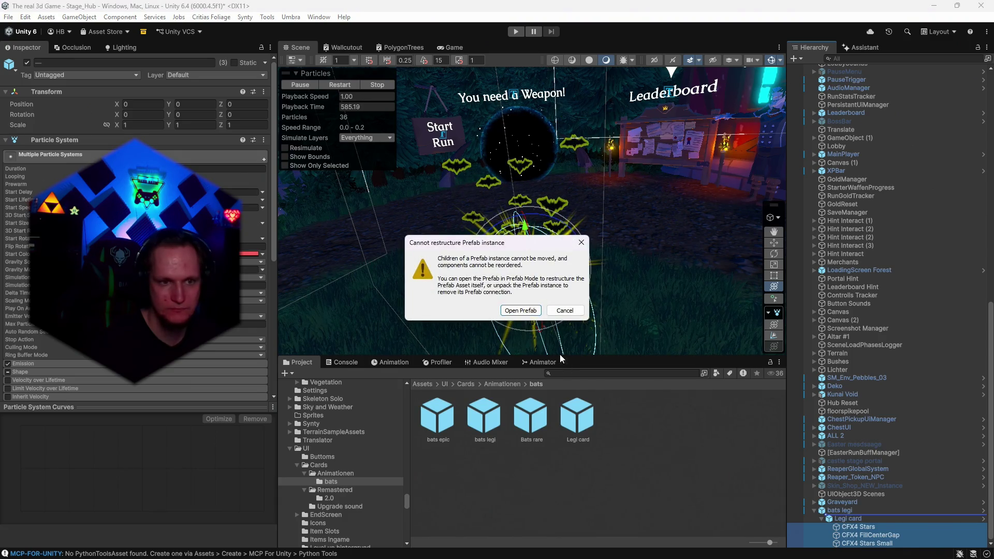
left_click(522, 310)
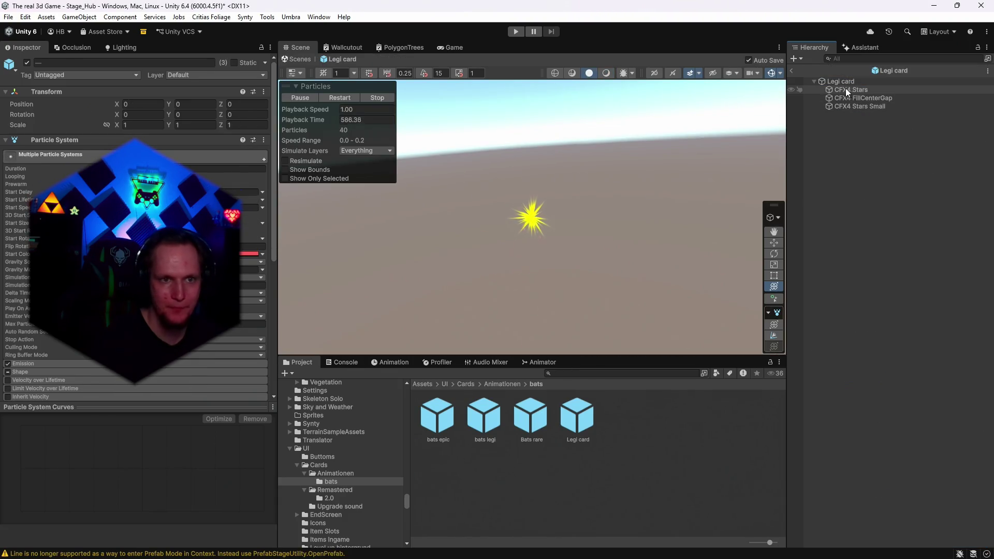
left_click(798, 70)
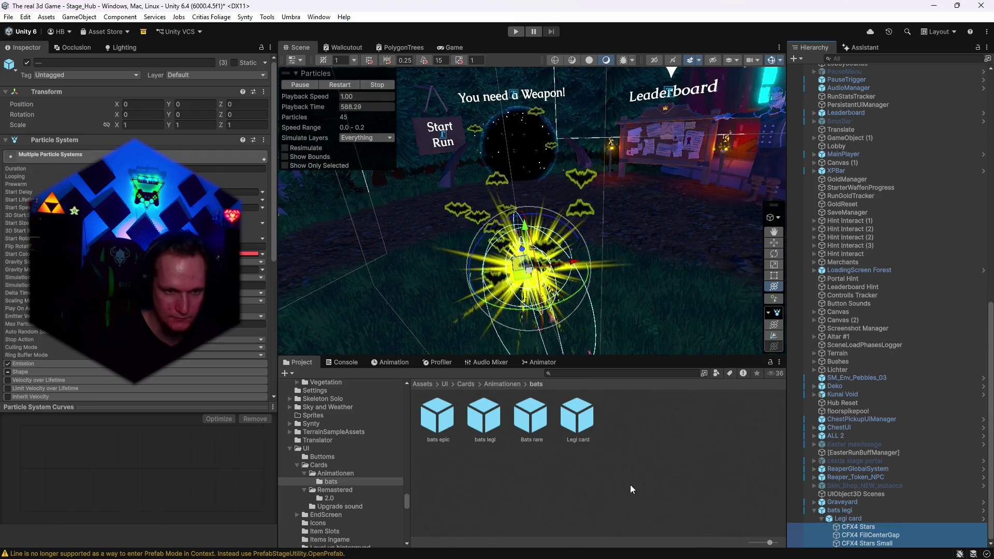
Open the CFX3_ResurrectionLight_Circle prefab from the Animationen folder in Prefab Mode
left_click_drag(666, 310, 618, 395)
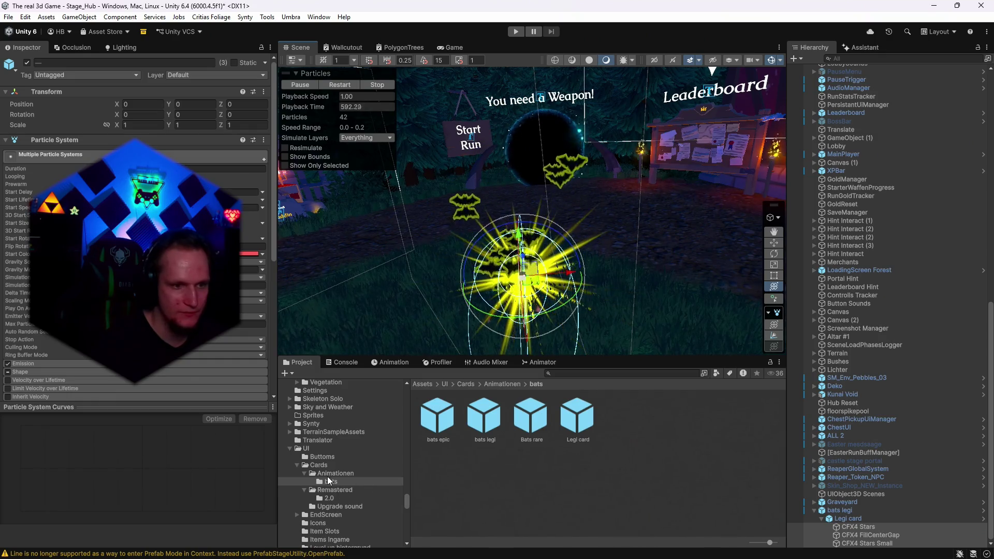
left_click(331, 474)
left_click(487, 477)
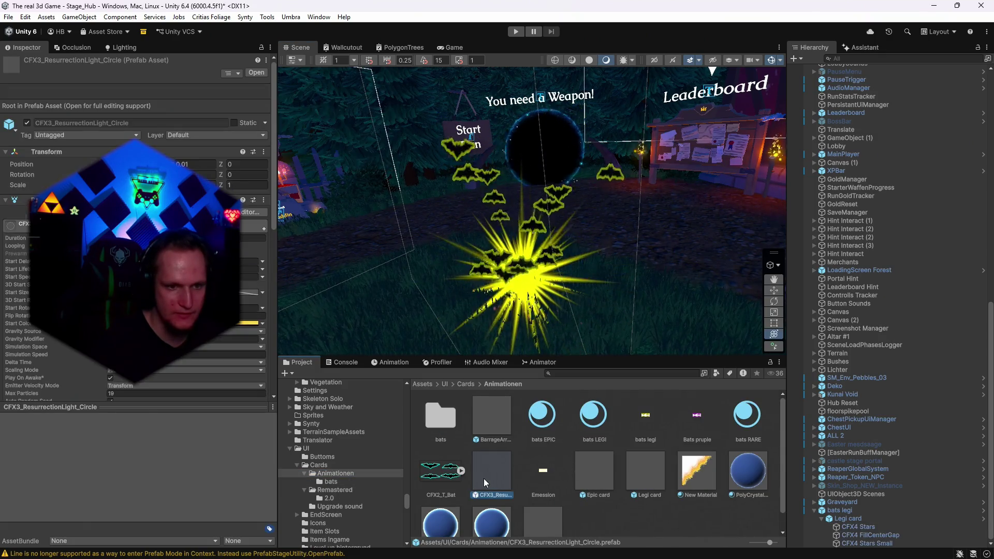
double_click(492, 471)
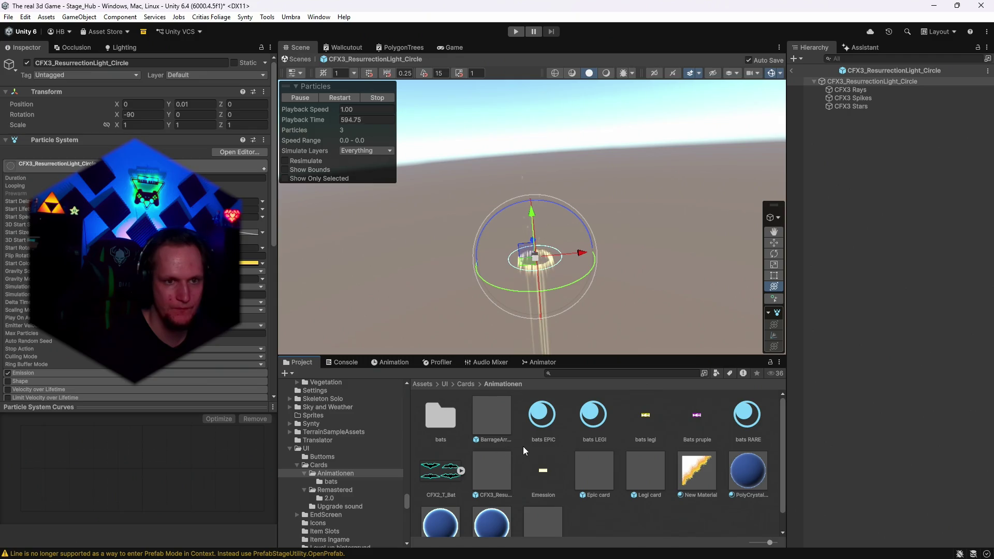
Inspect the Emession texture and the bats LEGI material in the Animationen folder
left_click(327, 474)
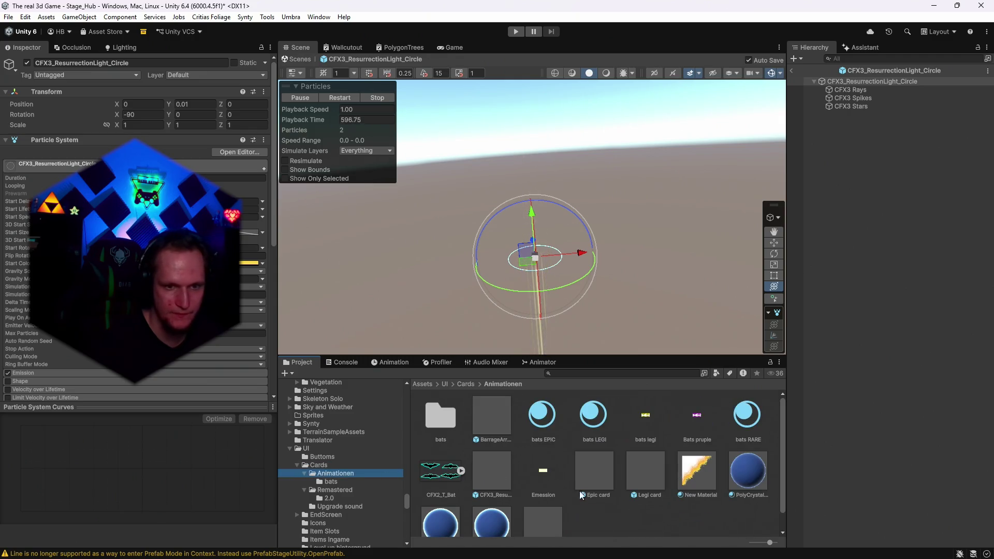
left_click(544, 477)
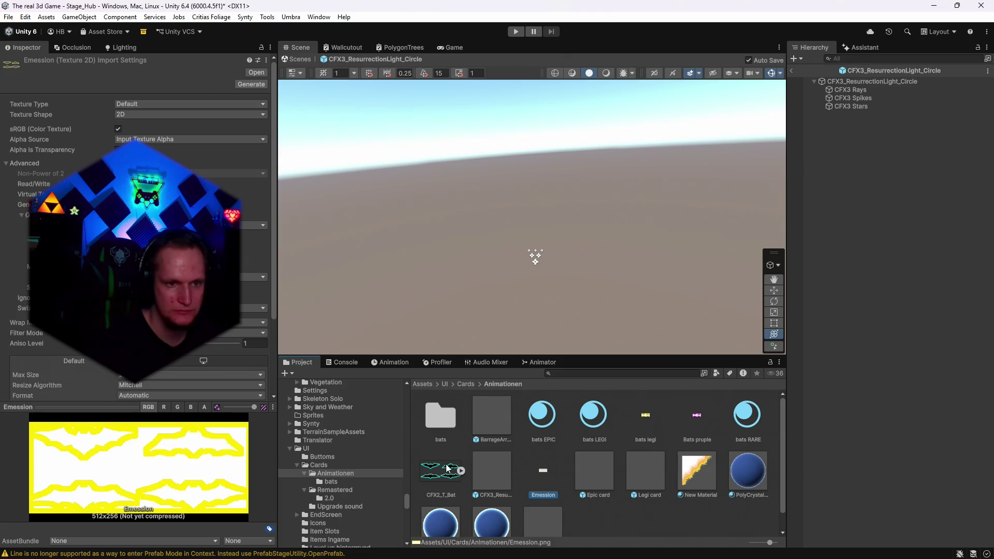
left_click(592, 428)
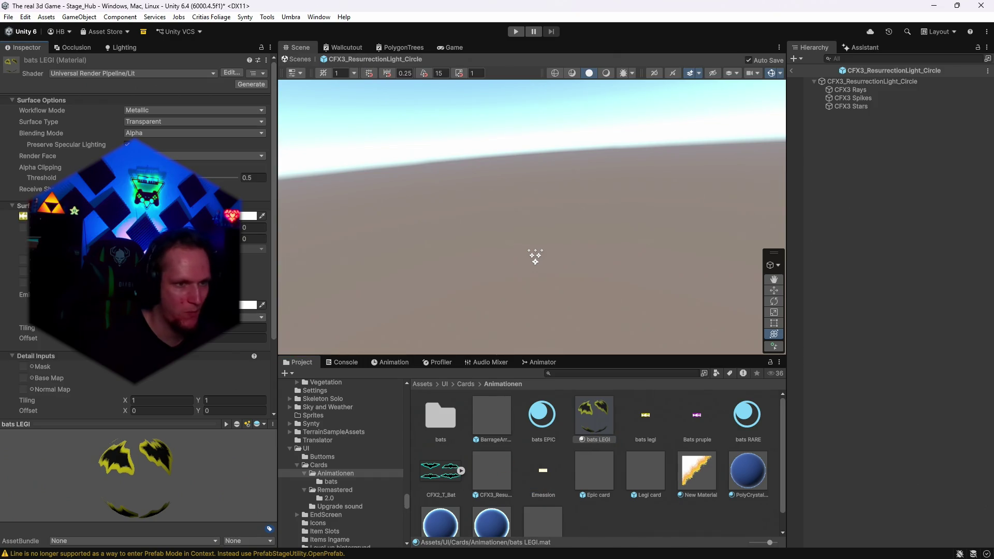
left_click(790, 71)
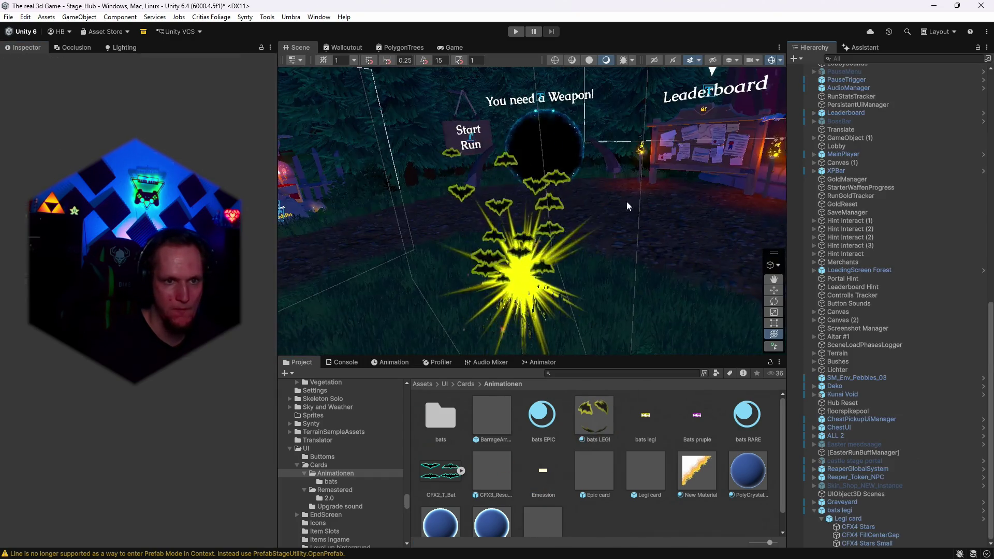
left_click(536, 480)
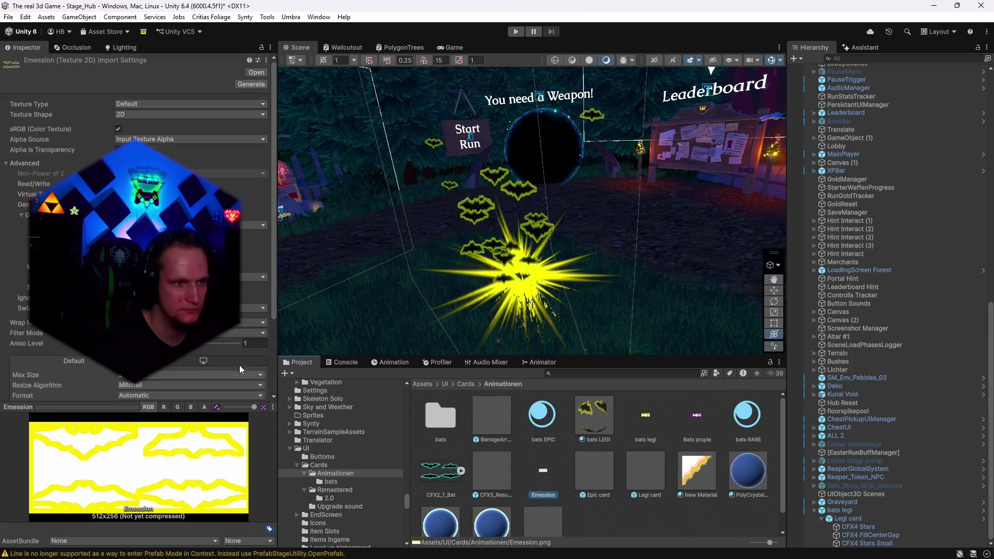
left_click(601, 415)
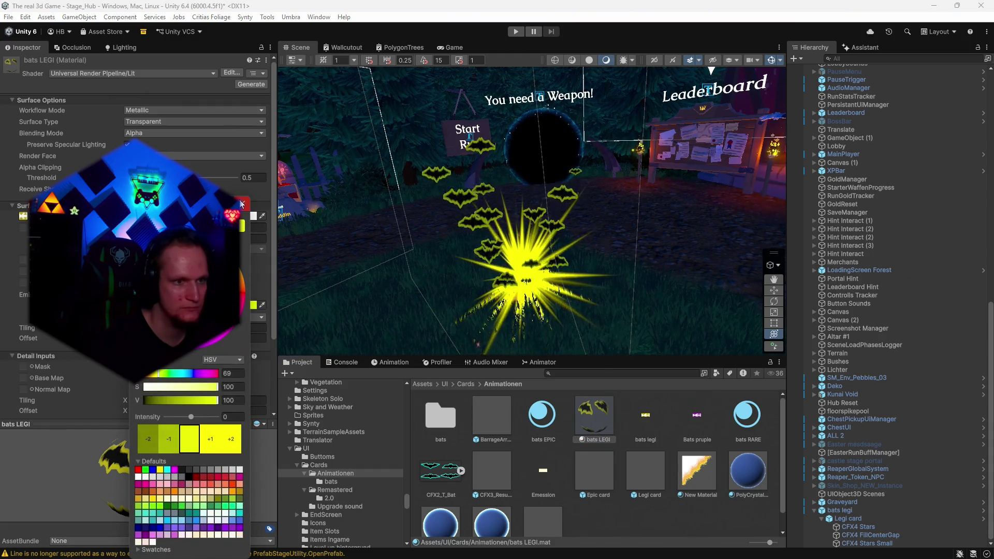
Retune the bats LEGI emission colour's saturation and brightness so it glows yellow
left_click(256, 422)
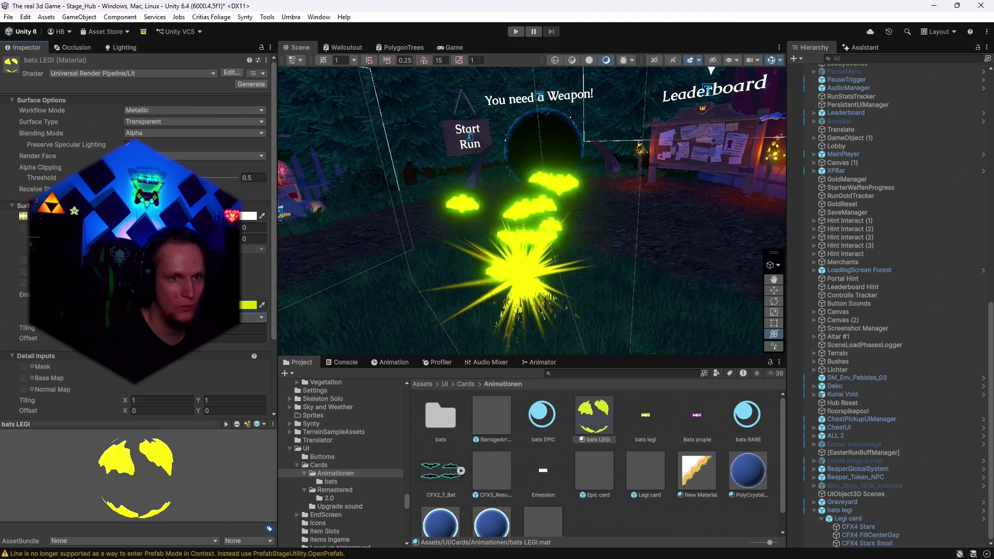
left_click(249, 305)
left_click_drag(254, 387, 182, 386)
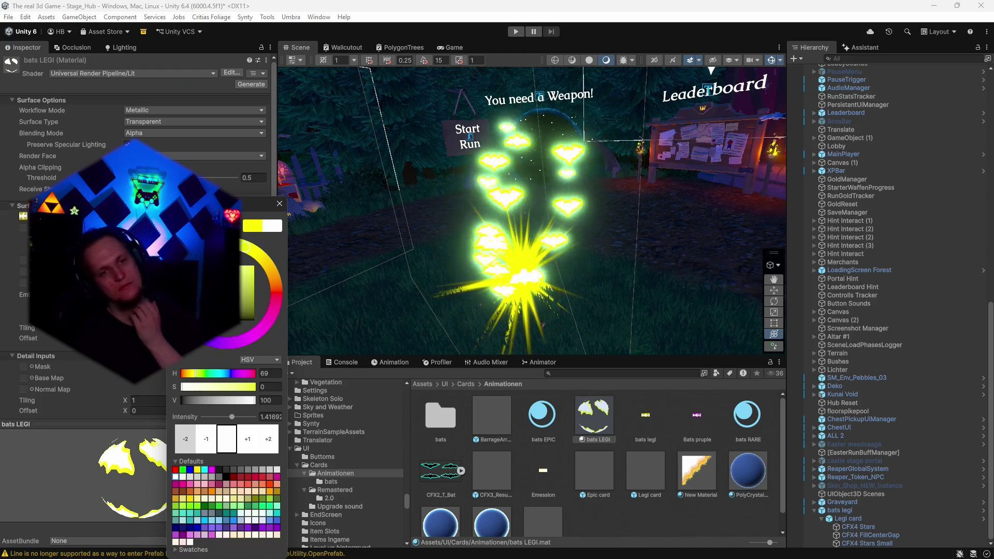
left_click(204, 387)
left_click(235, 400)
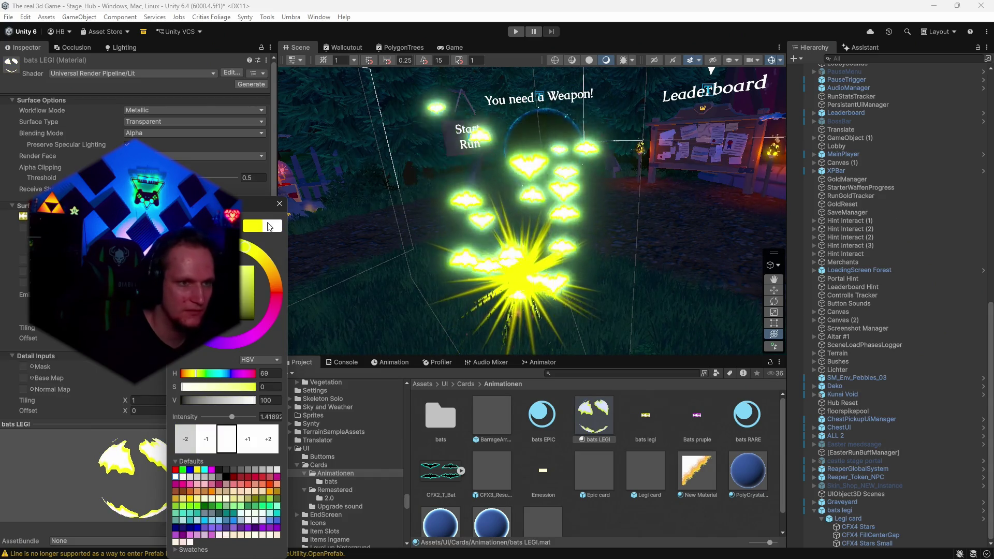
left_click(280, 204)
key("alt+Tab")
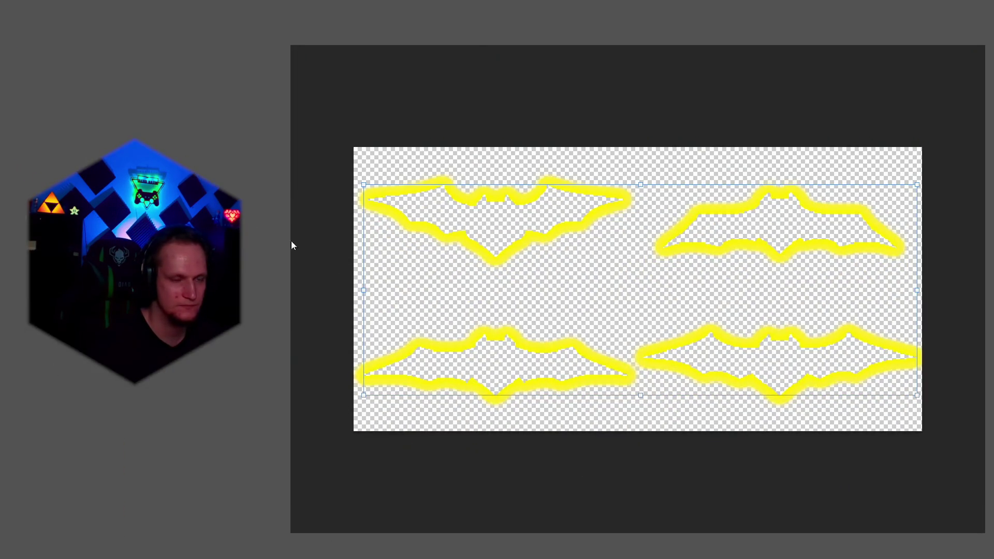
Add a black-filled rectangle background beneath the yellow bat outline layer
left_click(11, 294)
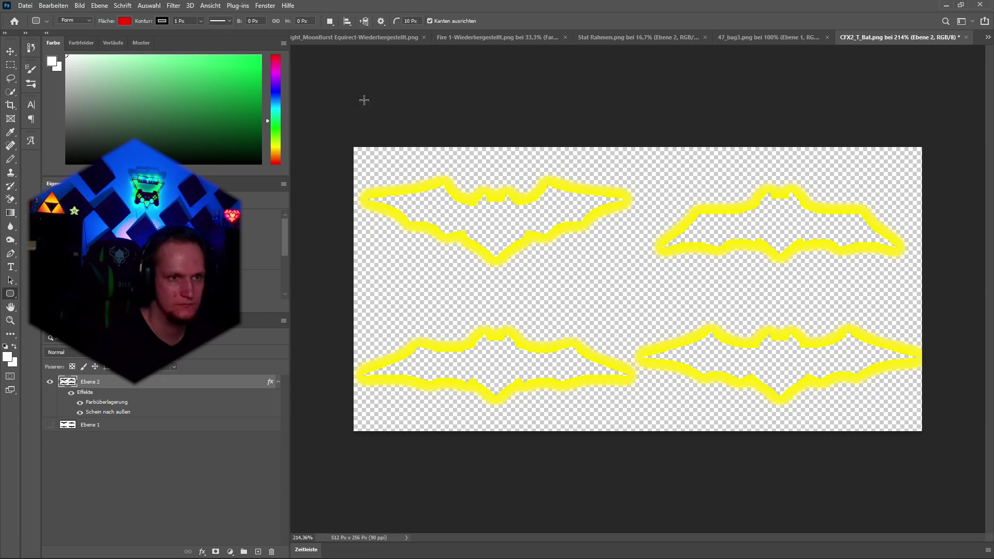
left_click_drag(877, 446, 940, 472)
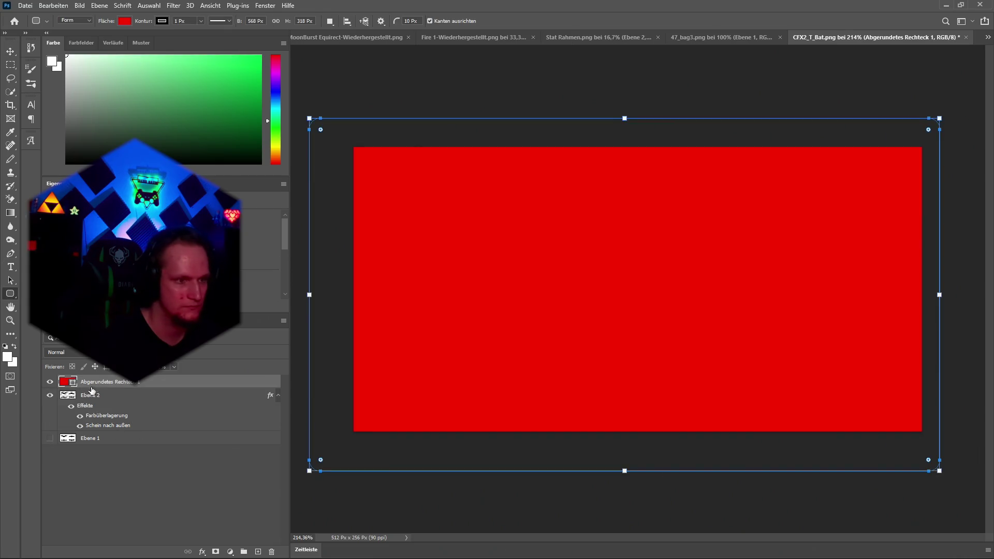
left_click_drag(87, 382, 87, 384)
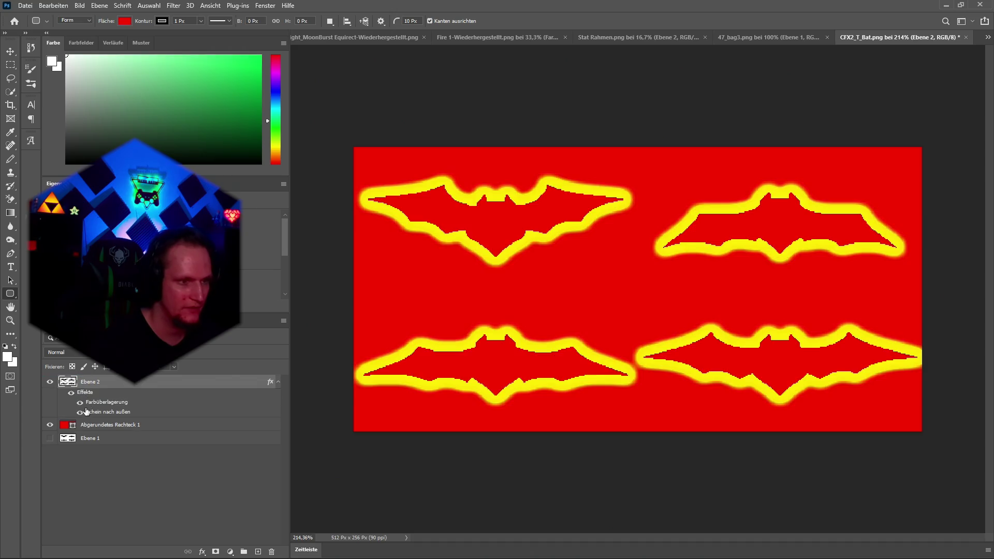
left_click(94, 428)
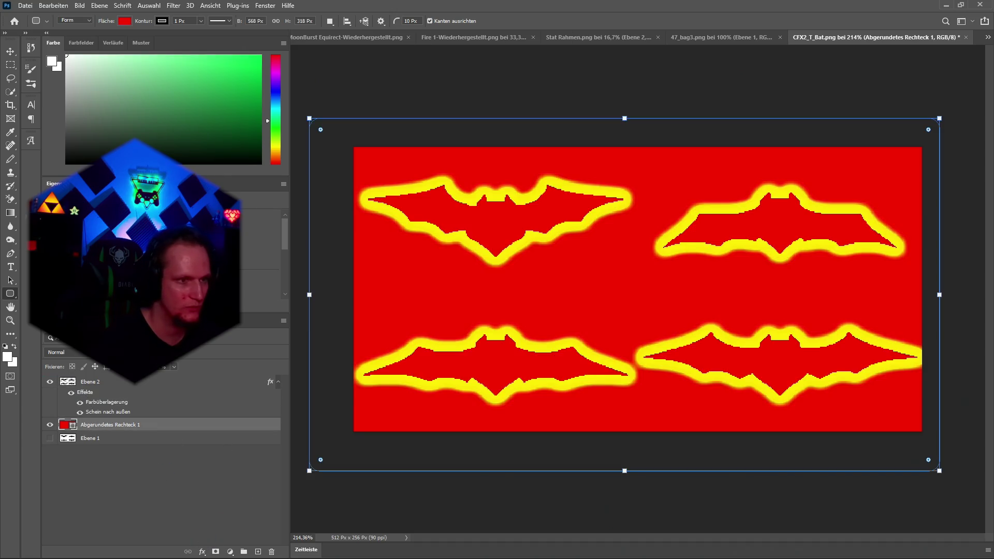
left_click(83, 364)
left_click(55, 347)
Save the texture over the existing PNG in the Animationen folder
key("ctrl+shift+s")
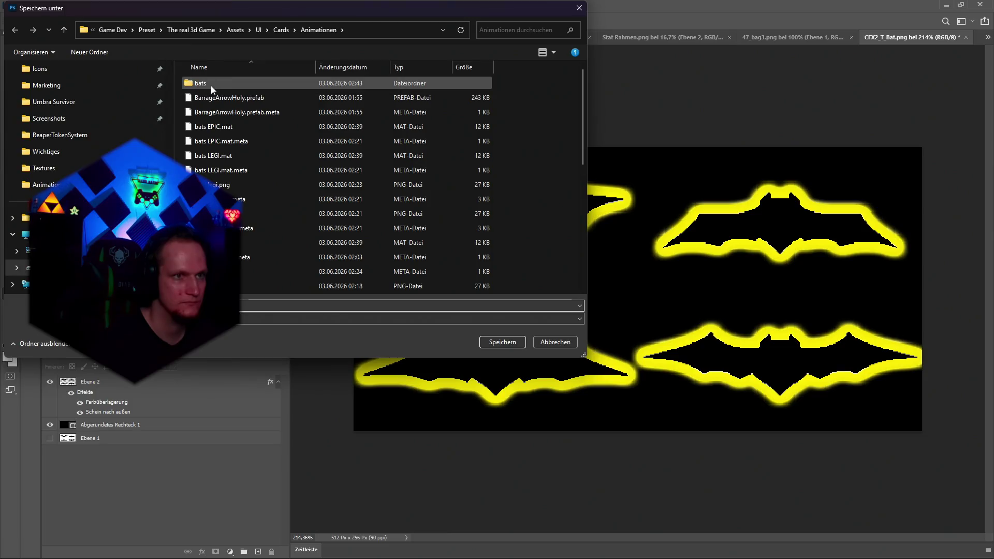
double_click(210, 84)
left_click(316, 30)
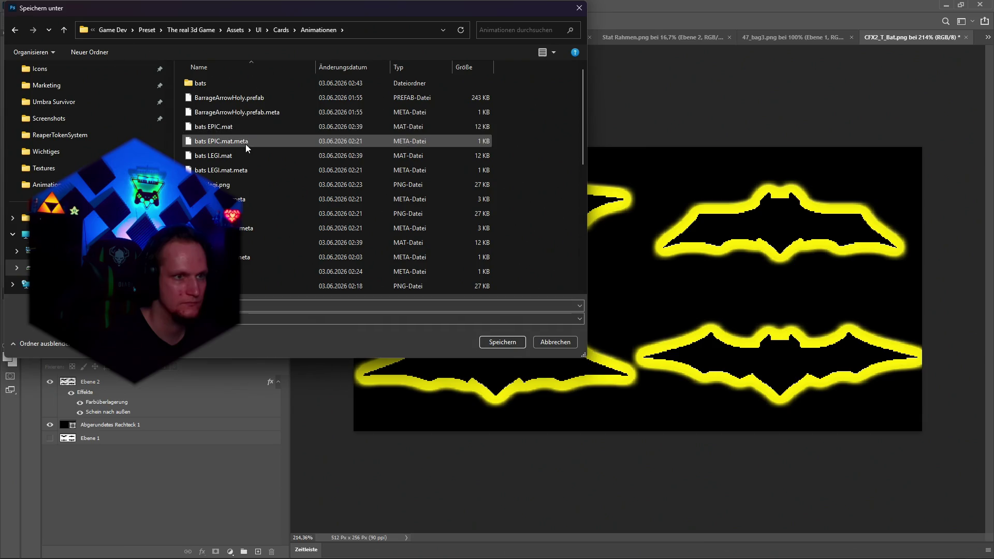
scroll(250, 151, "down", 2)
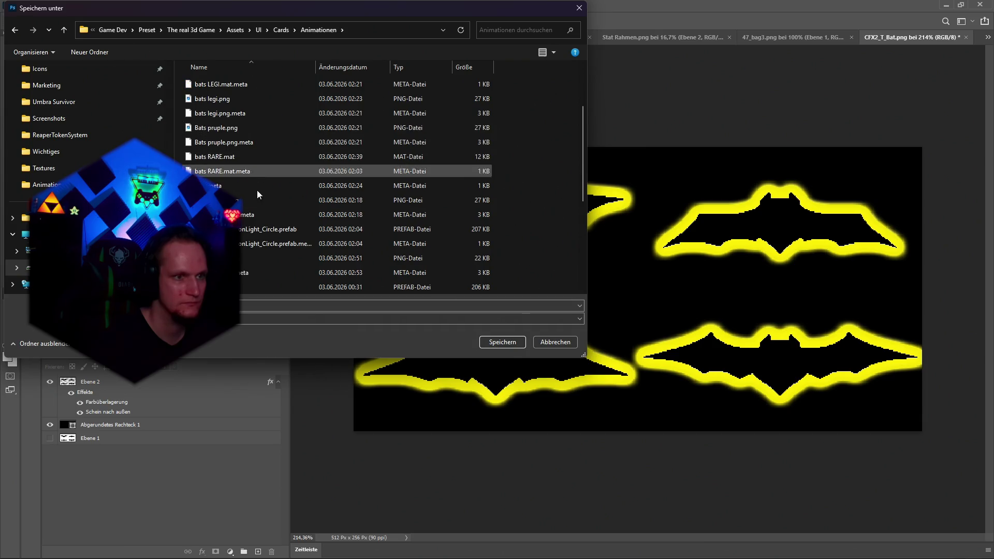
left_click(488, 343)
left_click(524, 285)
key("alt+Tab")
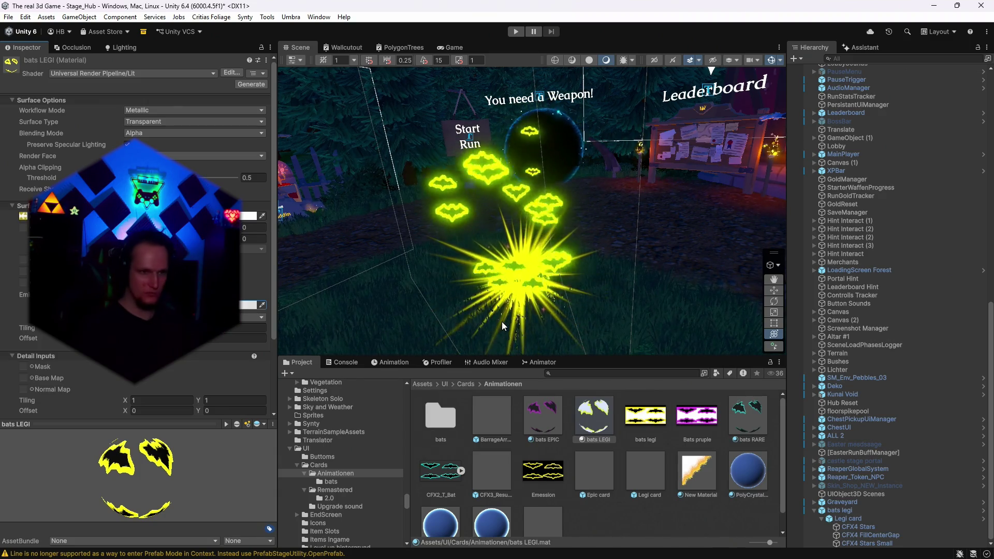
Set the bats LEGI emission intensity to 1 and adjust a Surface Inputs slider
left_click(249, 305)
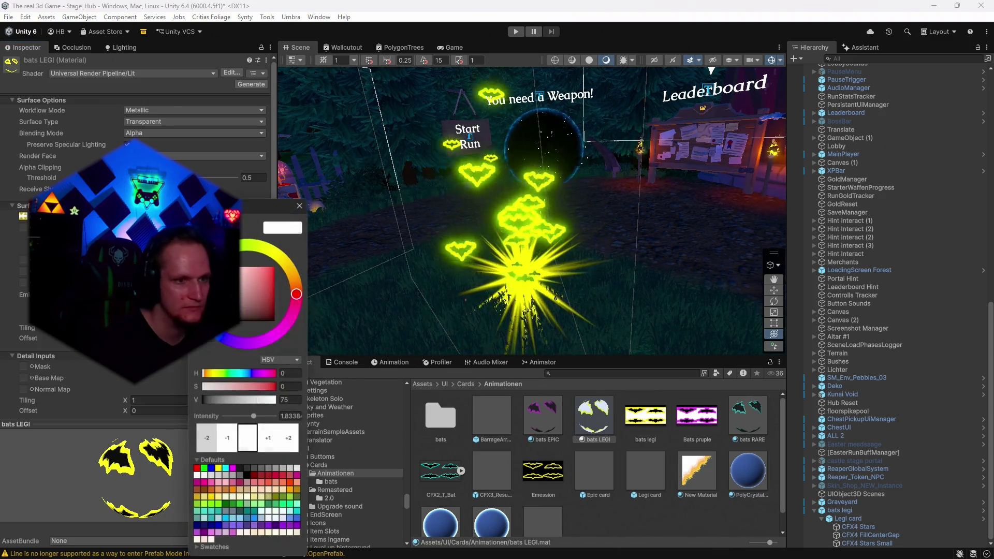
left_click(297, 417)
type("1")
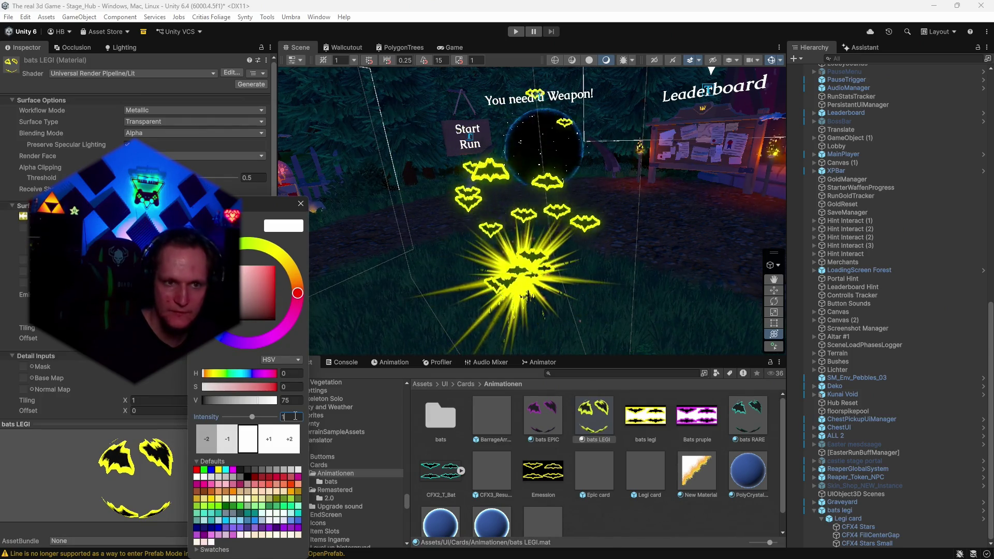
left_click(302, 205)
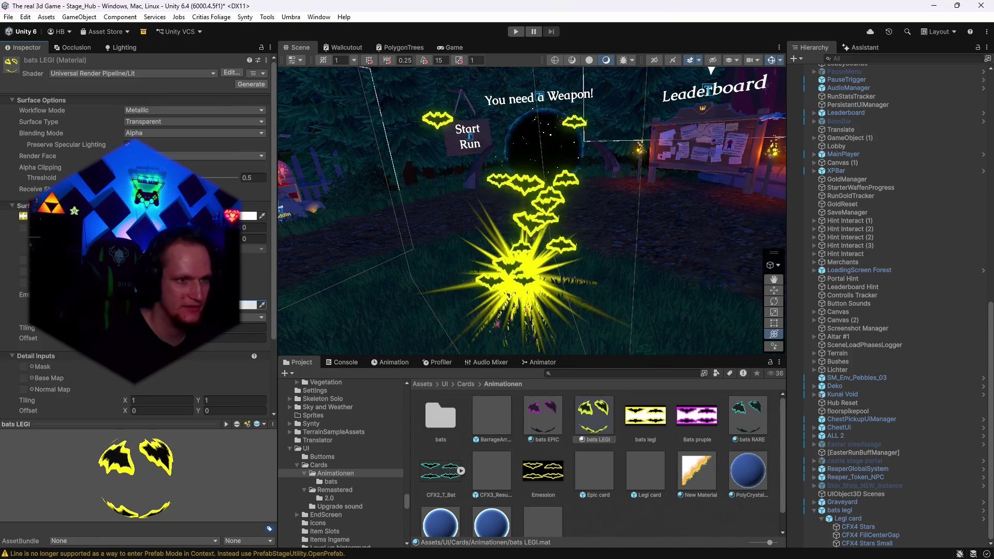
left_click_drag(127, 228, 217, 227)
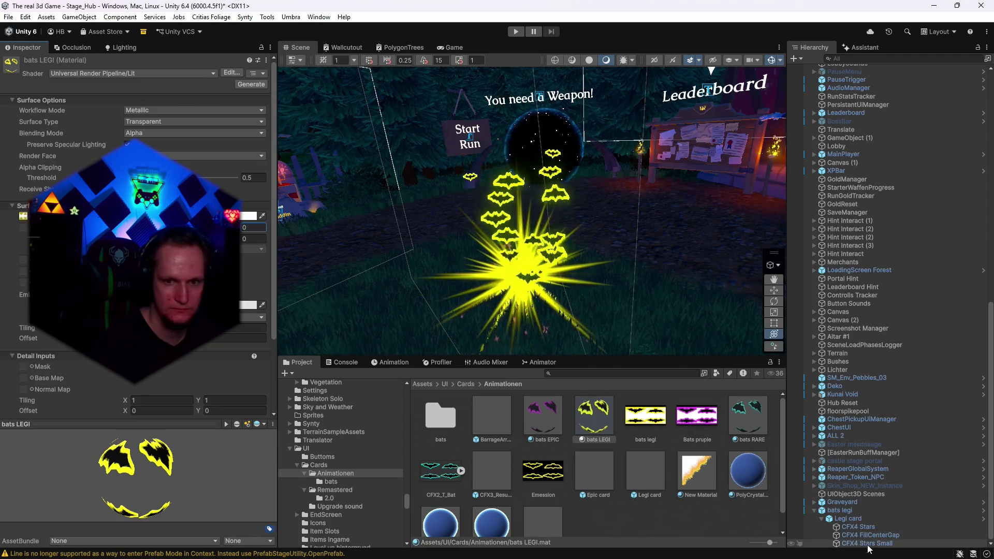
Open the bats legi prefab and try moving the three CFX4 effects under bats legi
double_click(431, 417)
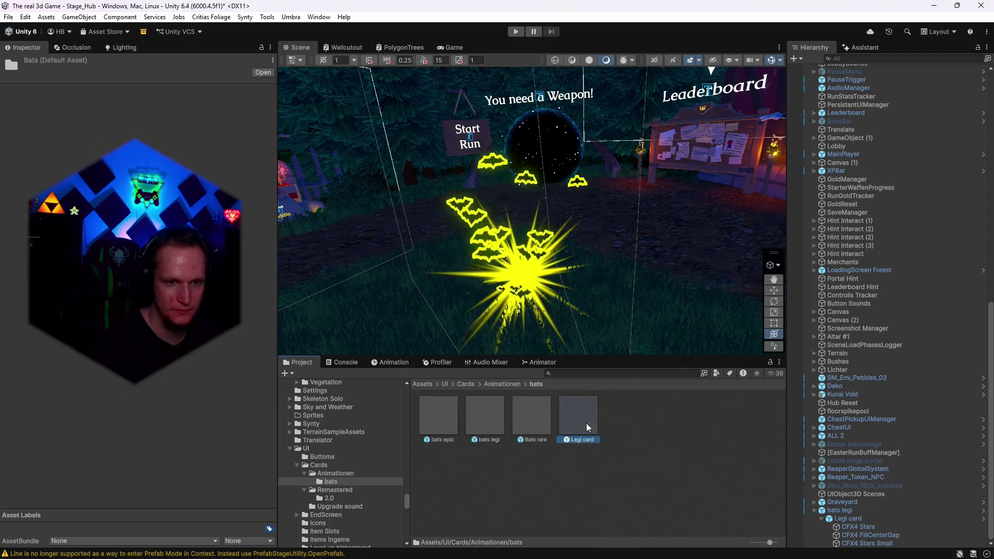
double_click(586, 423)
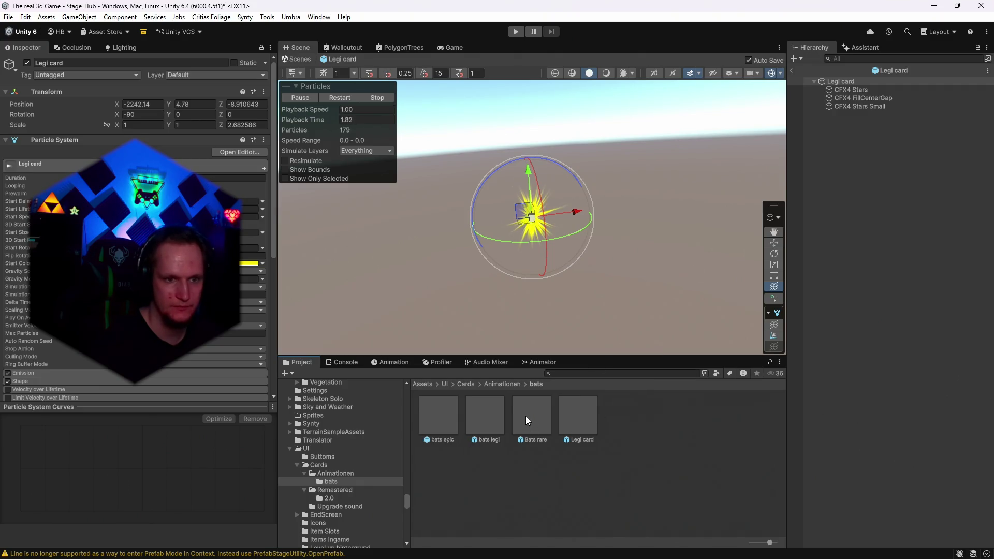
double_click(492, 415)
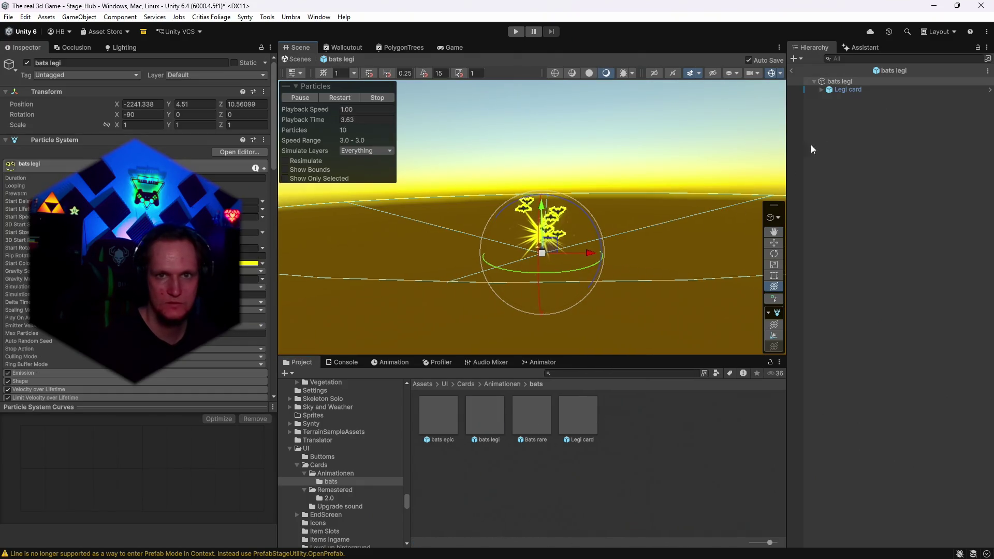
left_click(823, 89)
left_click(850, 98)
left_click(846, 113, "shift")
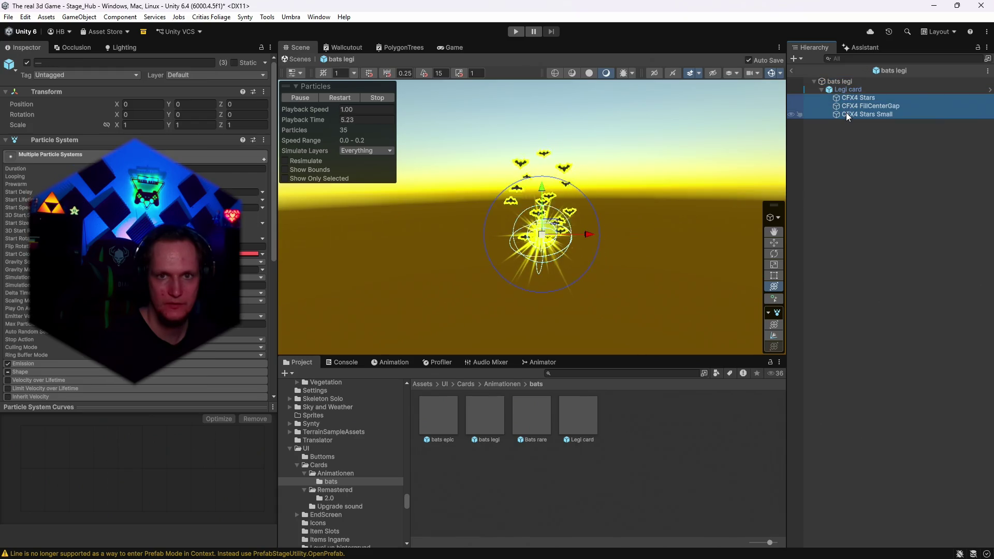
left_click_drag(847, 98, 838, 84)
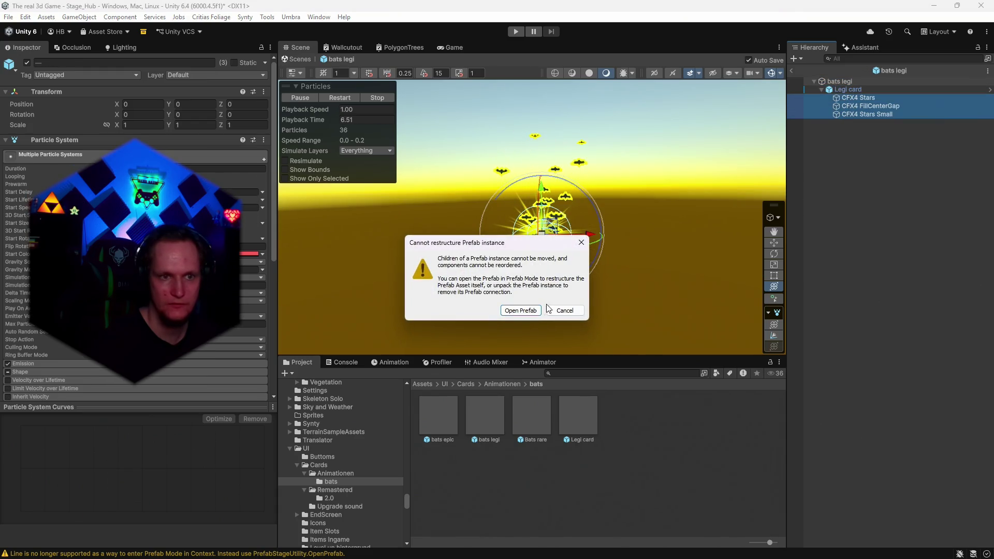
left_click(518, 311)
Switch off CFX4 Stars and FillCenterGap, keeping Stars Small, then select Legi card in Stage_Hub
left_click(853, 91)
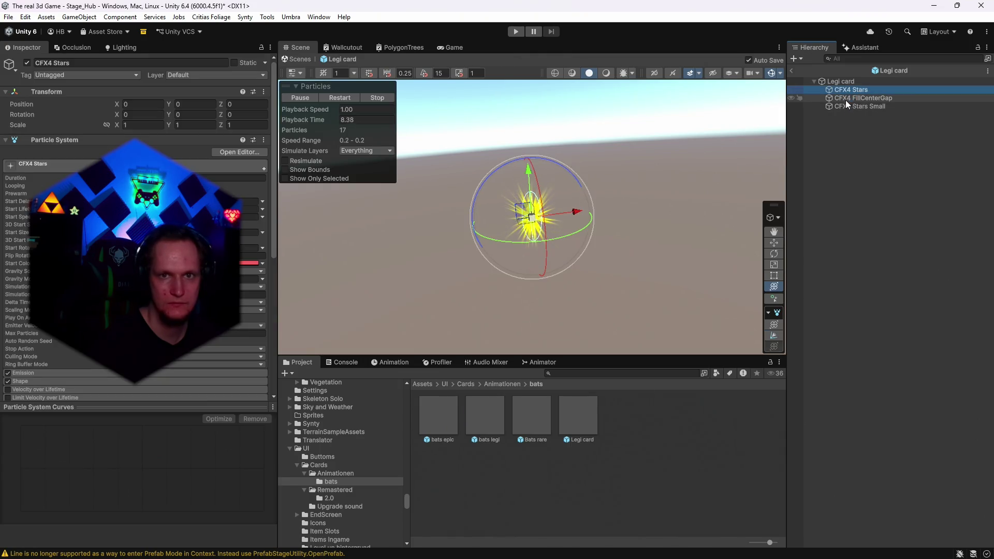
left_click(844, 99)
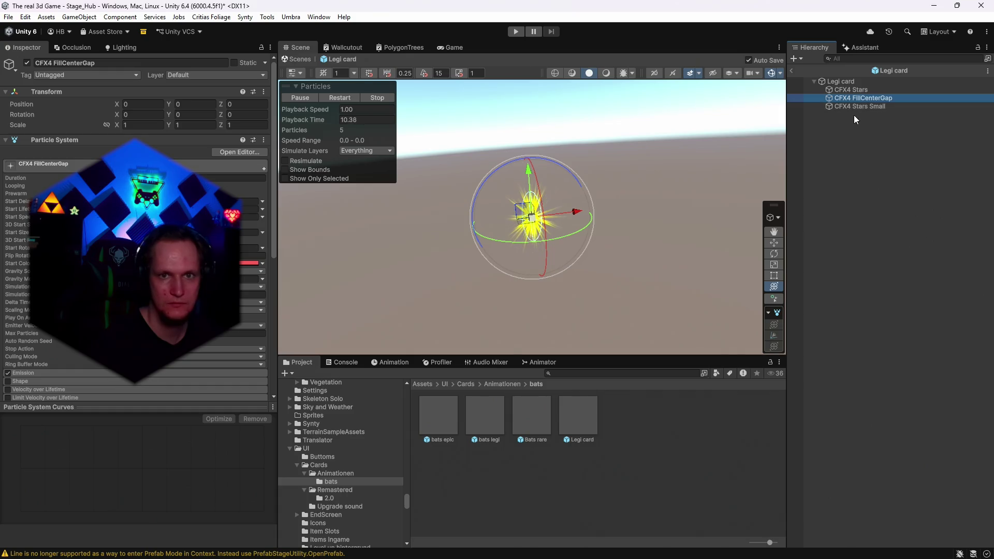
left_click(847, 106)
left_click(852, 90)
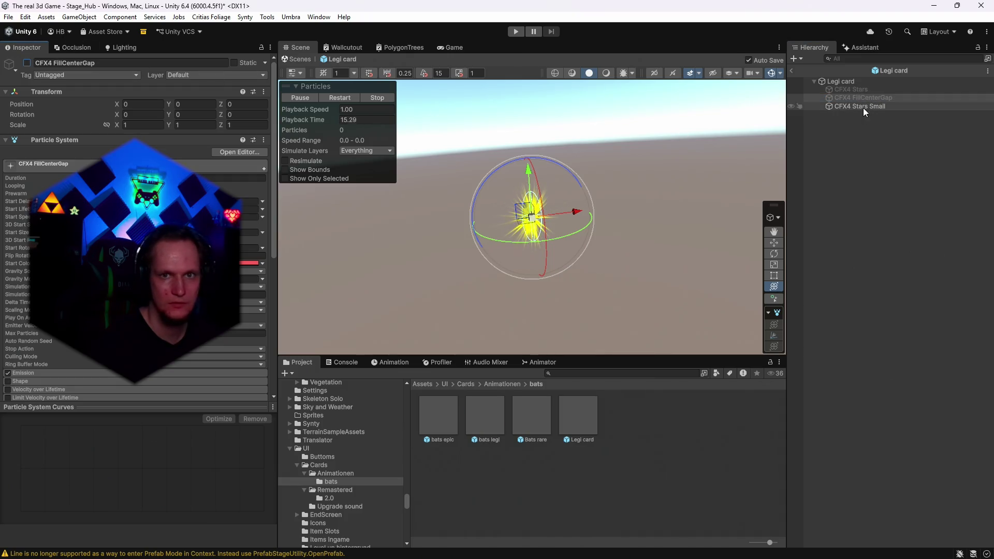
left_click(27, 63)
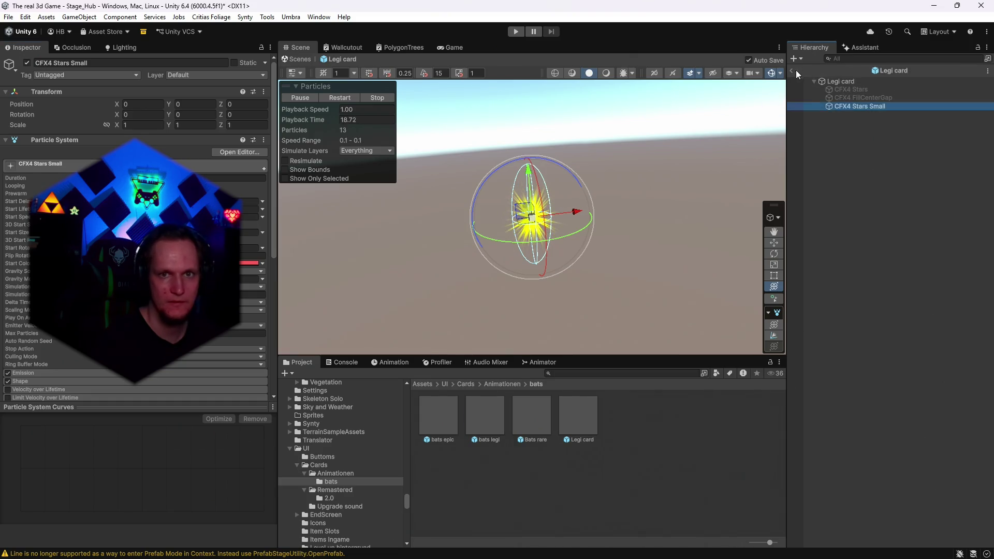
left_click(794, 71)
left_click(854, 519)
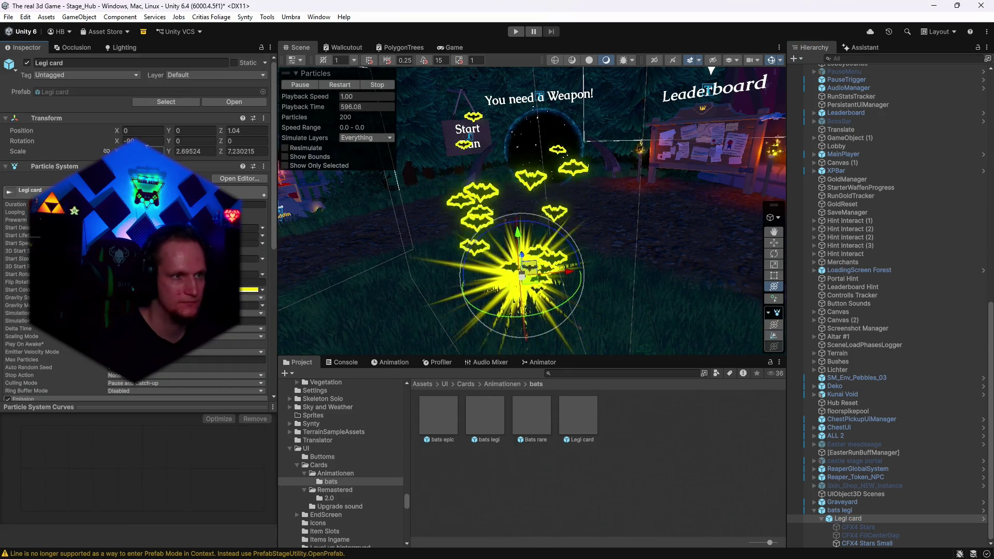
Set the Legi card's Y and Z scale to 4, then raise them to 5
left_click(200, 152)
type("4")
left_click(244, 152)
type("4")
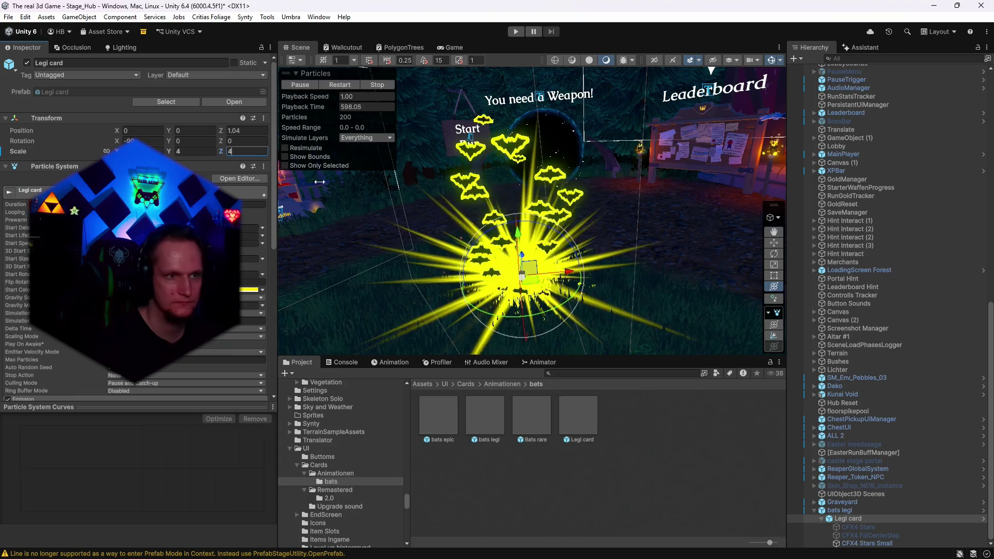
left_click_drag(647, 304, 637, 280)
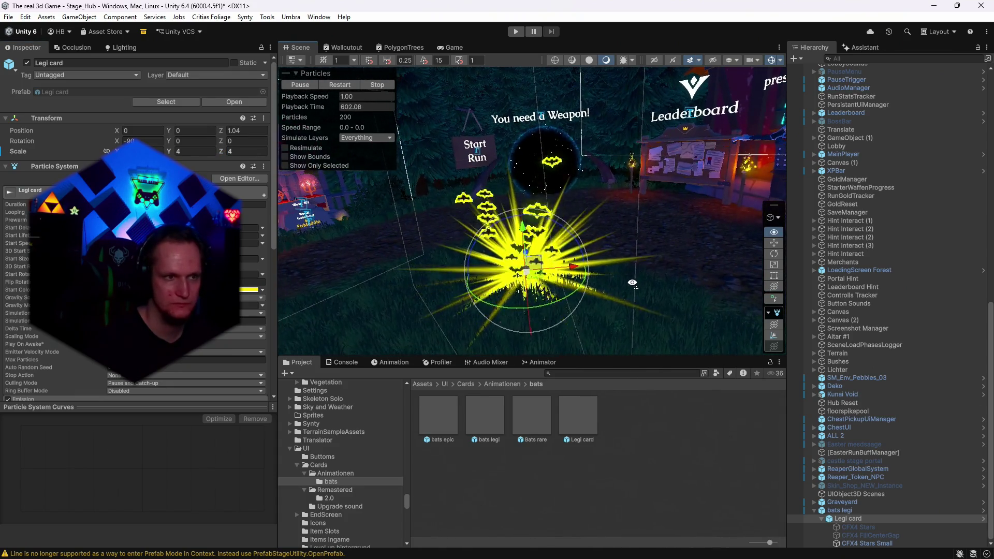
left_click(199, 151)
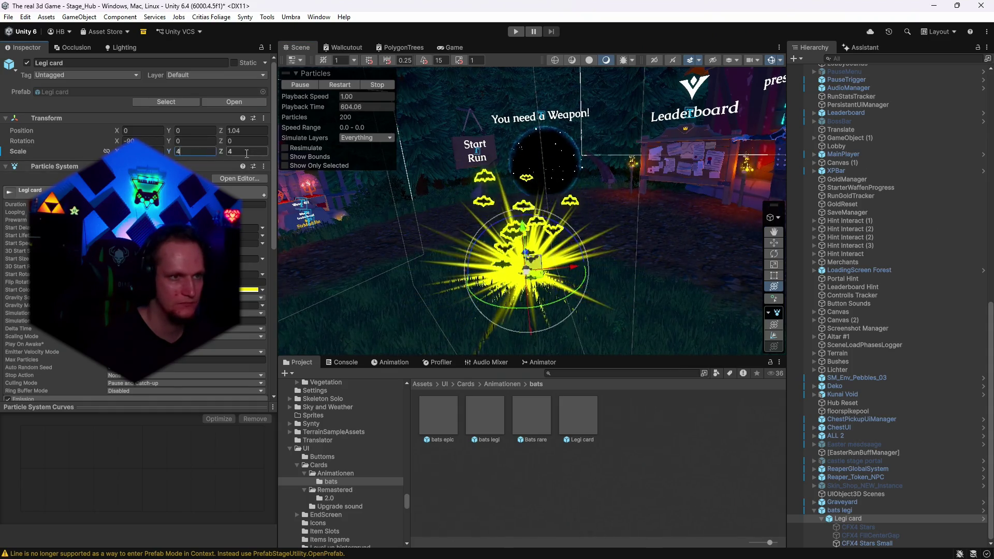
type("5")
key("Return")
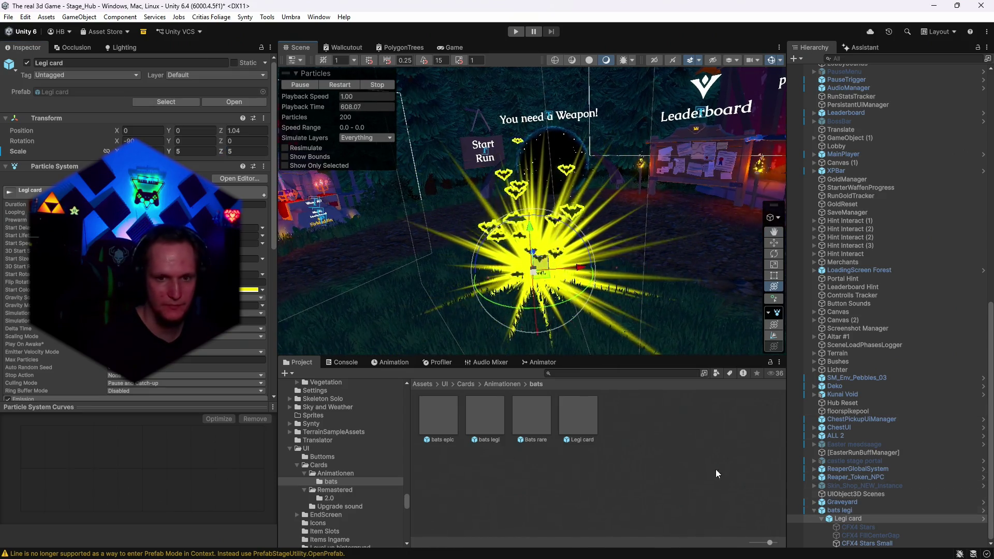
Delete the bats legi object and its effects from the scene
left_click(840, 510)
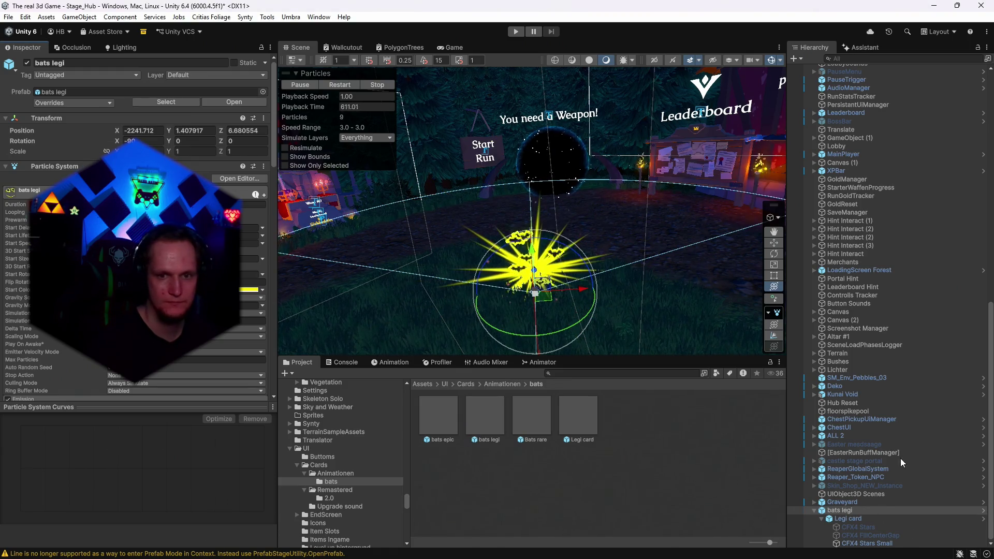
left_click(846, 511)
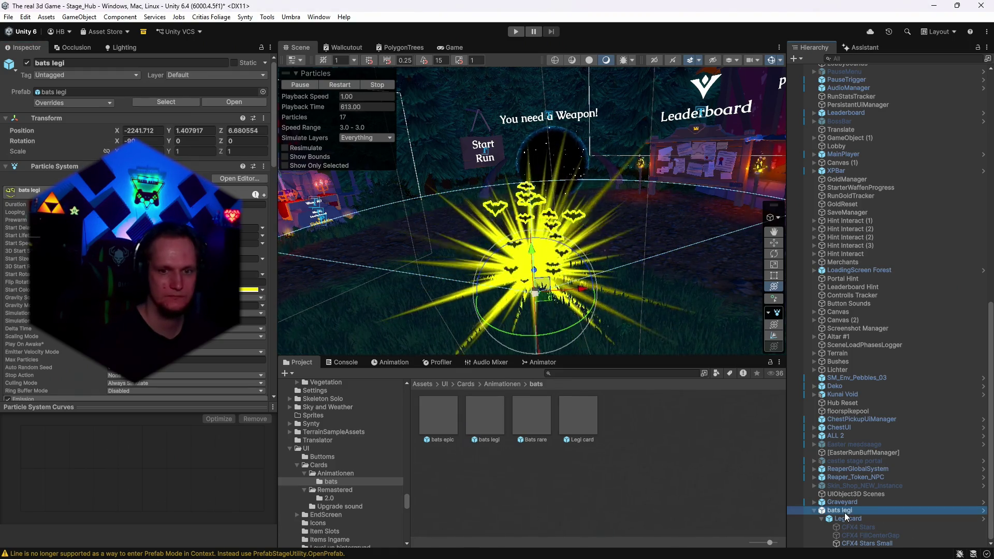
key("Delete")
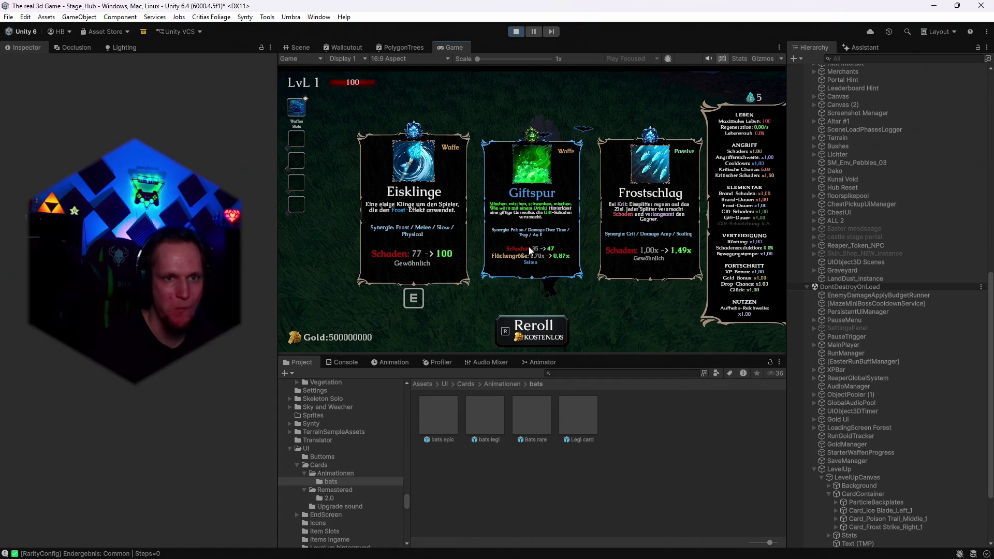
Reroll the level-up cards repeatedly with R, looking for a legendary card
key("r")
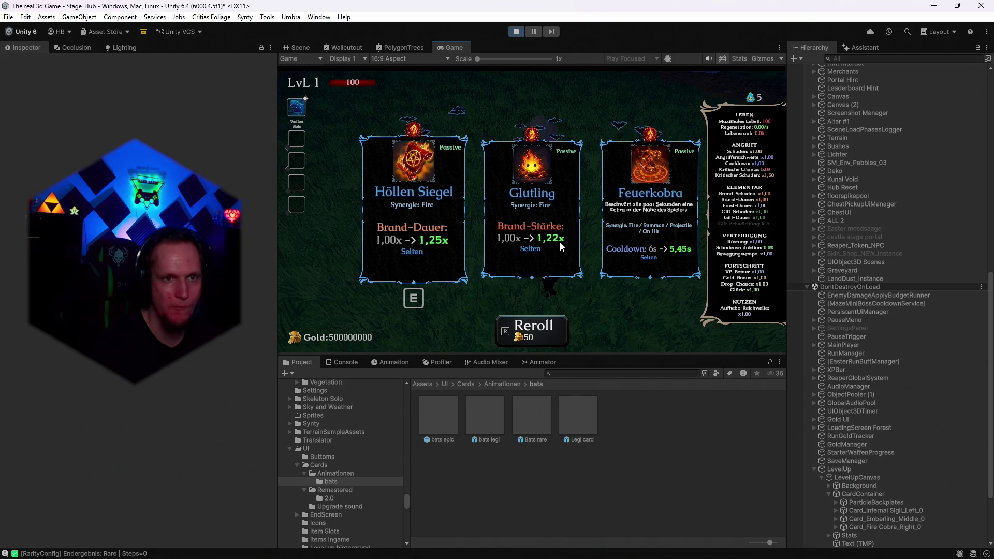
key("r")
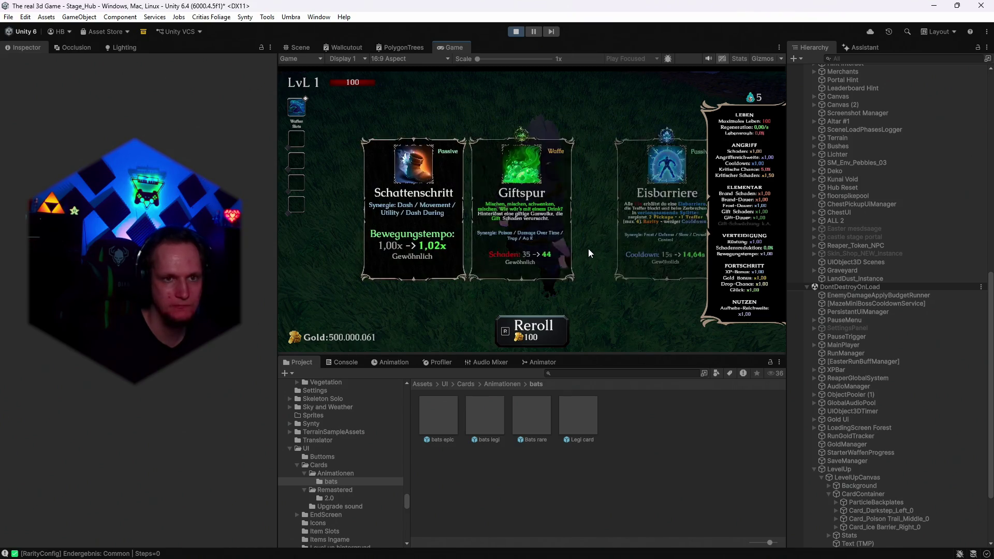
key("r")
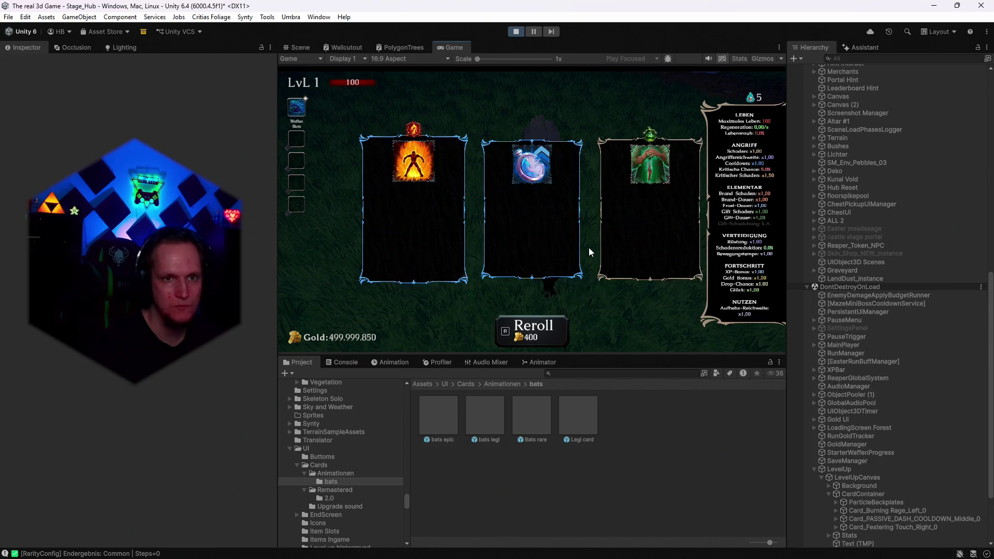
key("r")
key("r")
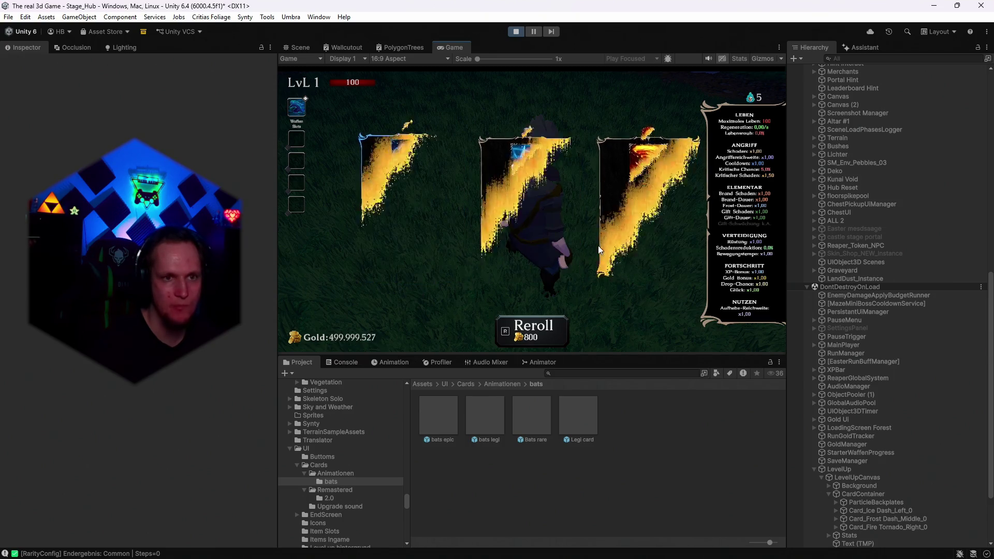
key("r")
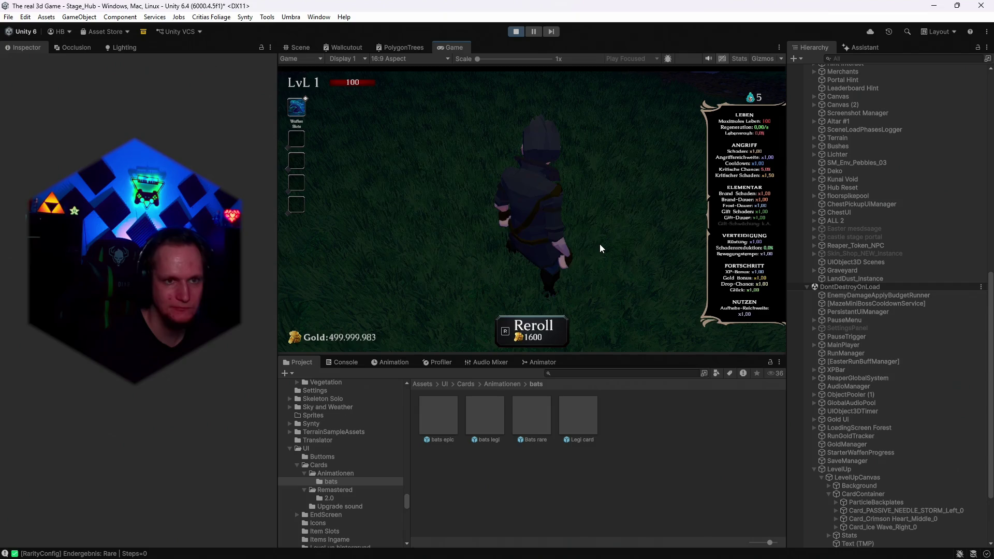
key("r")
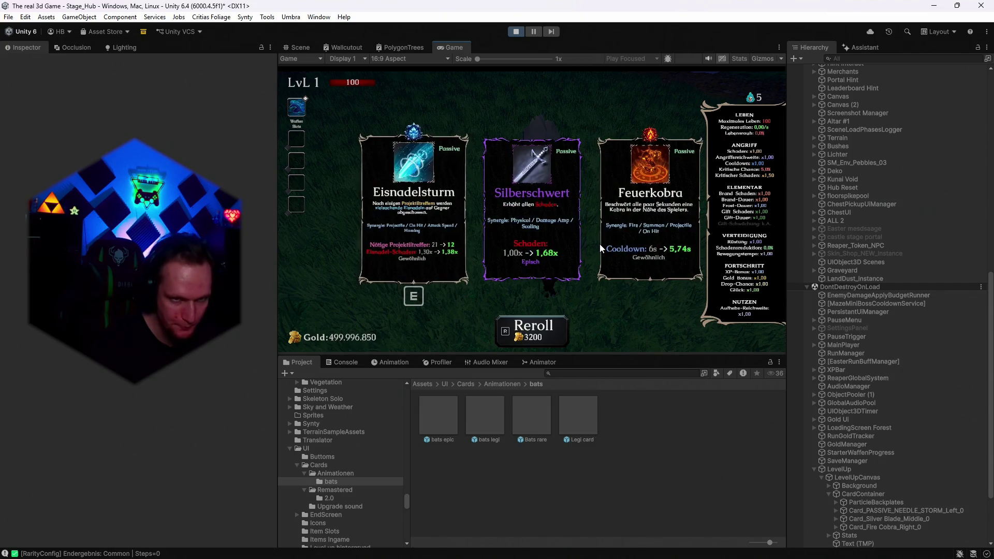
key("r")
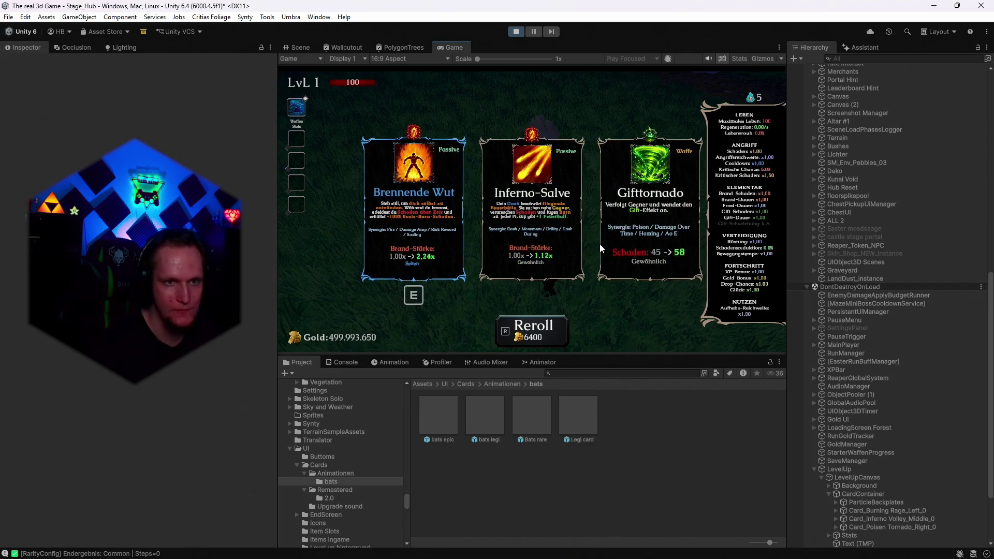
key("r")
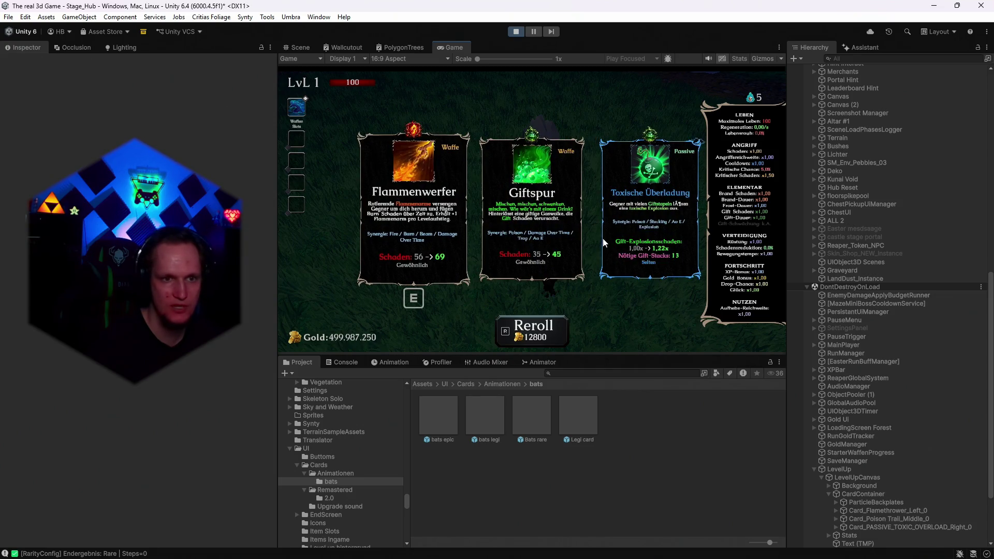
key("r")
key("r")
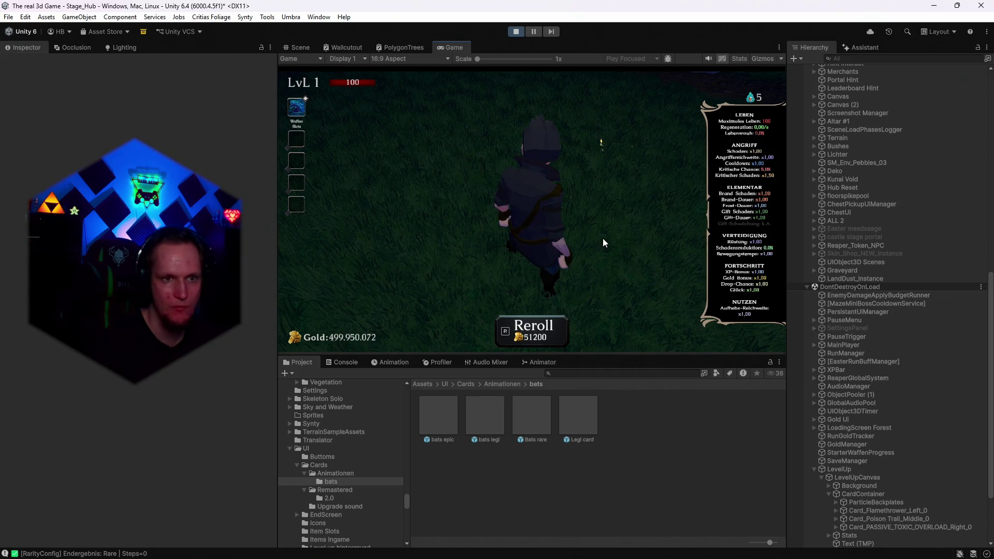
key("r")
key("r")
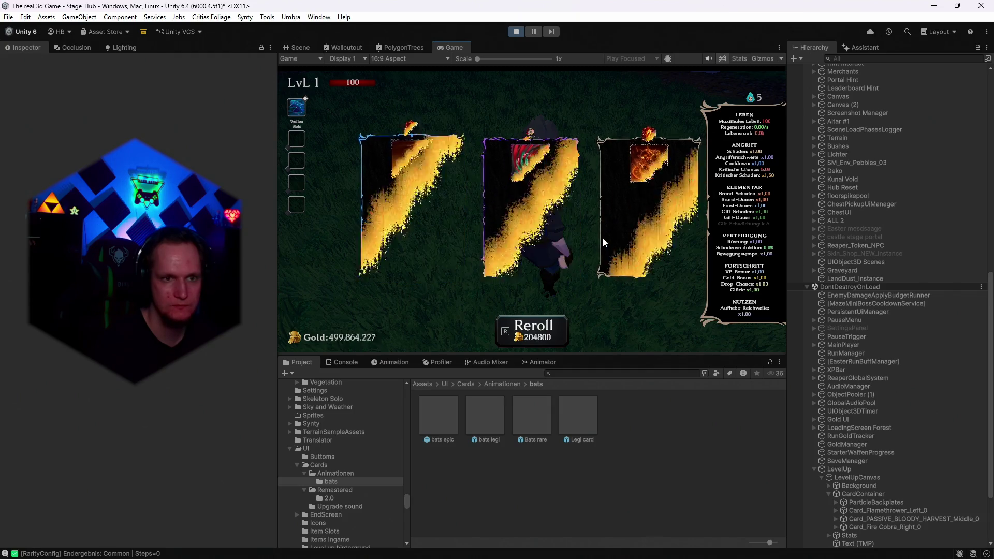
key("r")
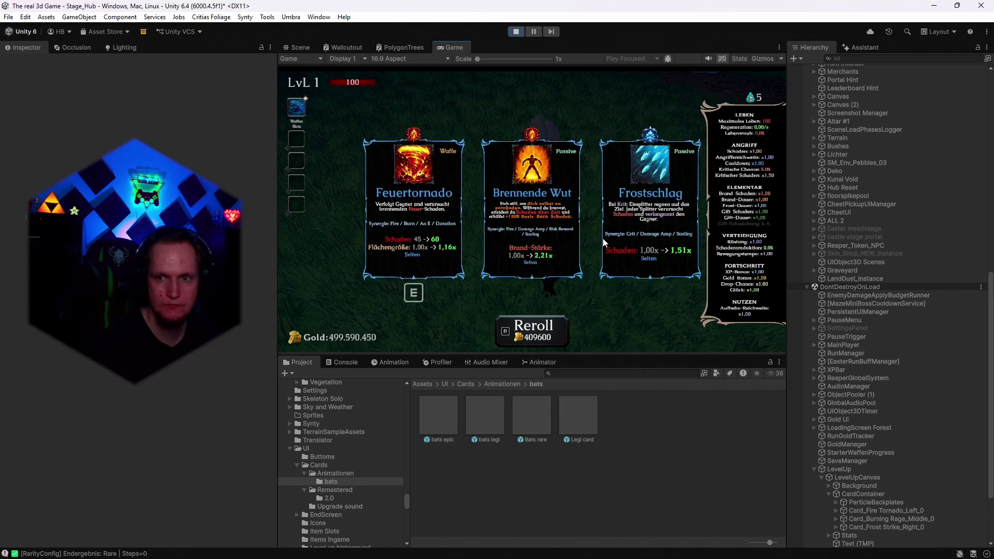
key("r")
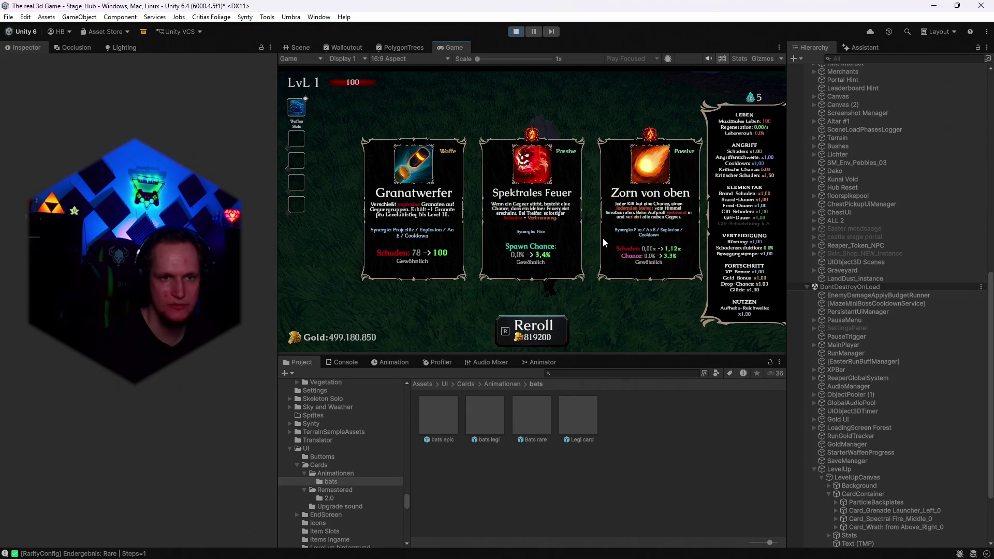
key("r")
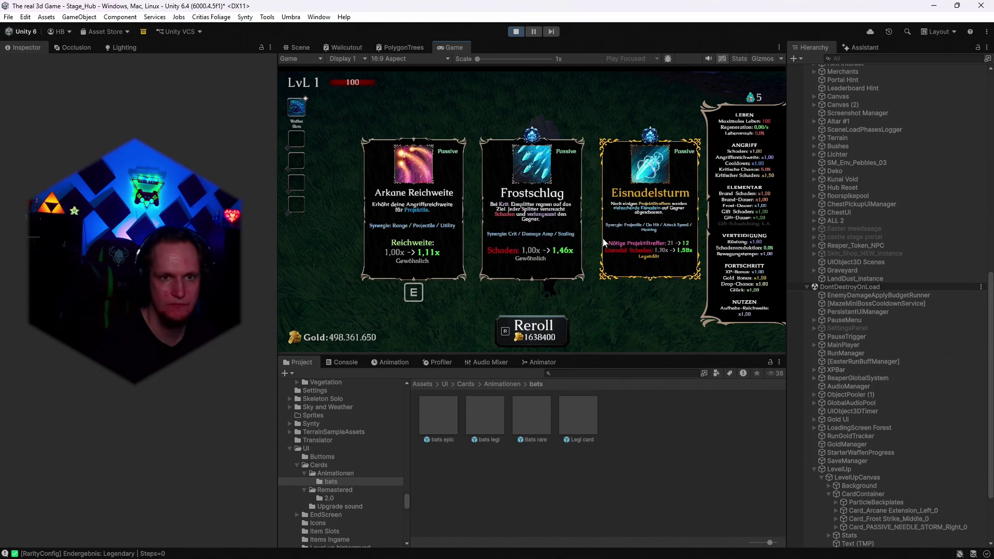
key("r")
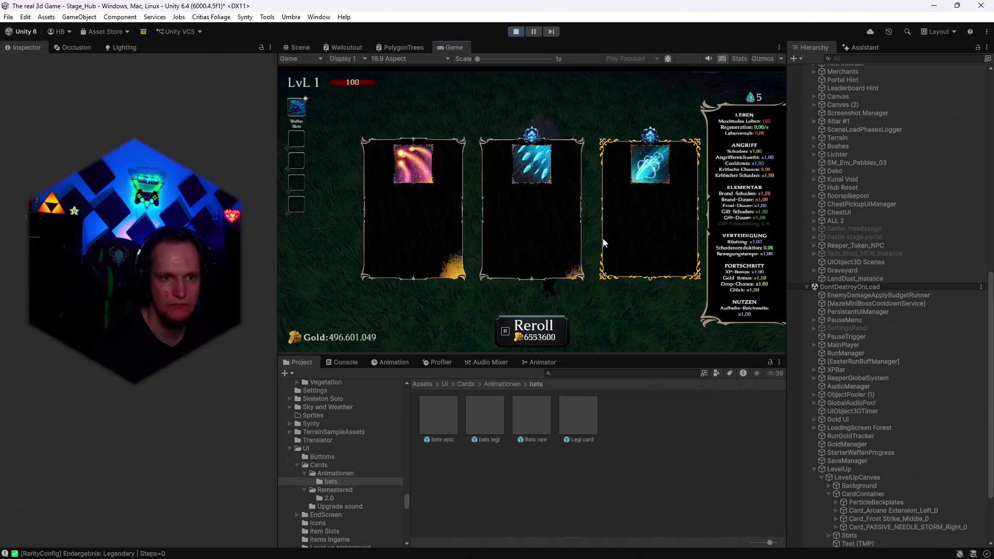
key("r")
key("r")
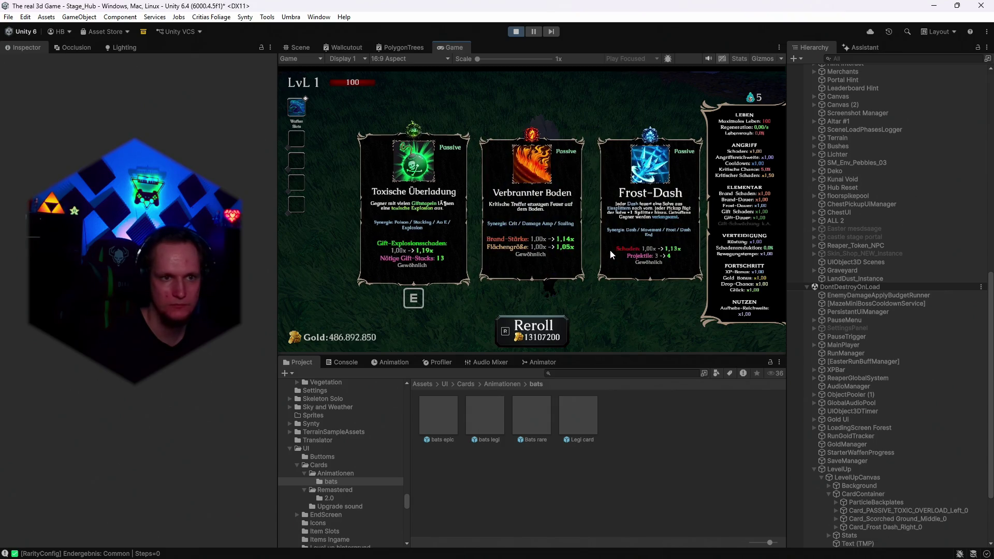
key("r")
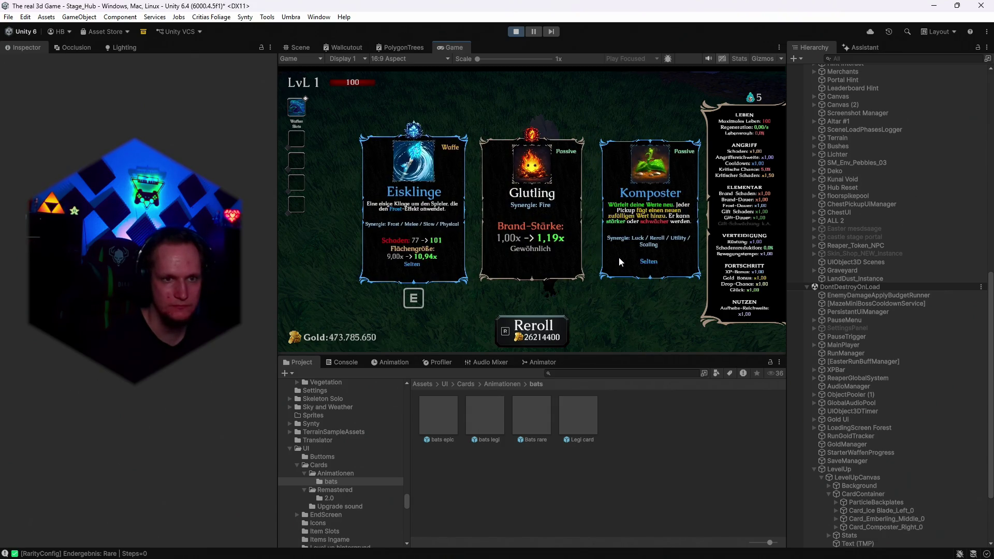
key("r")
key("r")
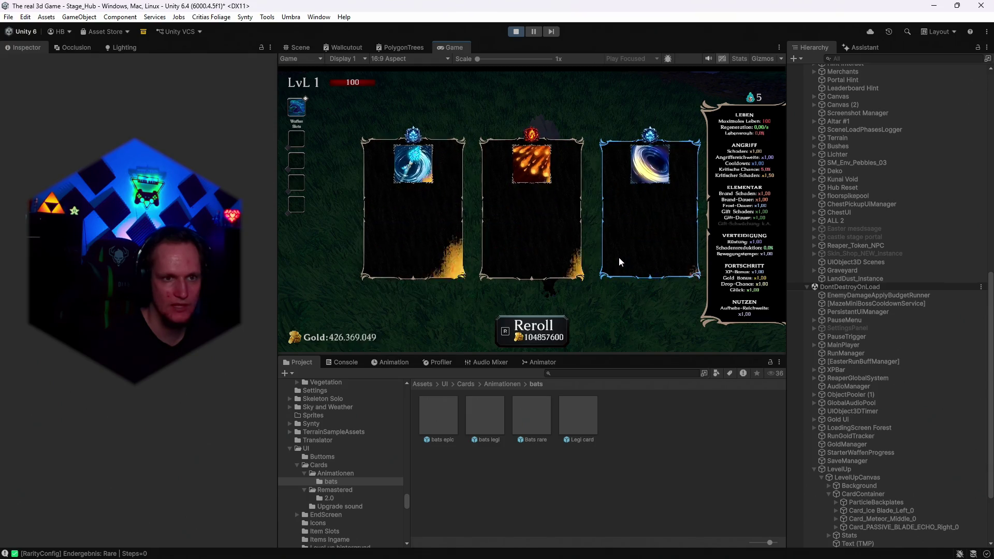
key("r")
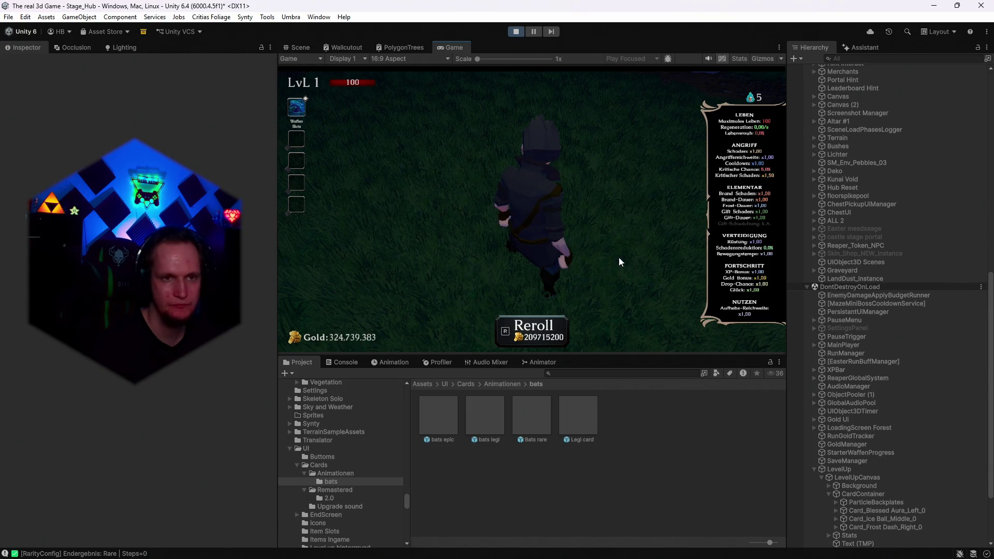
key("r")
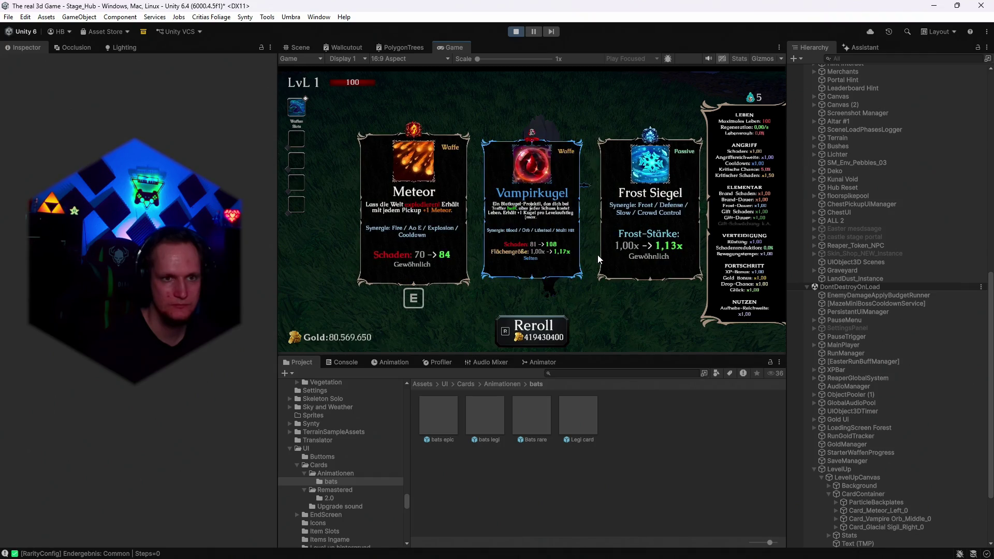
Take the Meteor card and keep rerolling until the legendary Seelensammler appears with bats
left_click(442, 223)
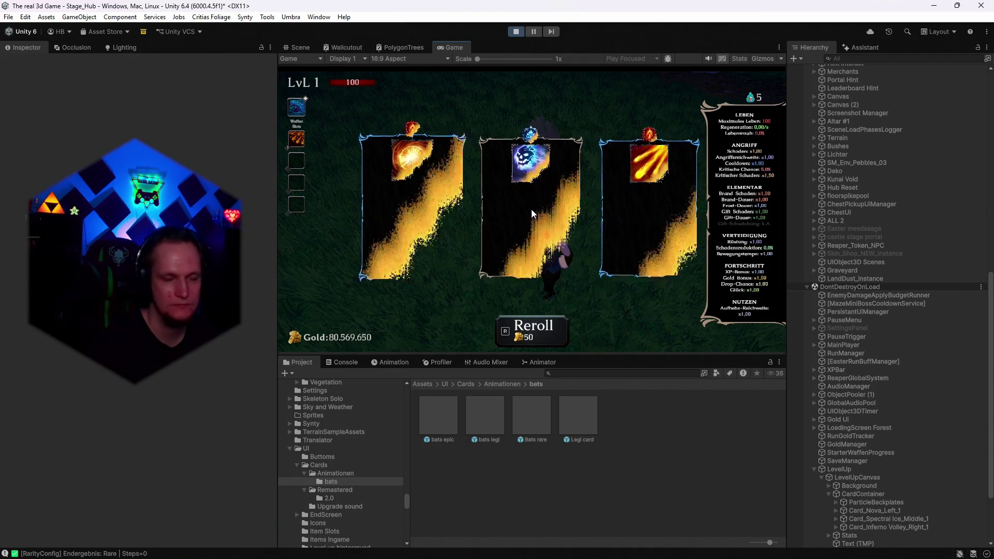
left_click(560, 222)
key("r")
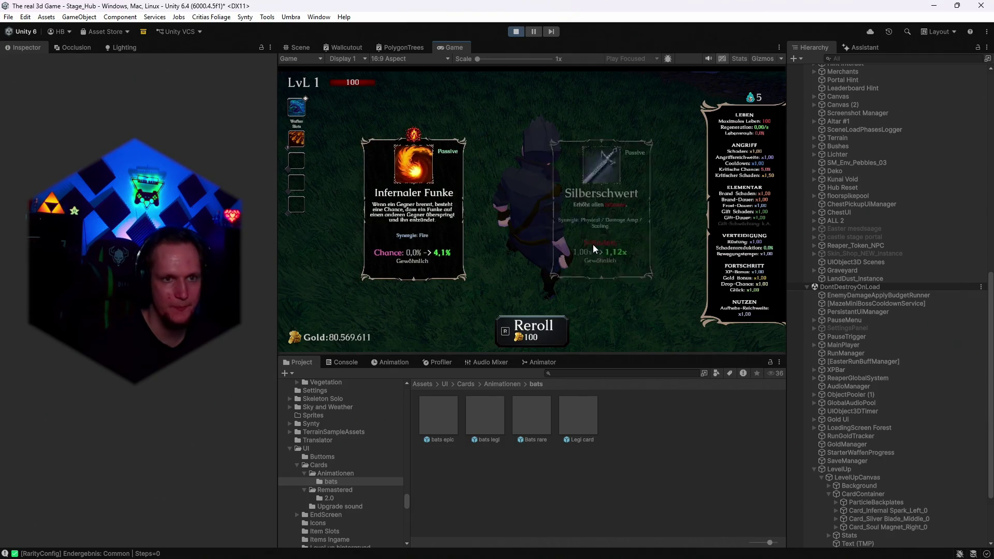
key("r")
key("r")
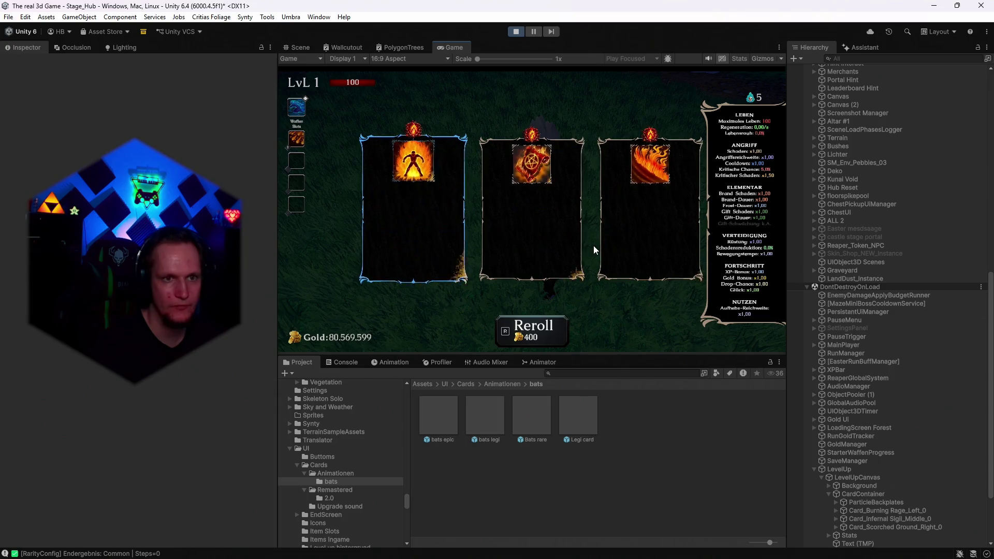
key("r")
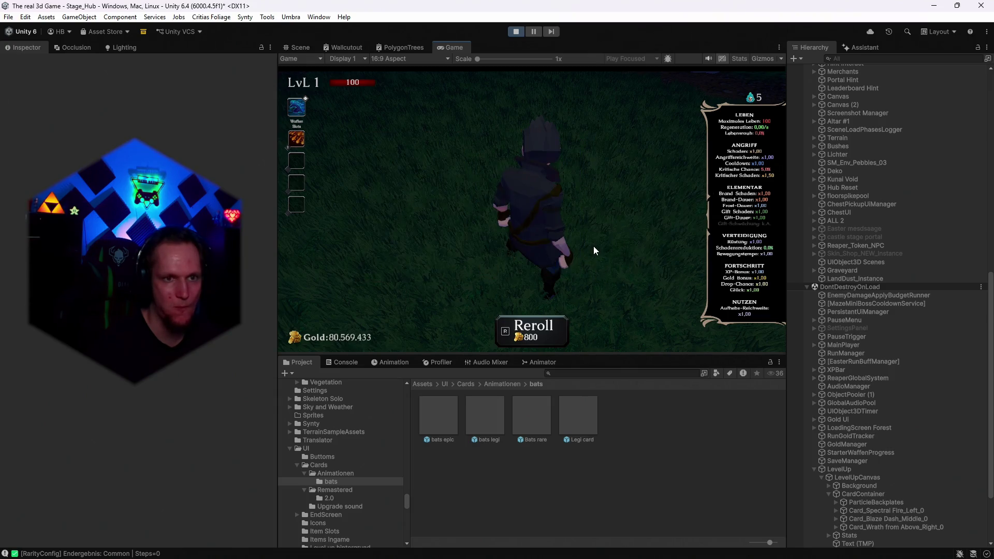
key("r")
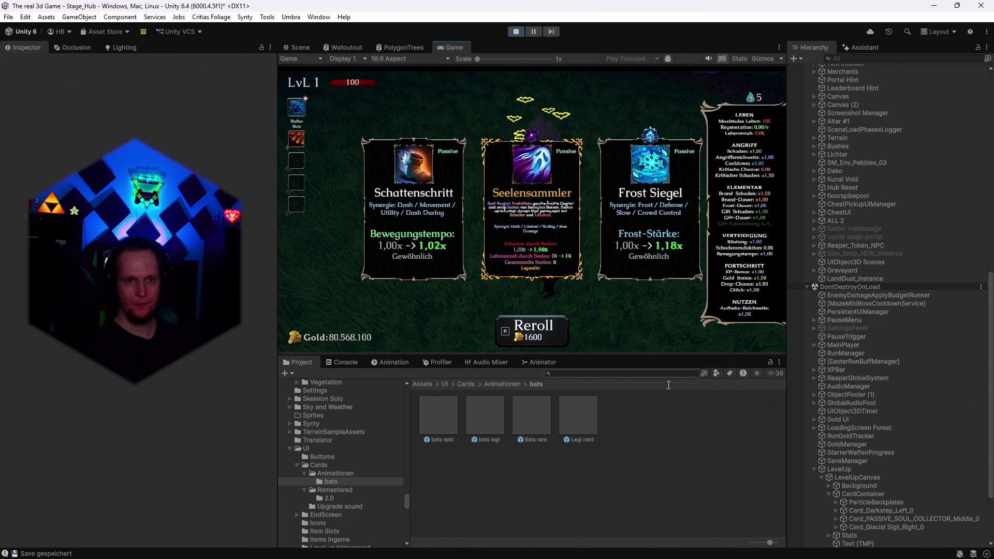
left_click(331, 474)
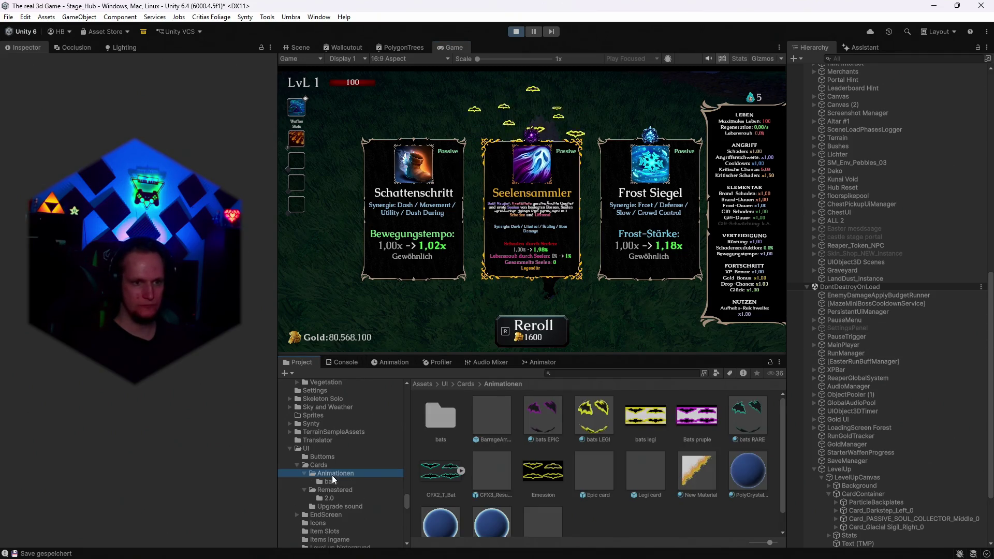
Drop the bats LEGI emission intensity to 0 and reroll the cards to test the bats
left_click(594, 415)
left_click(247, 306)
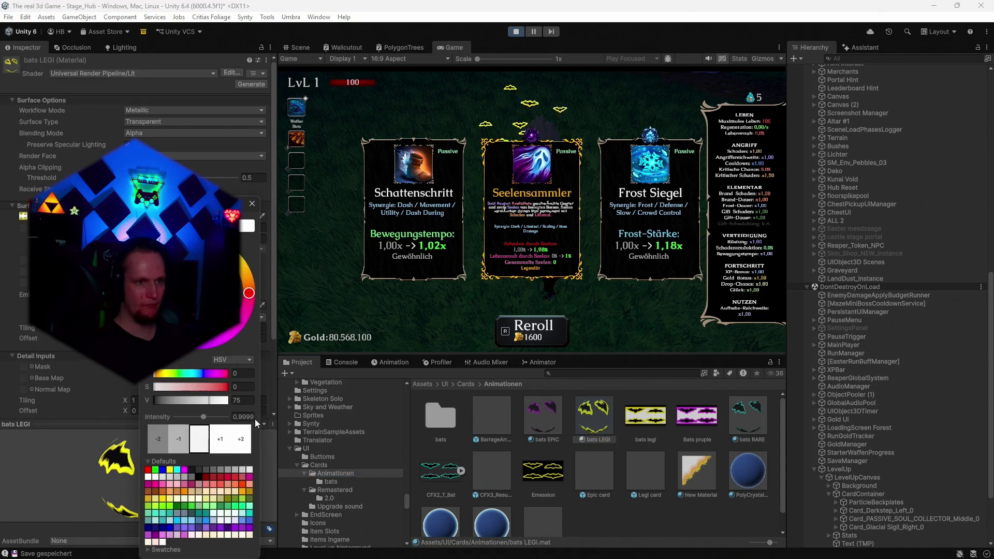
left_click_drag(205, 415, 165, 418)
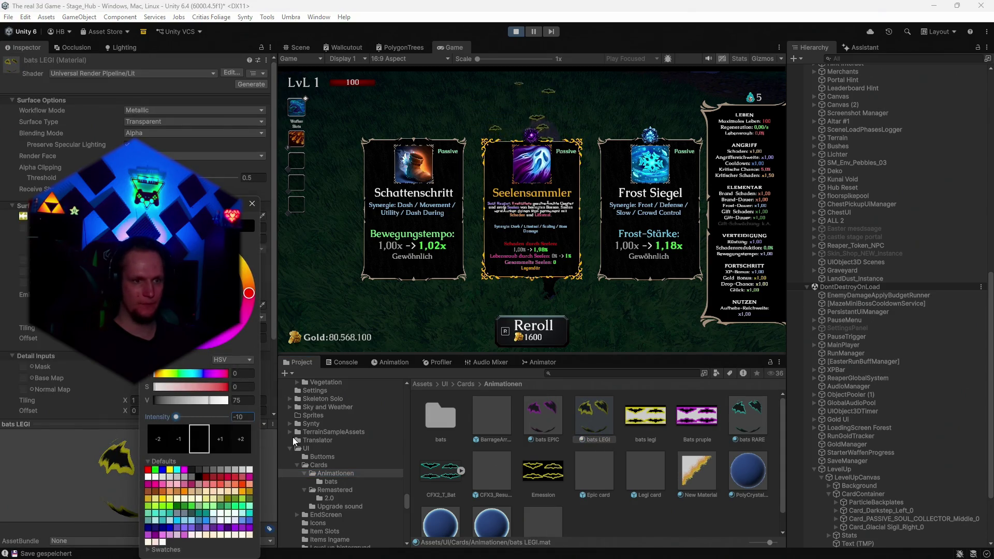
left_click(248, 417)
type("1")
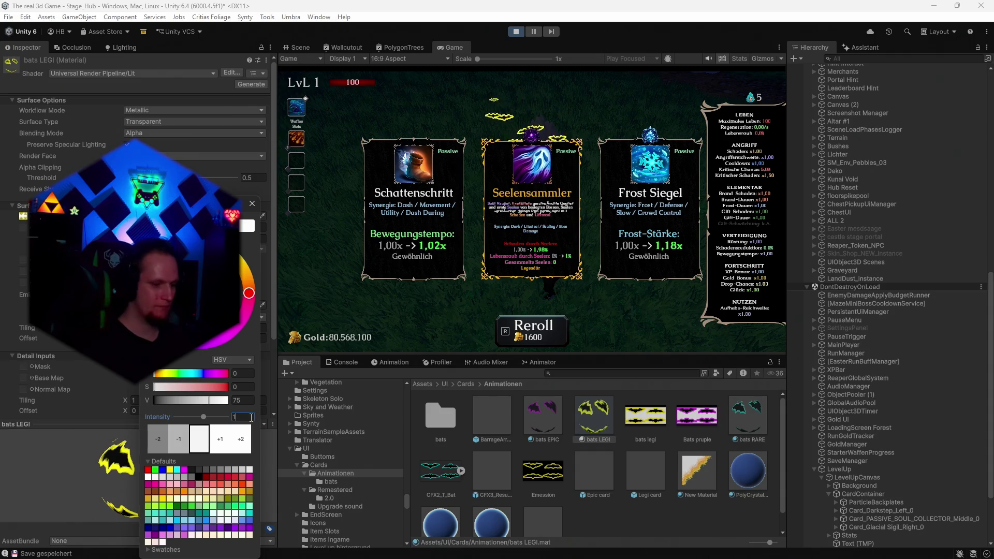
key("BackSpace")
type("0.1")
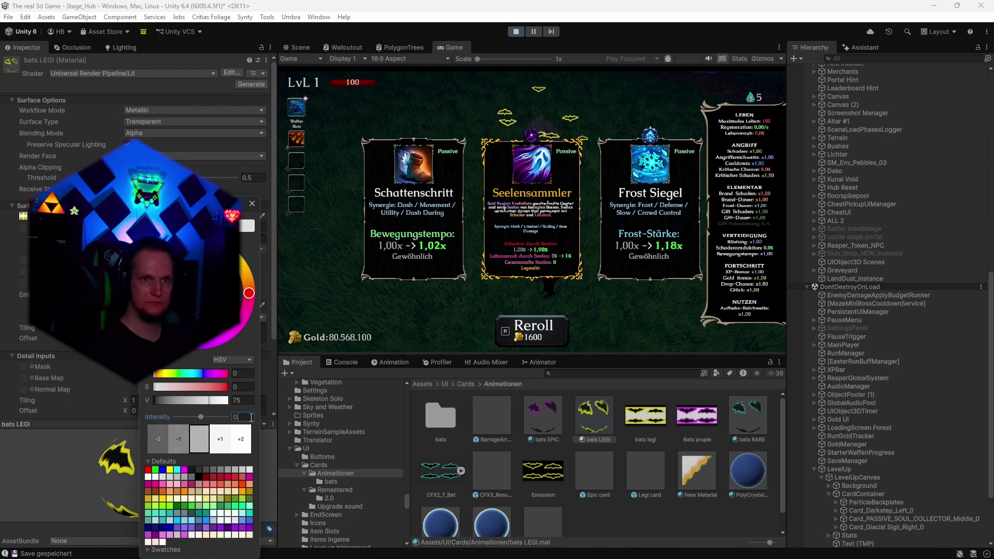
key("BackSpace")
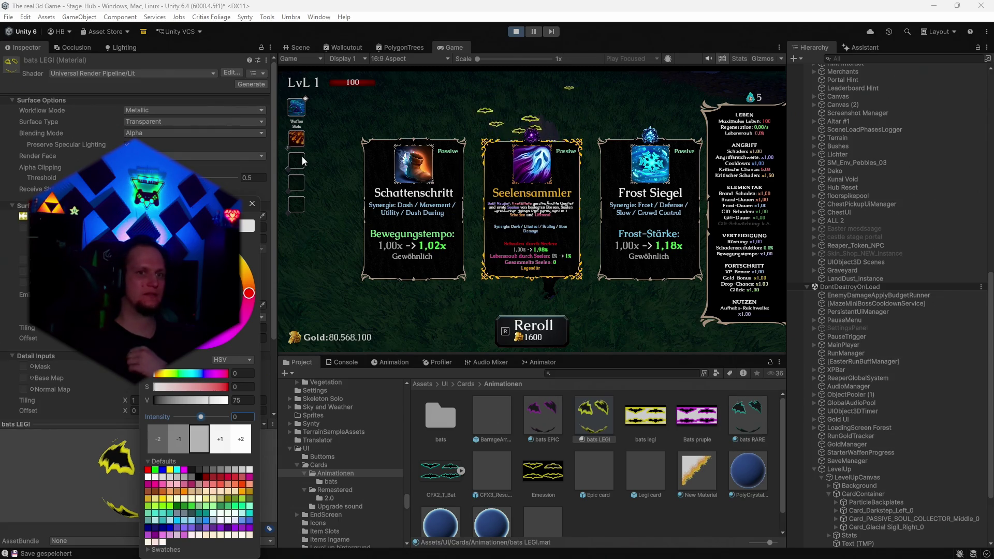
left_click(252, 205)
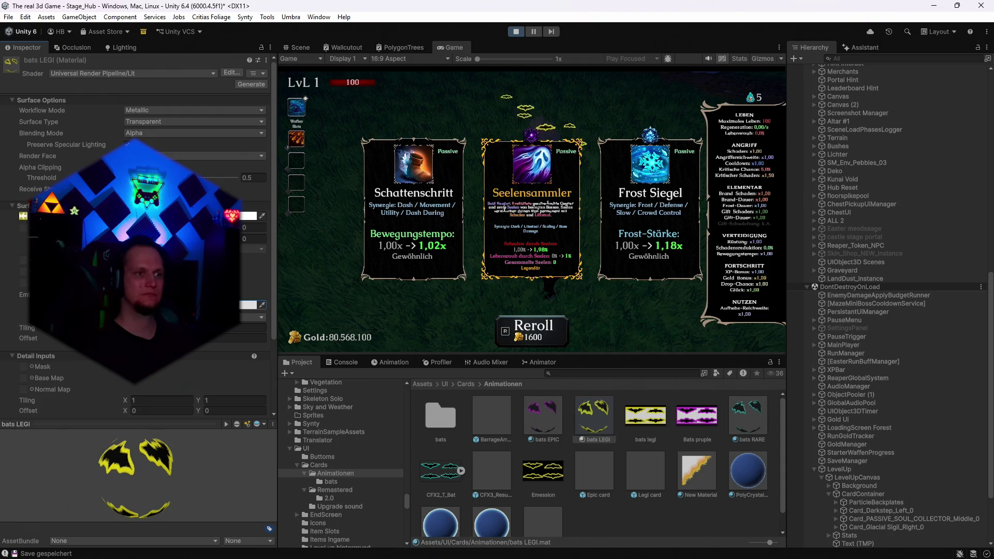
left_click(523, 326)
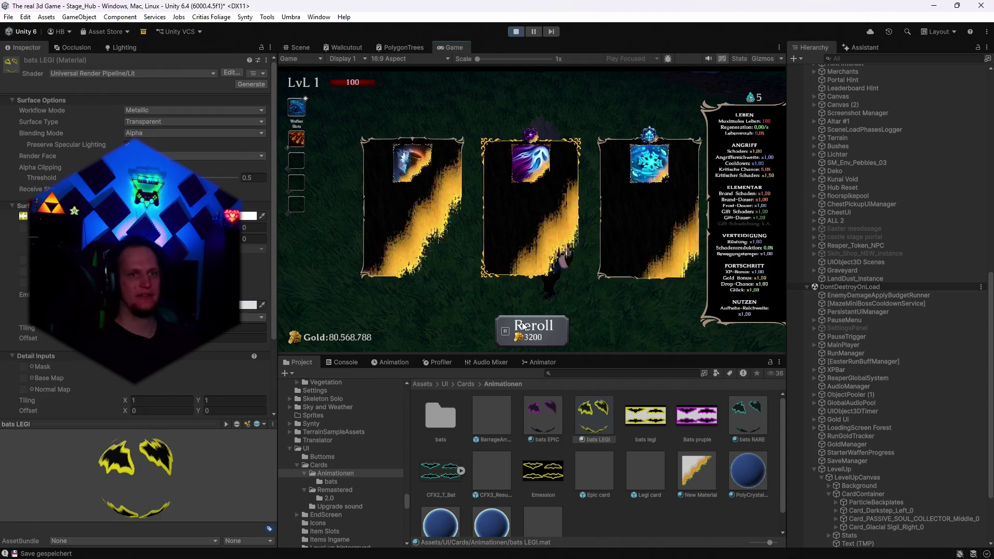
Stop the test run and deselect the bats LEGI material, returning to the Stage_Hub scene
left_click(520, 30)
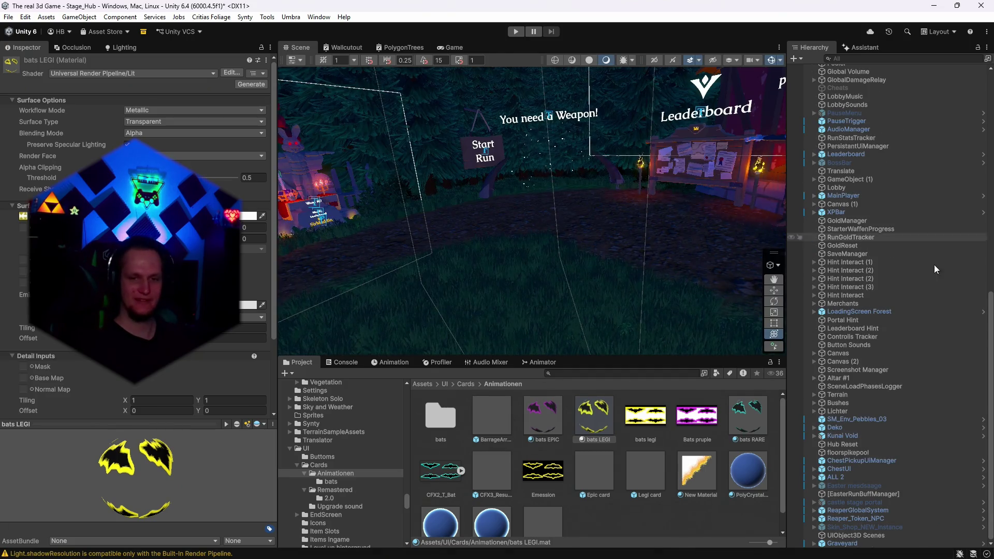
left_click(636, 542)
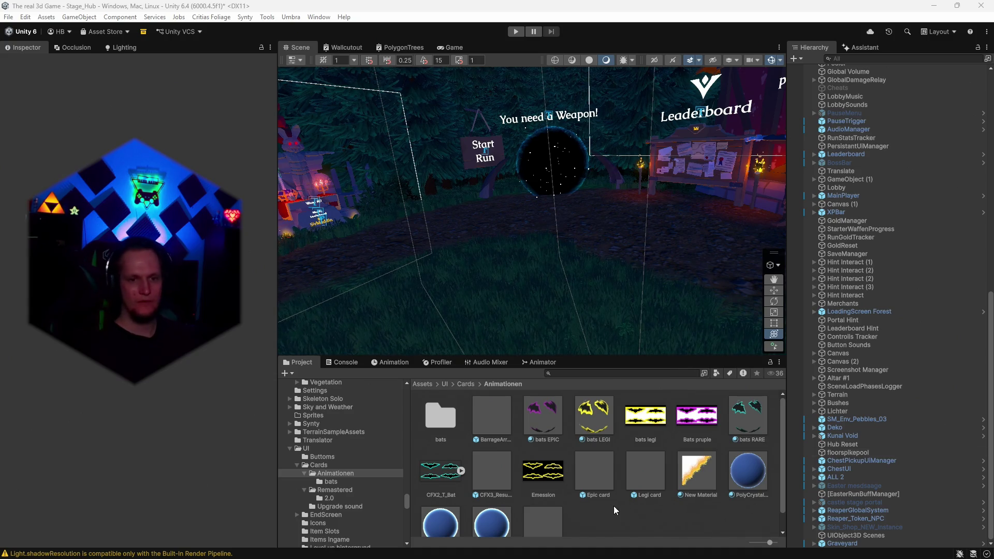
scroll(358, 485, "up", 15)
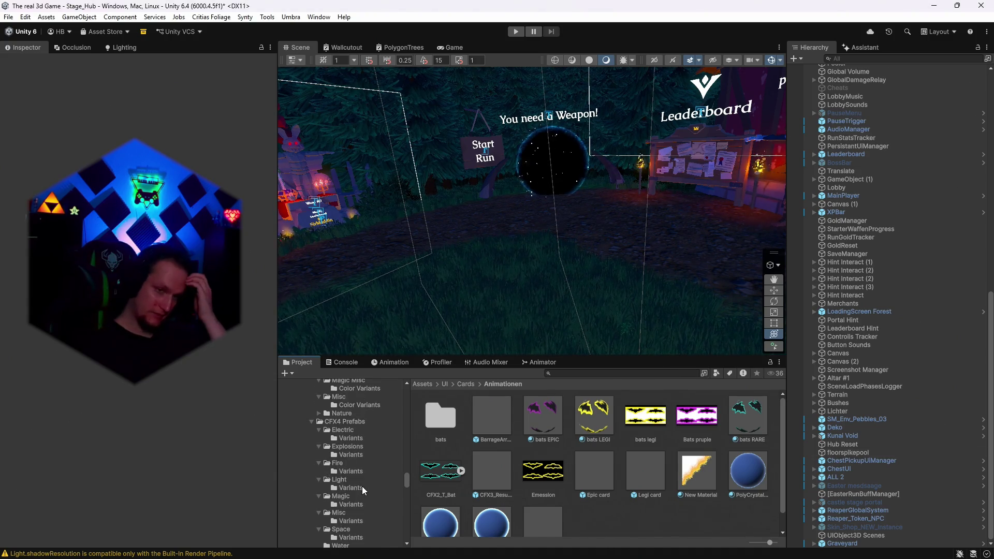
Search the project assets for 'page'
left_click(570, 375)
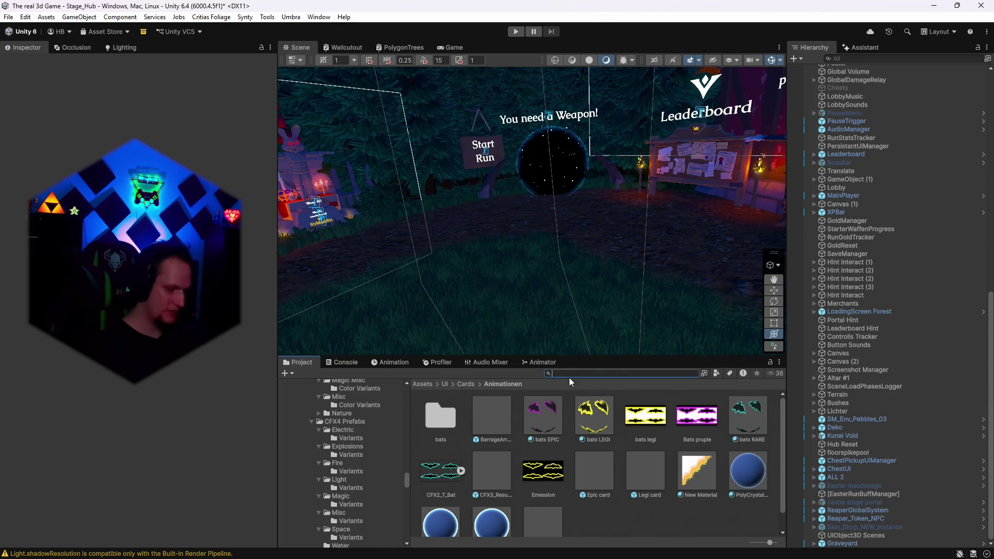
type("page")
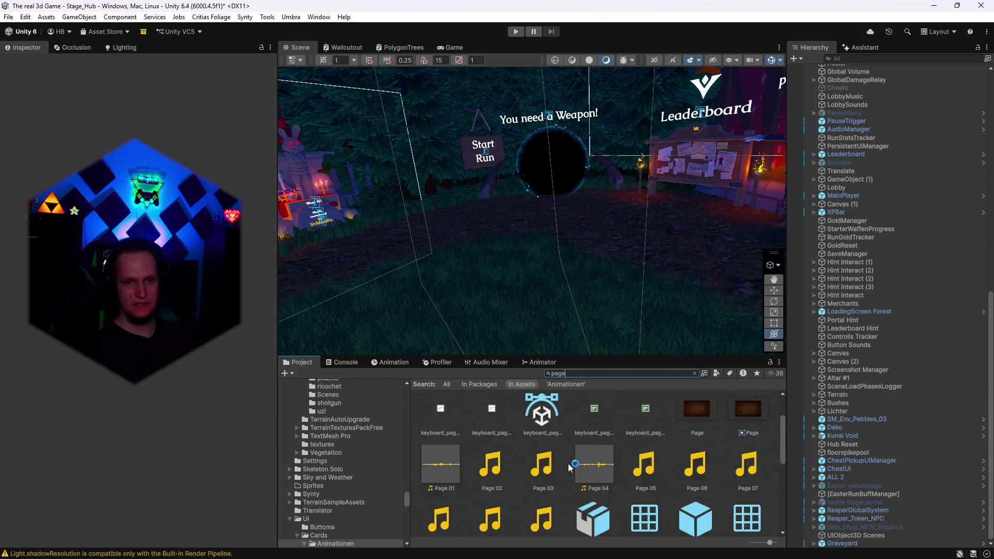
scroll(569, 468, "down", 3)
scroll(575, 464, "up", 2)
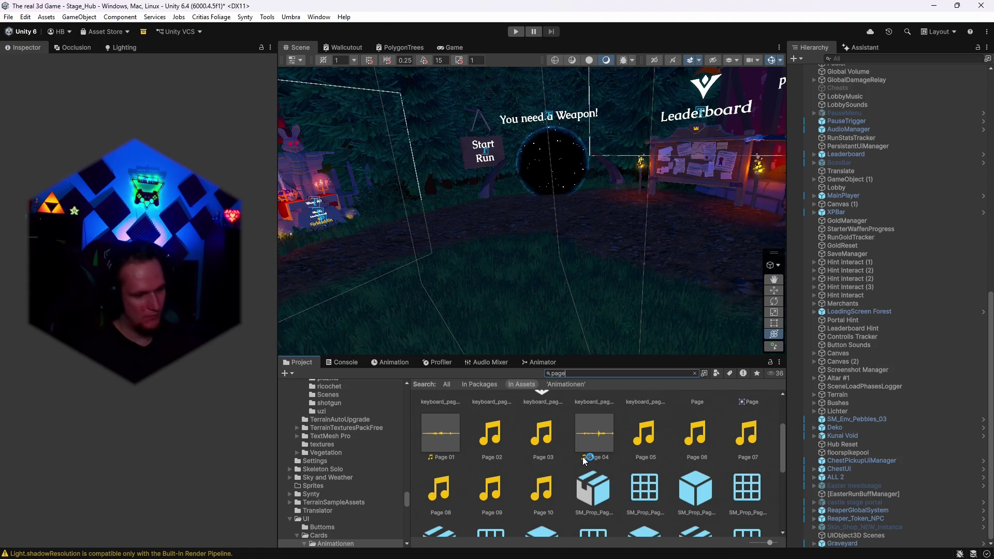
Preview the Page 01, 04, 05, 06, 07 and 08 sound clips in the Inspector
left_click(442, 441)
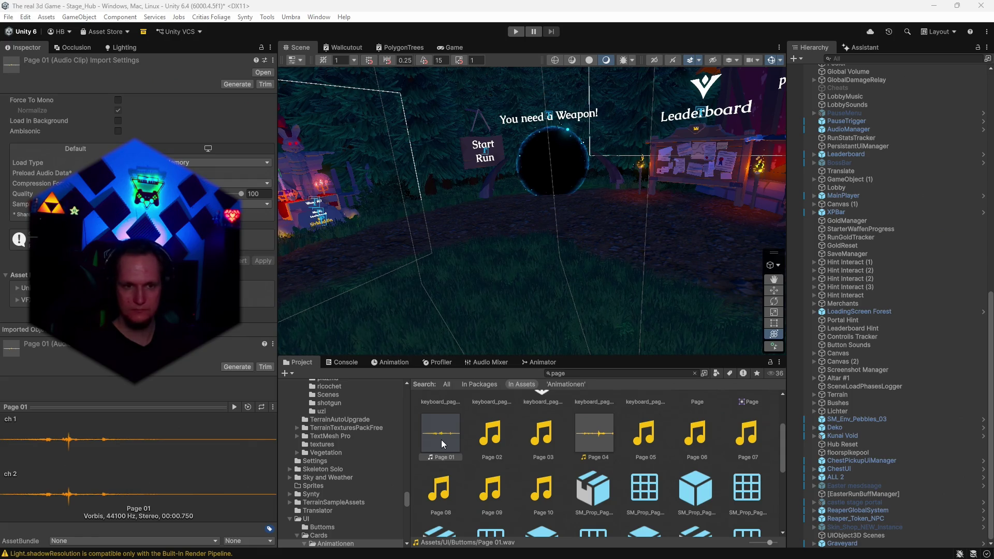
left_click(596, 438)
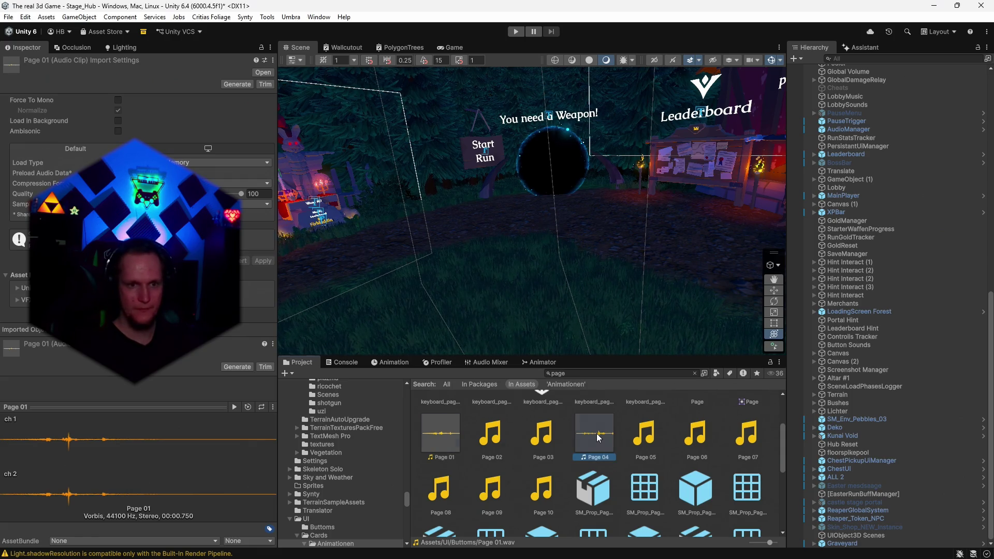
left_click(645, 436)
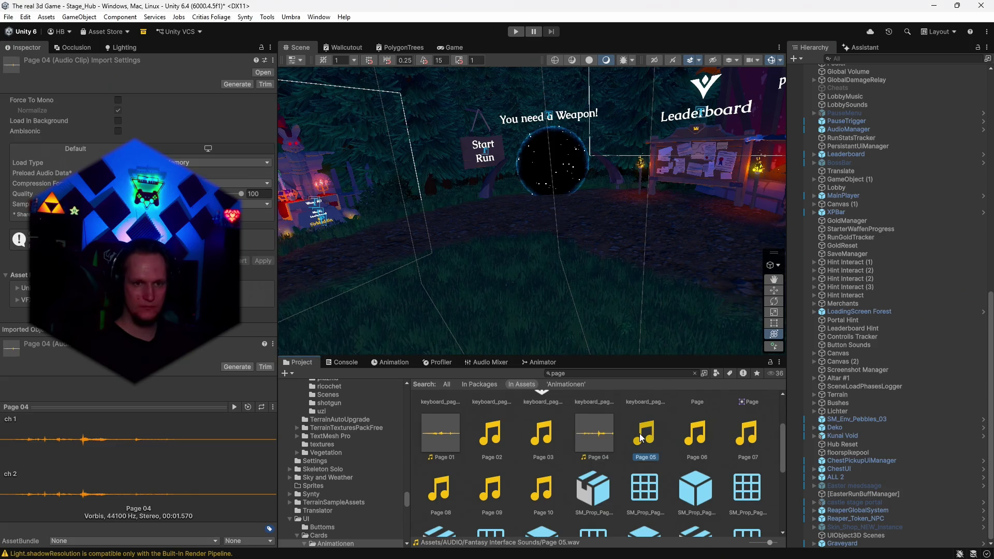
left_click(700, 441)
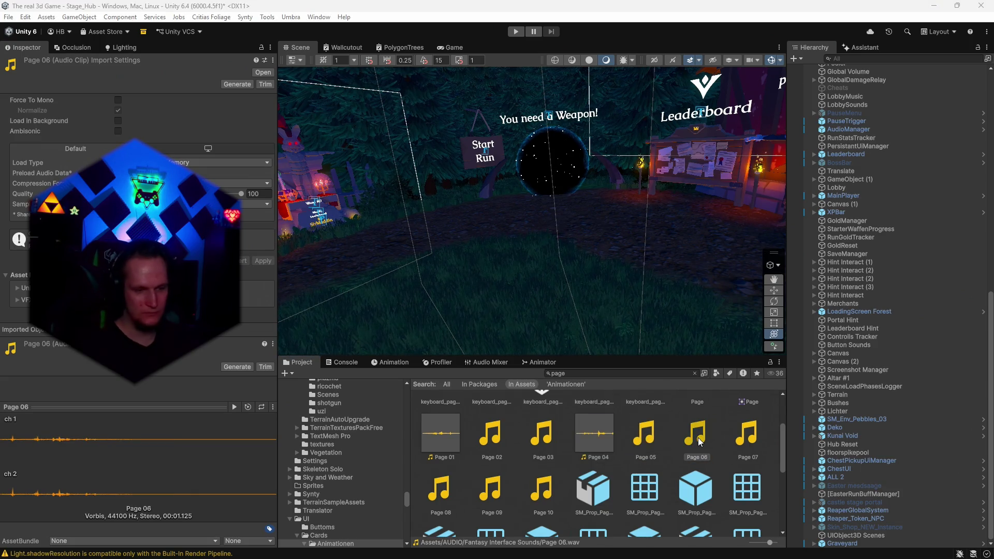
left_click(754, 445)
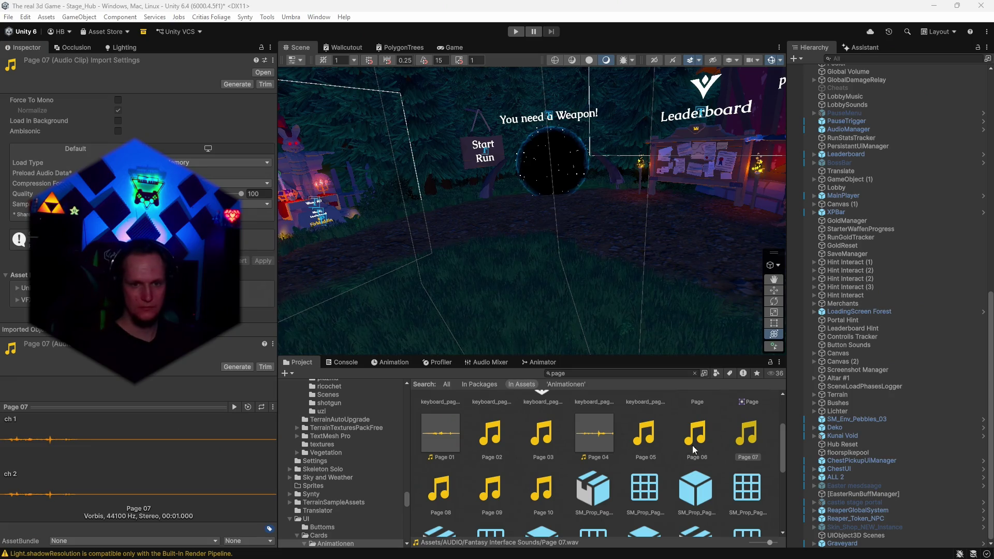
left_click(446, 499)
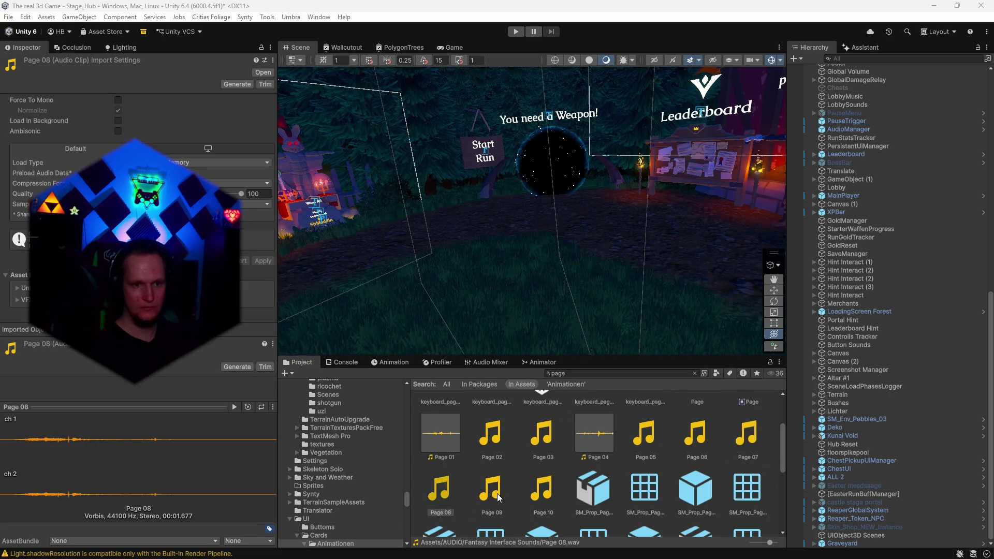
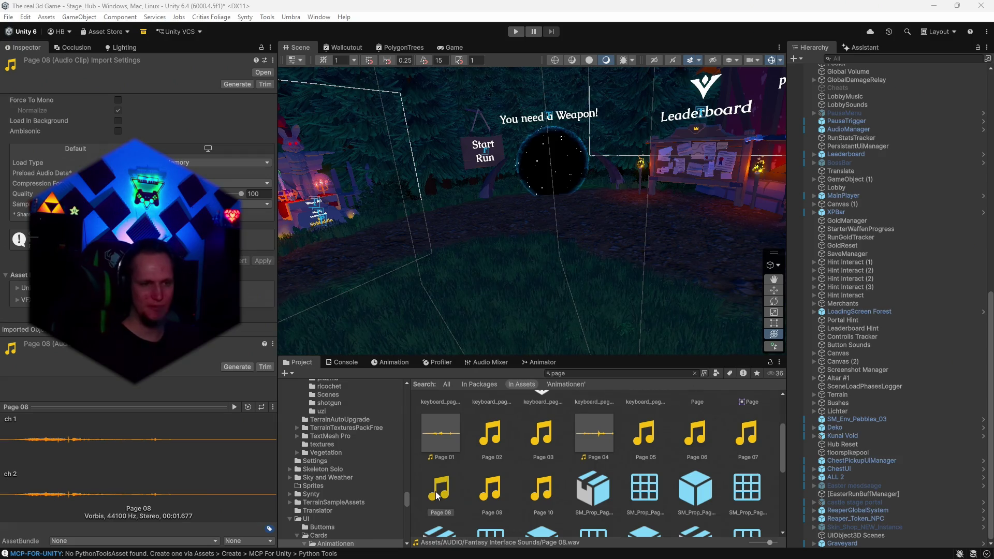
Preview the Page 10, Page 09 and Page 08 sound clips
left_click(534, 490)
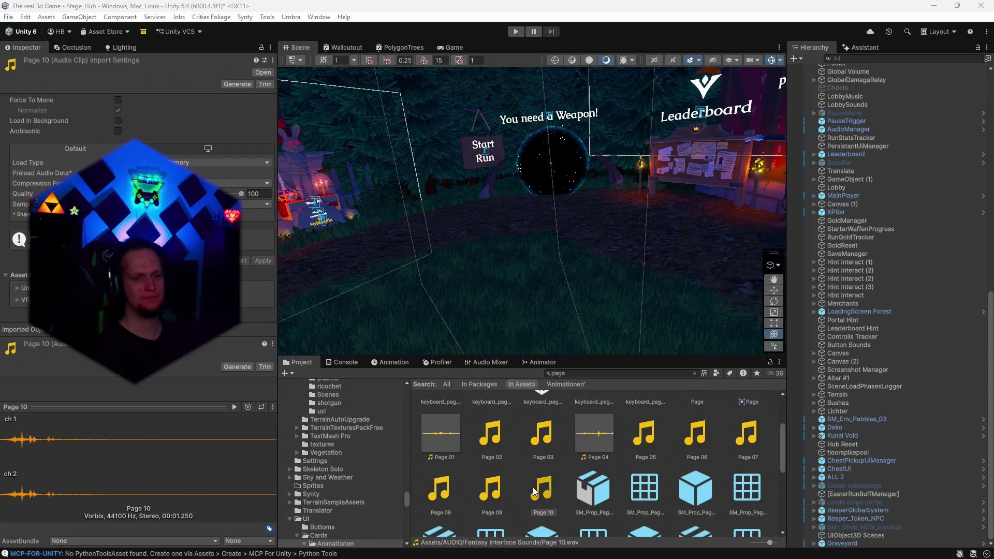
left_click(494, 493)
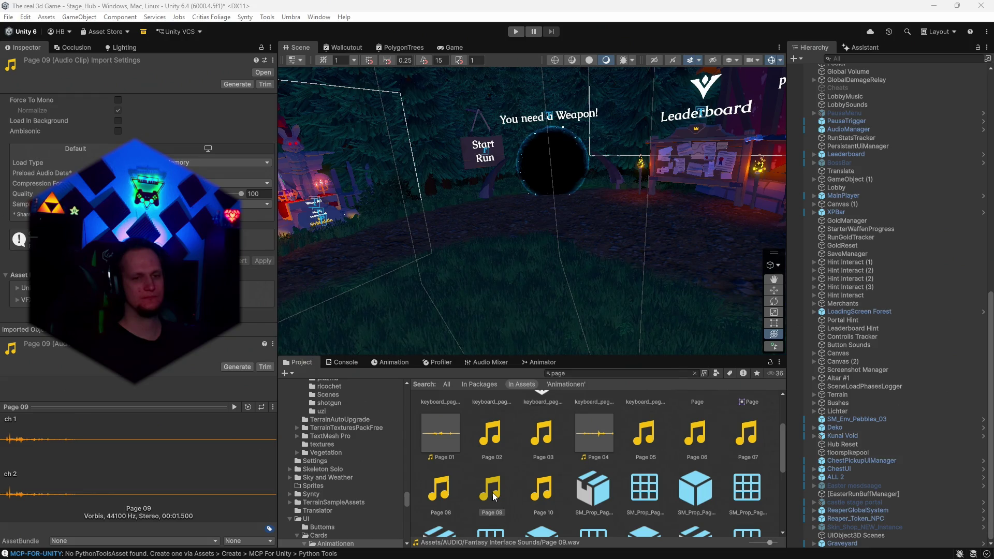
left_click(434, 499)
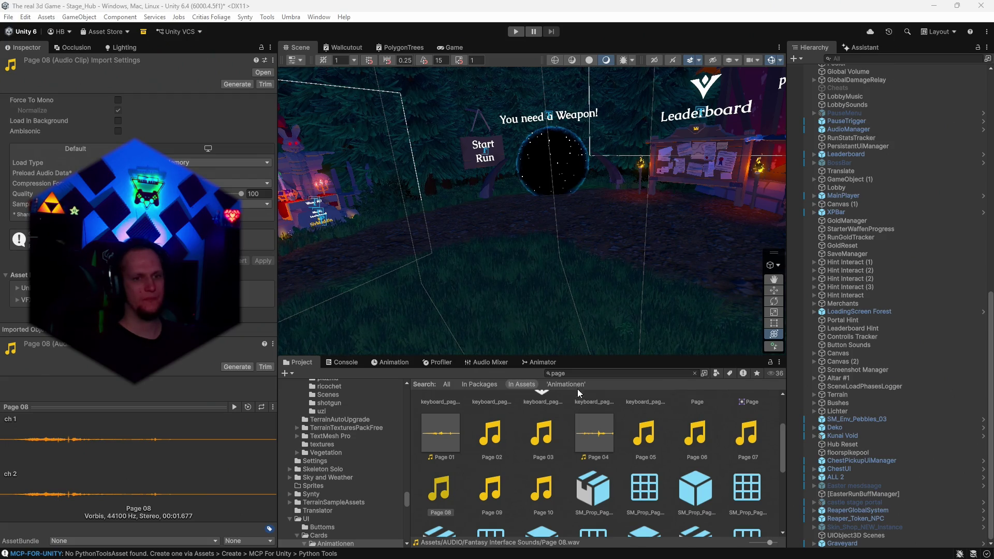
Search 'endscre' and inspect the Canvas_endscreen prefab's settings
left_click(584, 371)
type("endscre")
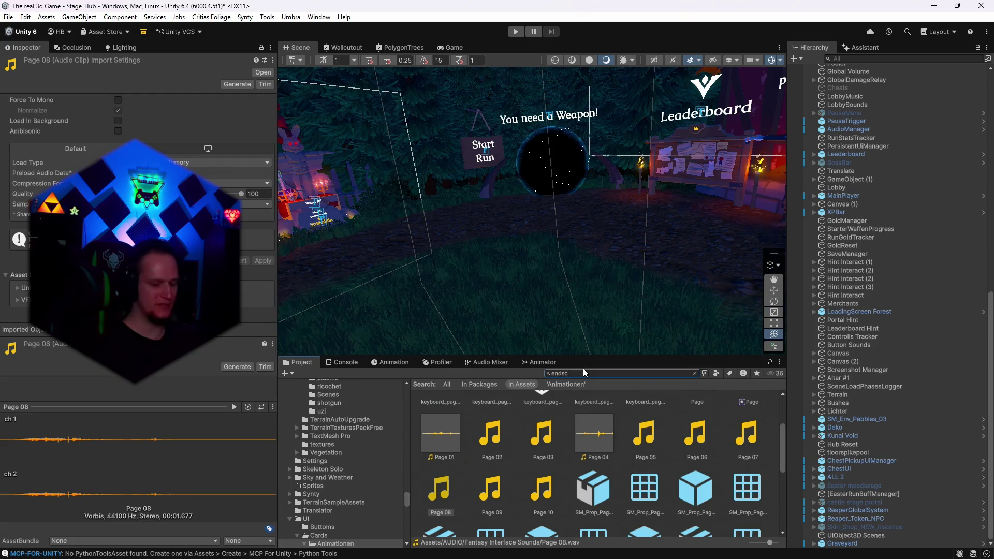
left_click(492, 417)
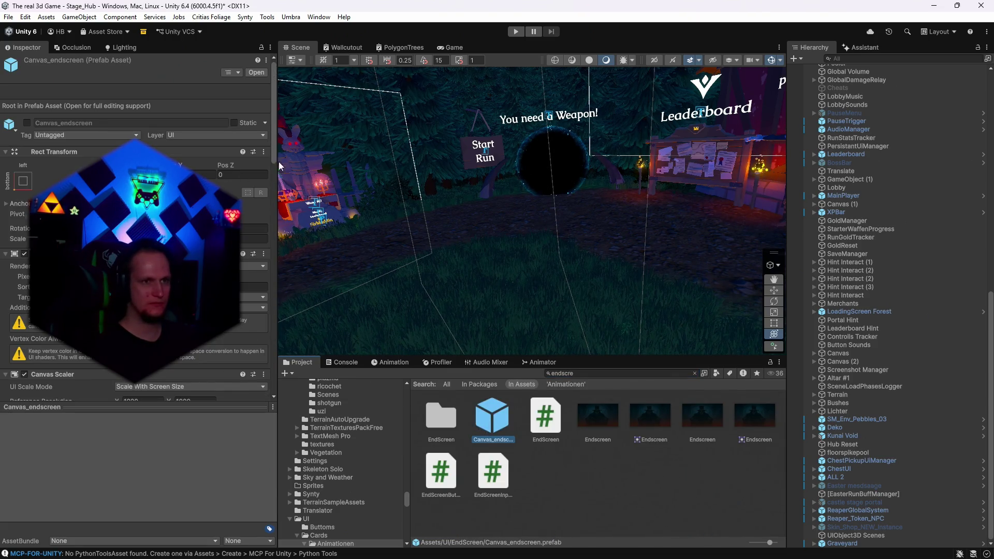
scroll(134, 225, "down", 15)
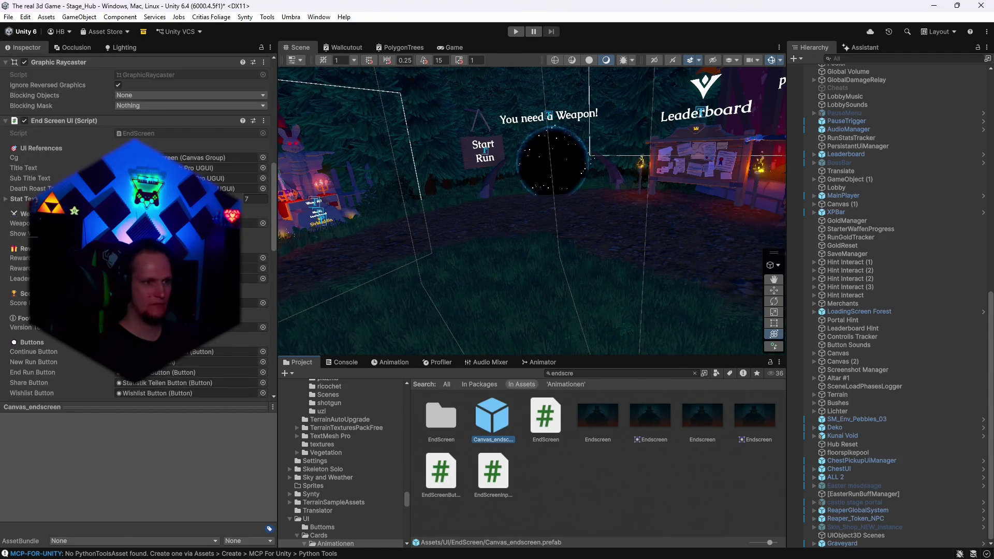
scroll(134, 226, "down", 5)
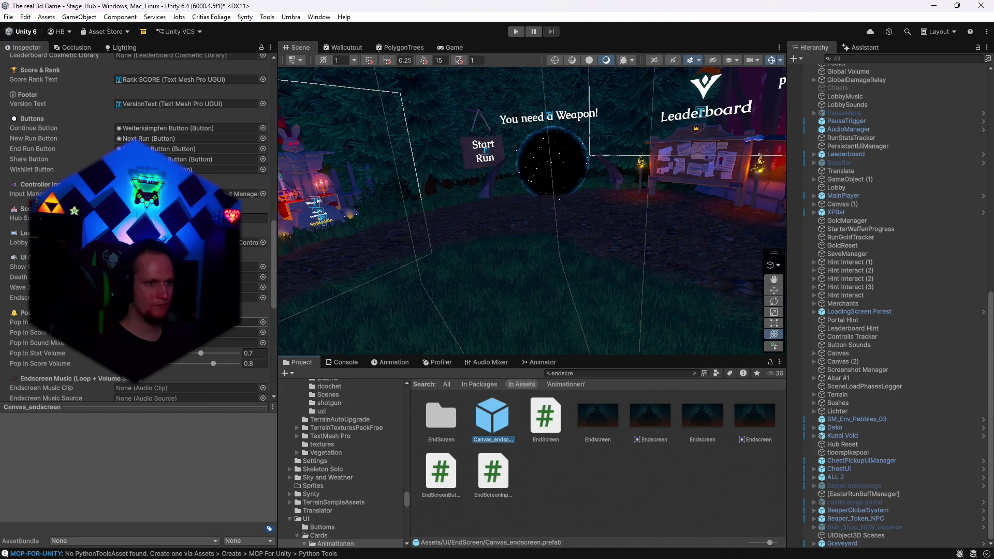
Audition the EndScreen folder's wing attack, Wing Flap 1_9 and victory_2 clips, then search 'card'
left_click(695, 373)
left_click(646, 508)
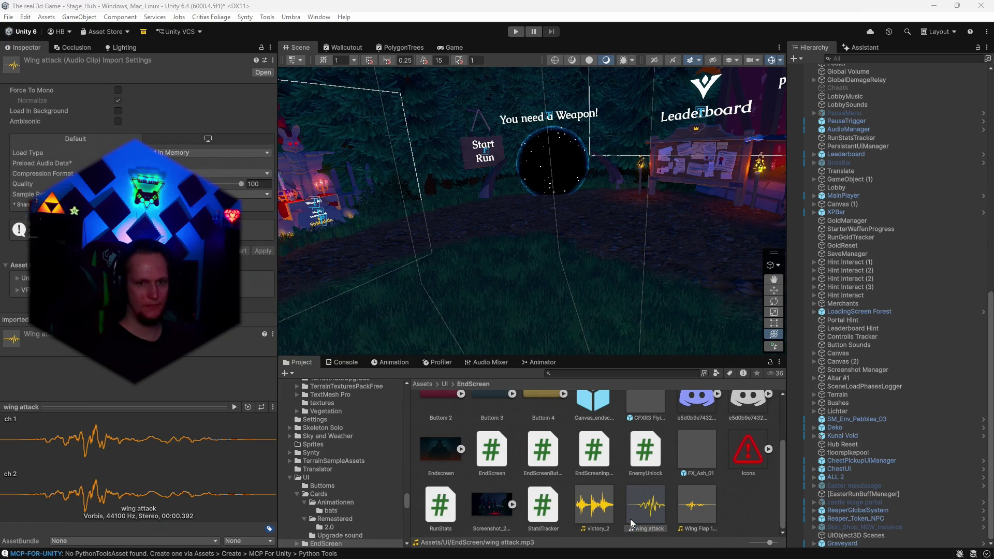
left_click(694, 516)
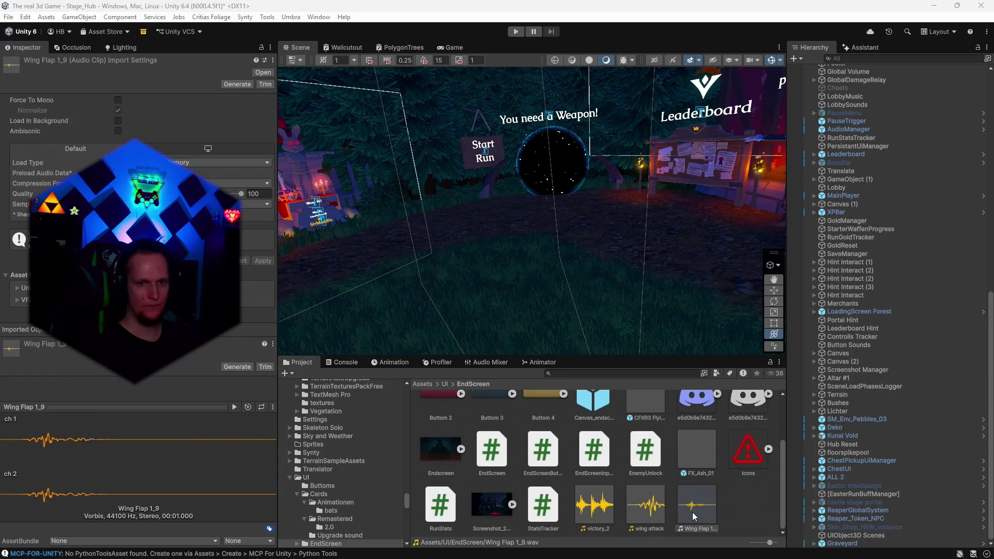
left_click(611, 512)
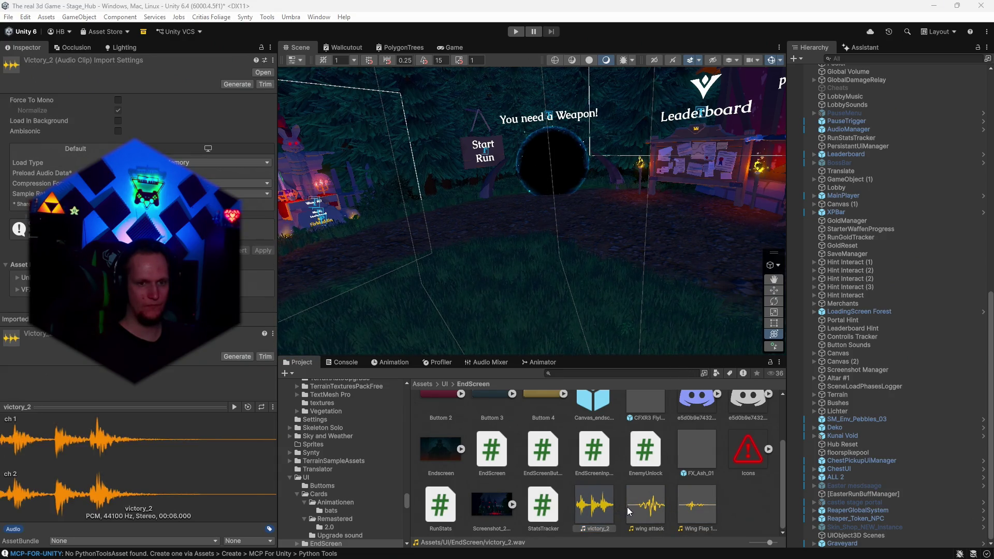
left_click(684, 512)
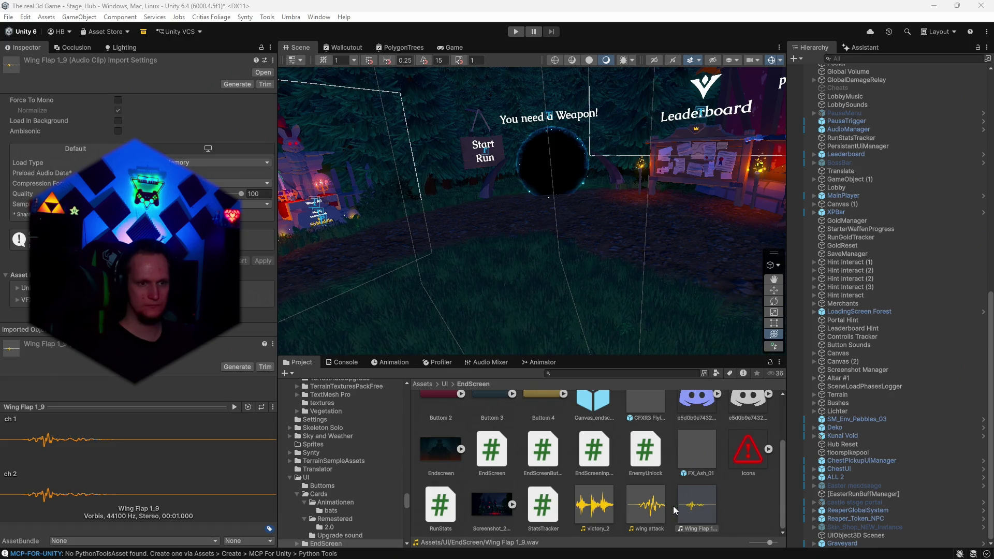
left_click(595, 373)
type("card")
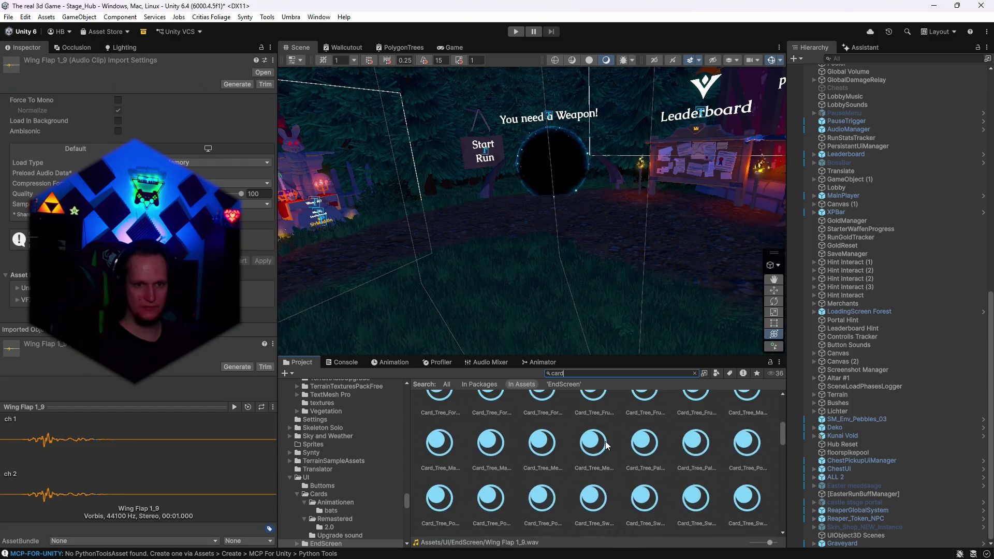
Preview the Cards Place 01 through Cards Place 09 clips in turn
left_click(651, 442)
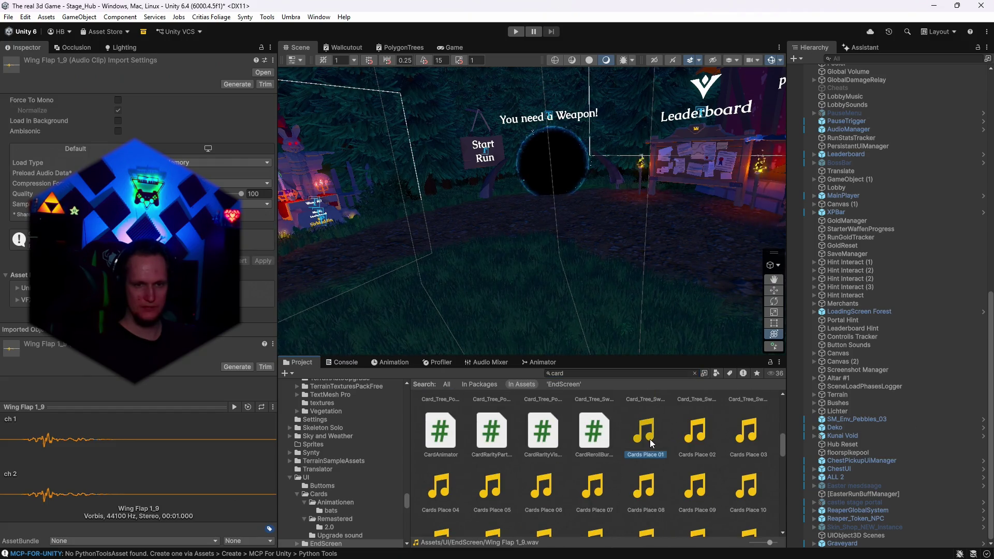
left_click(703, 437)
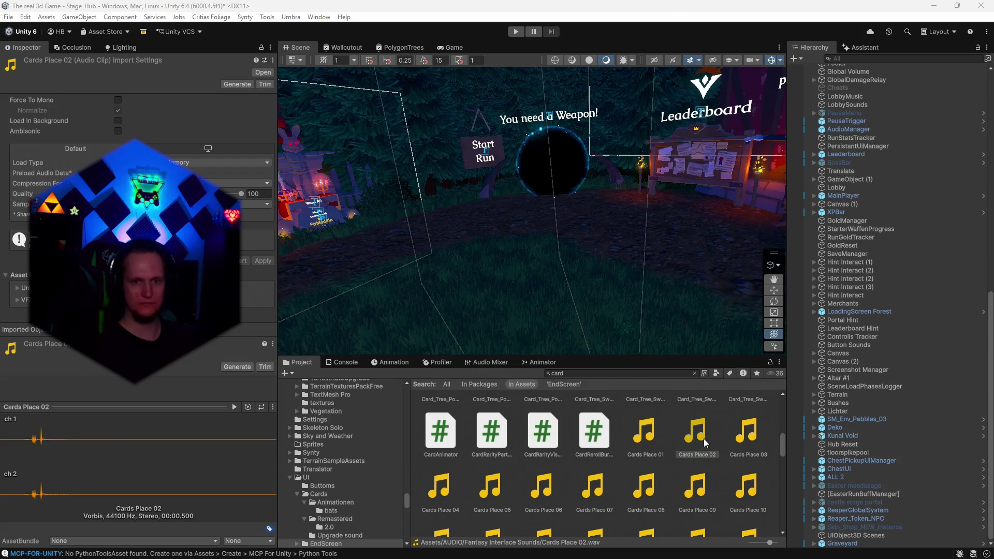
left_click(746, 445)
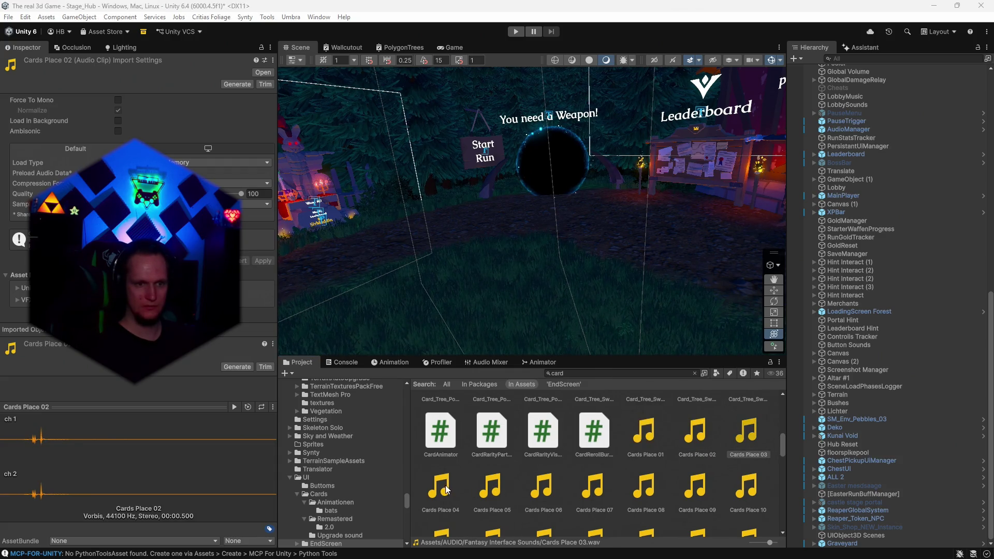
left_click(447, 490)
left_click(501, 496)
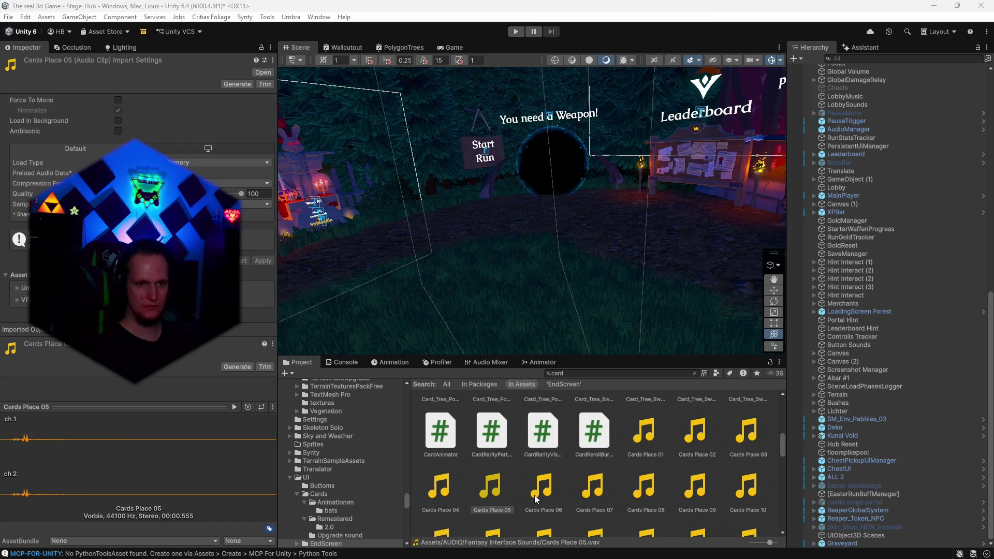
left_click(552, 499)
left_click(597, 498)
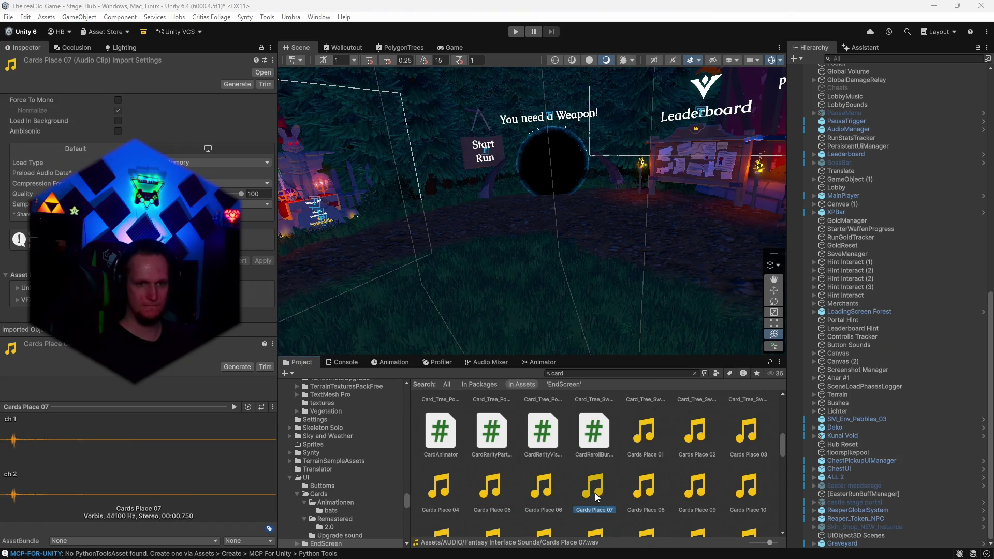
left_click(638, 498)
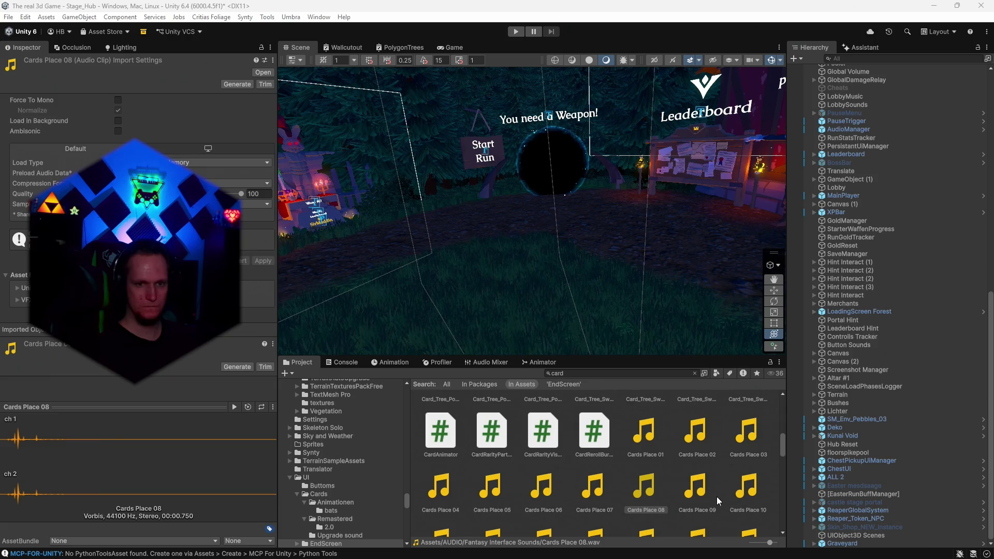
left_click(702, 495)
scroll(702, 494, "down", 1)
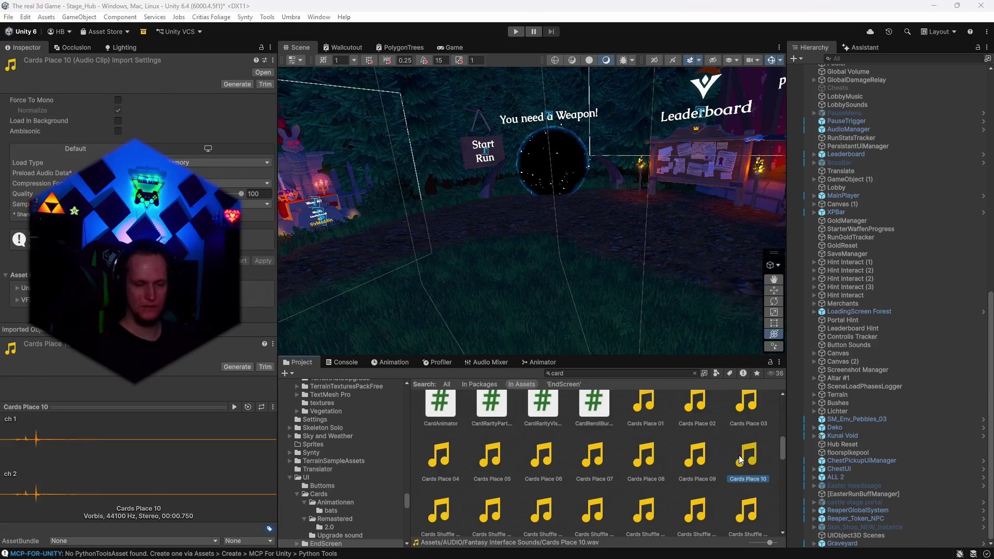
Audition Cards Shuffle 1_01, then recheck Cards Place 08 and 01–04, settling on Cards Place 01
left_click(459, 520)
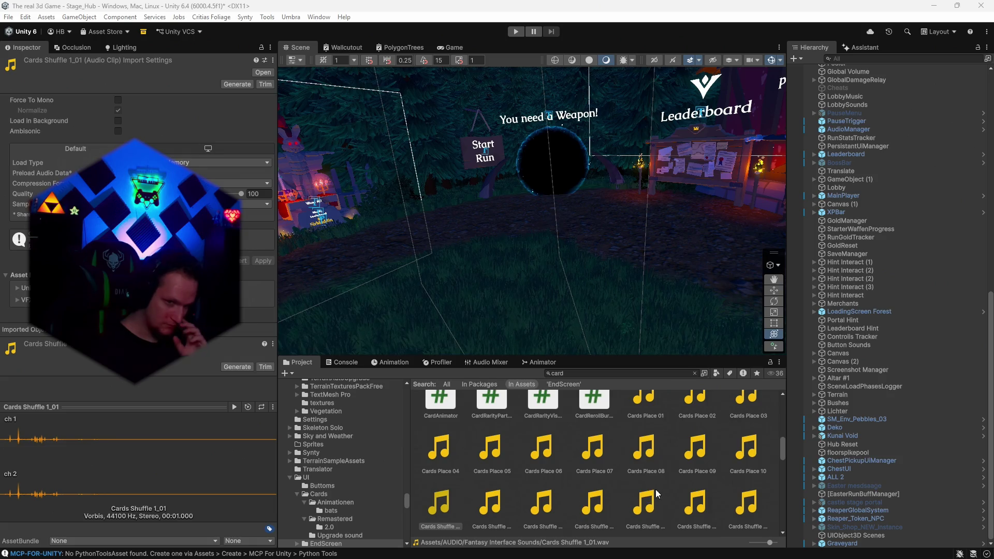
left_click(640, 451)
scroll(637, 458, "up", 1)
left_click(650, 434)
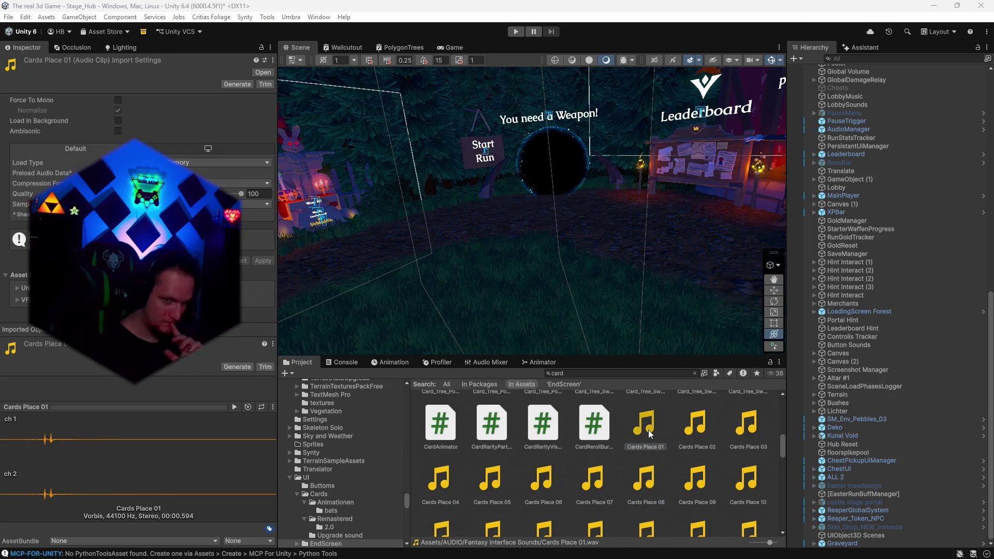
left_click(686, 438)
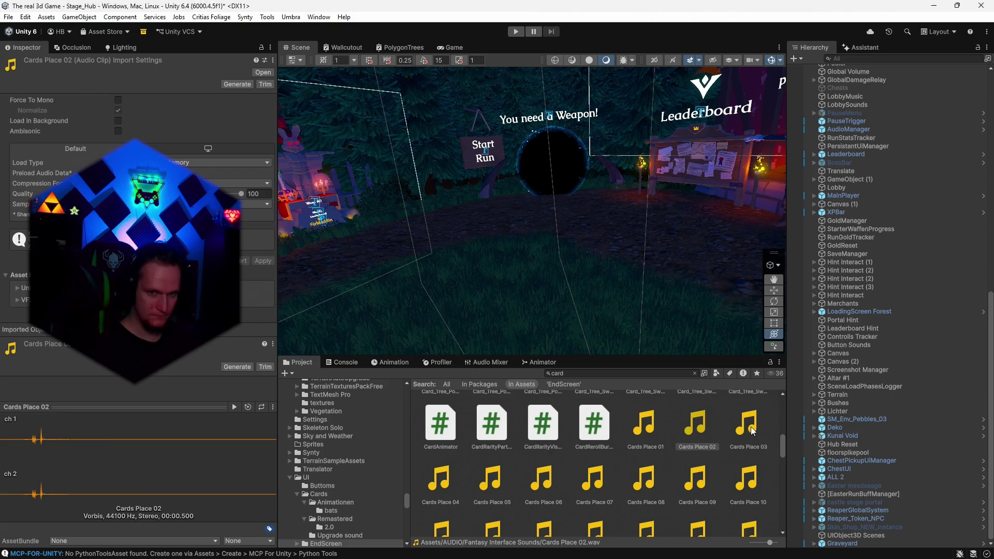
left_click(742, 431)
left_click(452, 483)
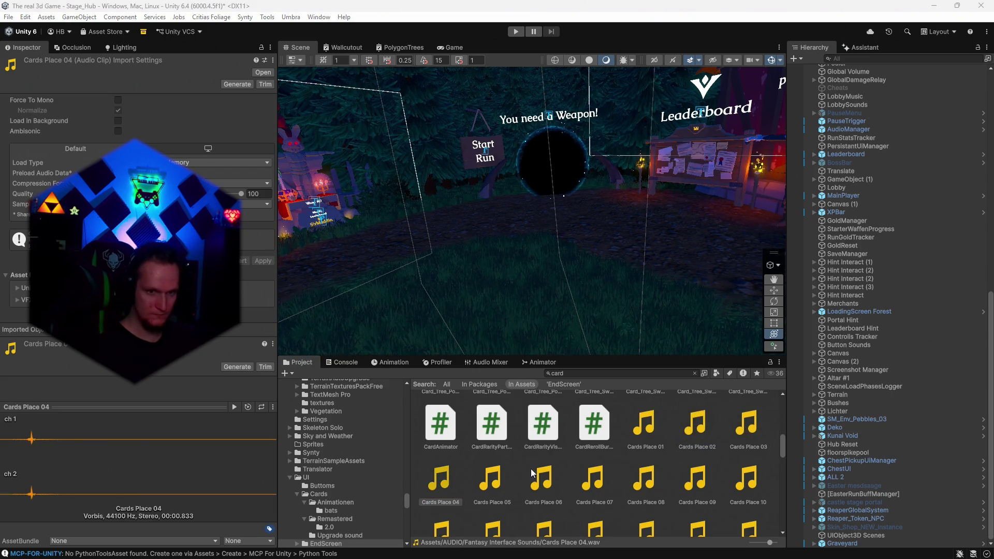
left_click(651, 425)
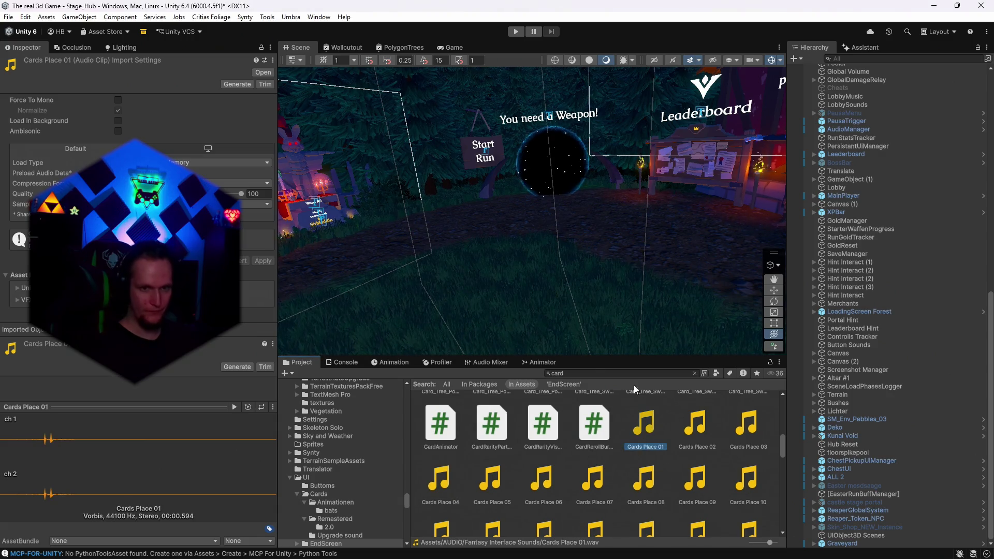
left_click(601, 372)
type("anim")
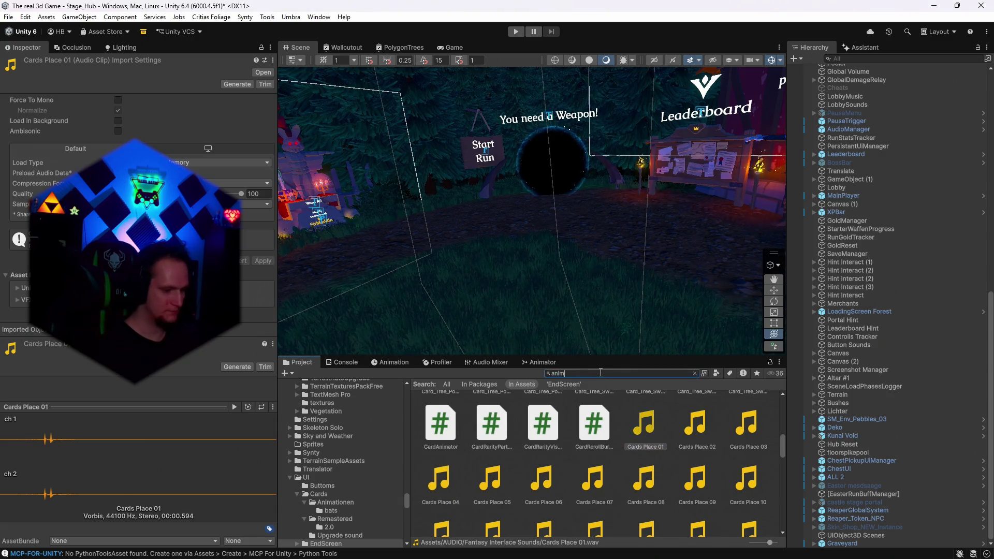
Search 'upgrade' and reveal the Upgrade 2 prefab in its Cards folder
type("ati")
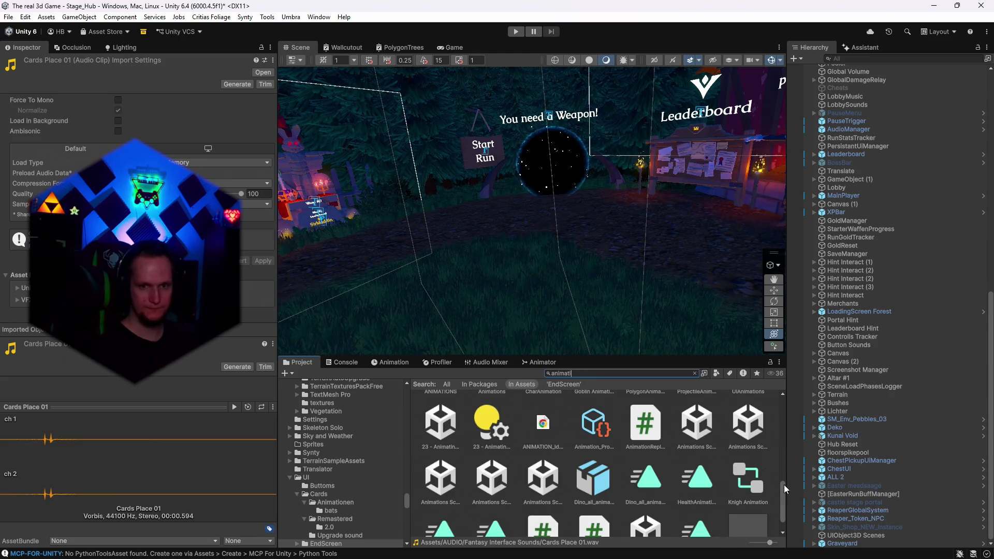
left_click_drag(782, 499, 783, 411)
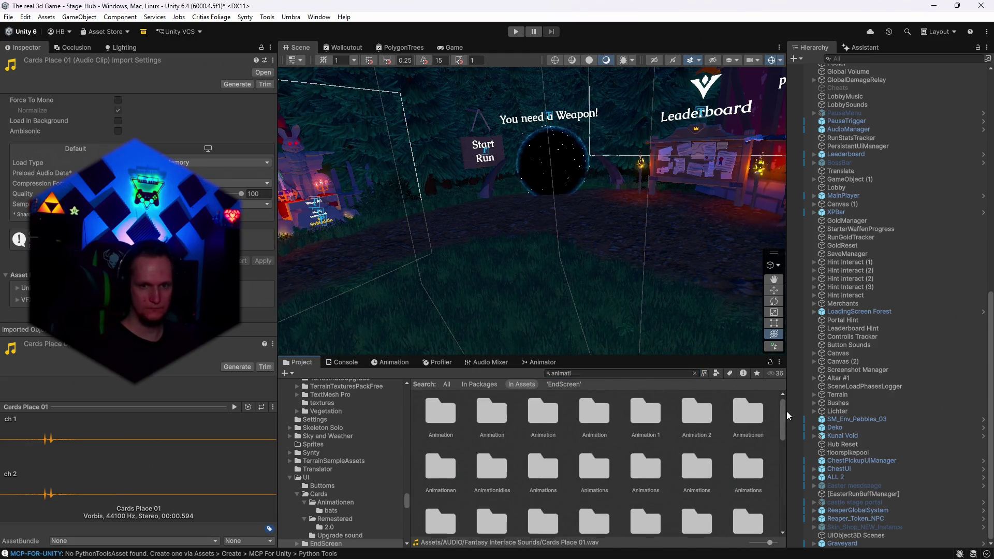
left_click(592, 371)
type("upgr")
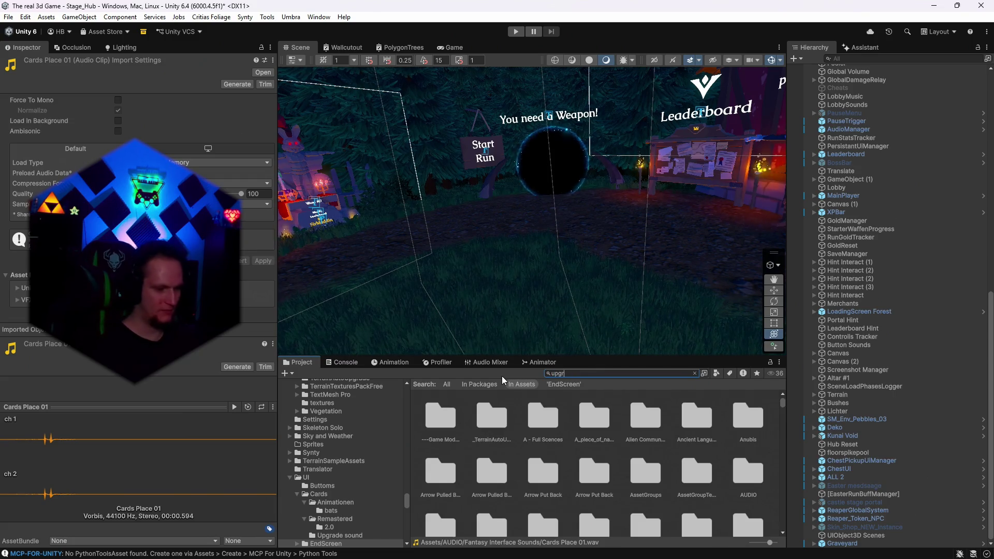
type("ade")
left_click(591, 466)
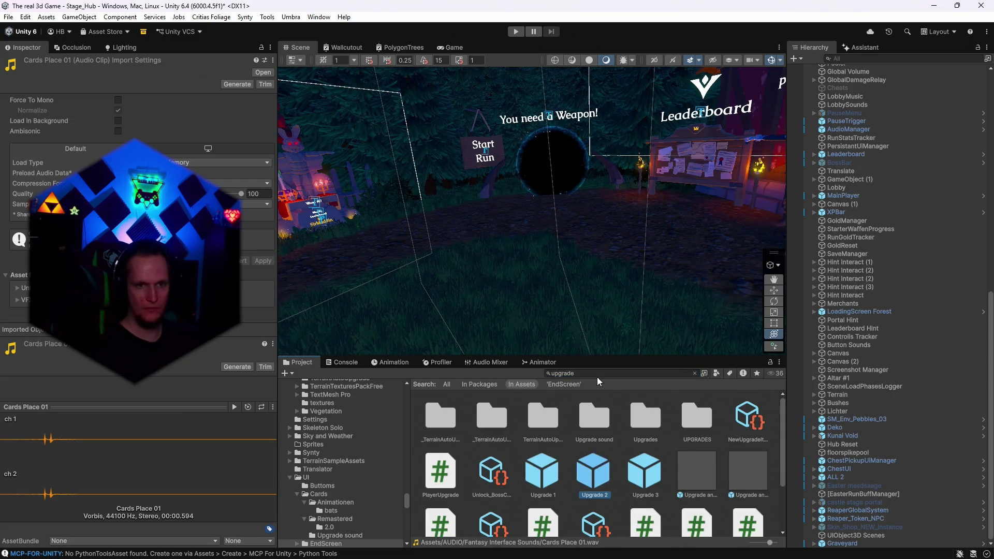
left_click(598, 373)
key("ctrl+a")
key("BackSpace")
Open the Animationen folder and then its bats subfolder
scroll(510, 461, "up", 3)
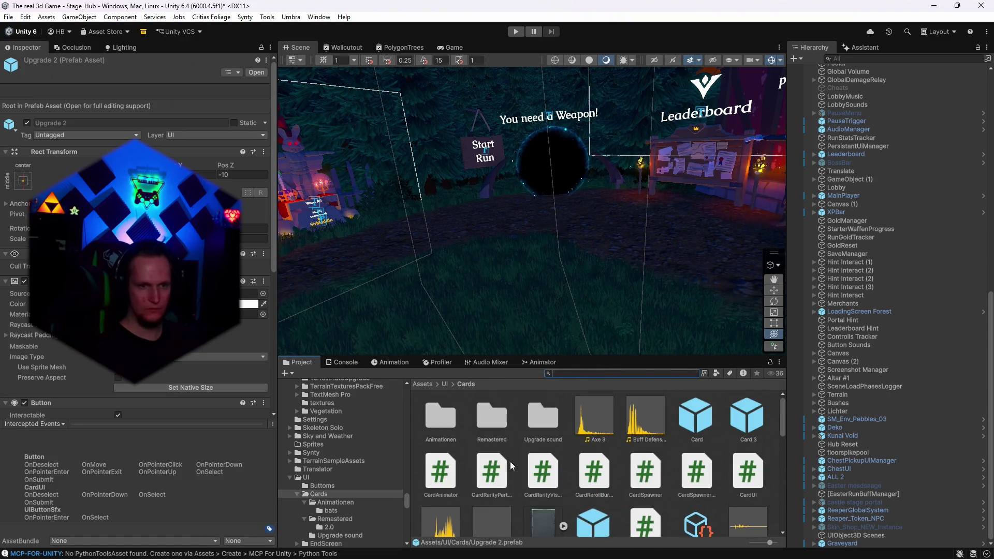
double_click(431, 430)
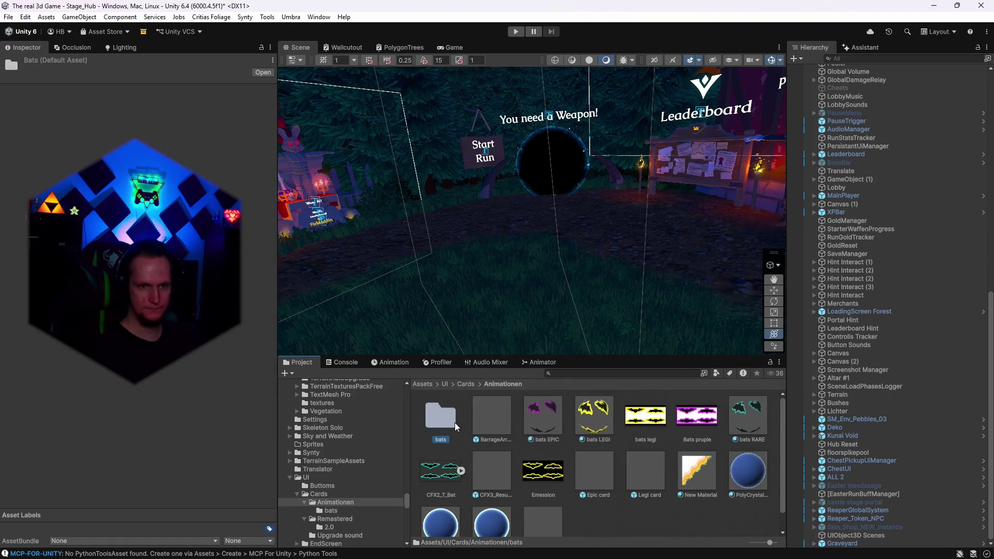
double_click(440, 416)
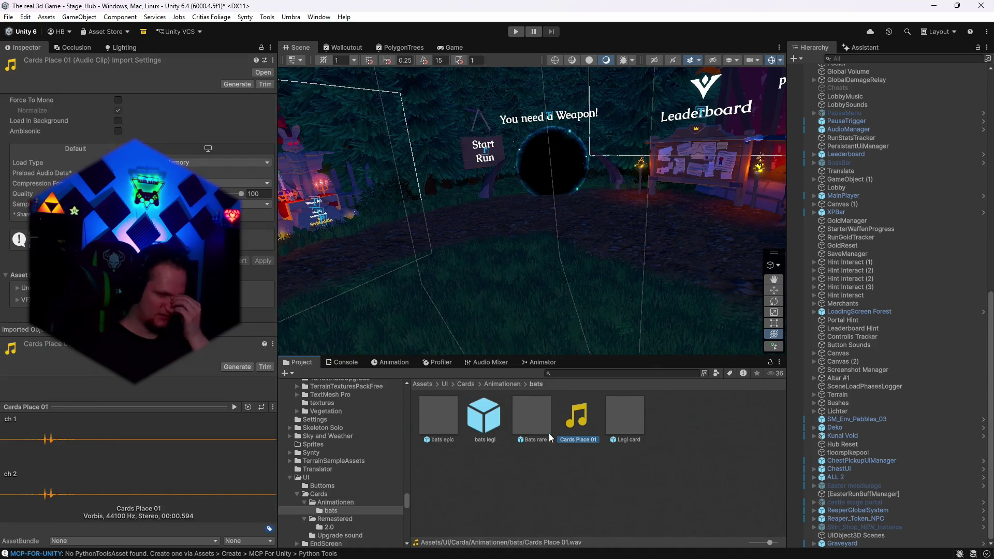
left_click(572, 374)
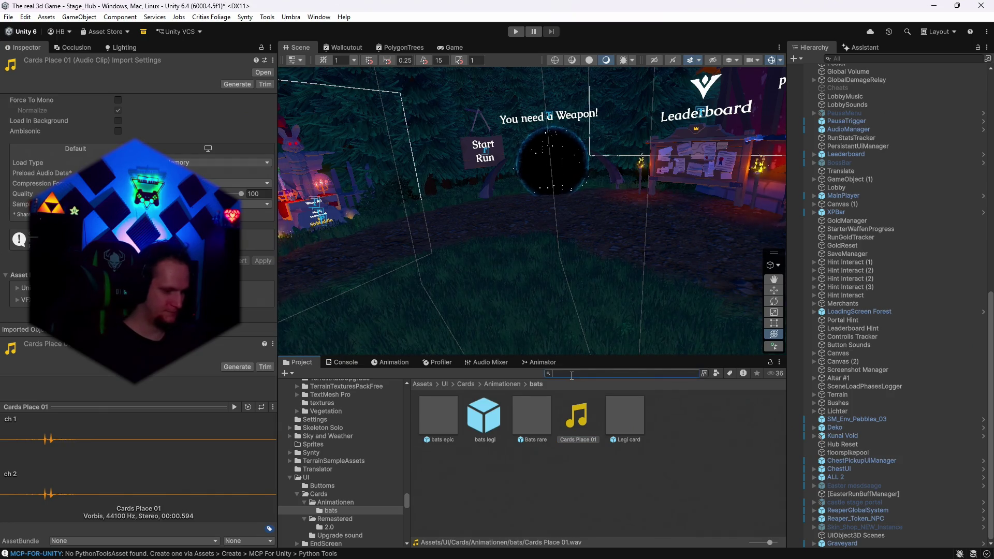
Search 'page' and audition the Page 09 and Page 08 clips, then start a 'whosh' search
type("page")
scroll(586, 459, "down", 5)
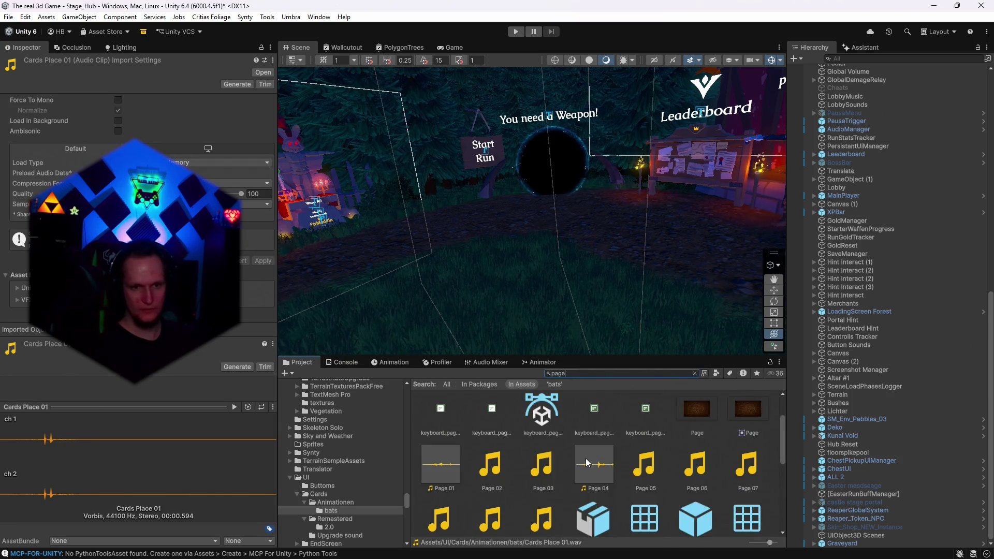
left_click(492, 436)
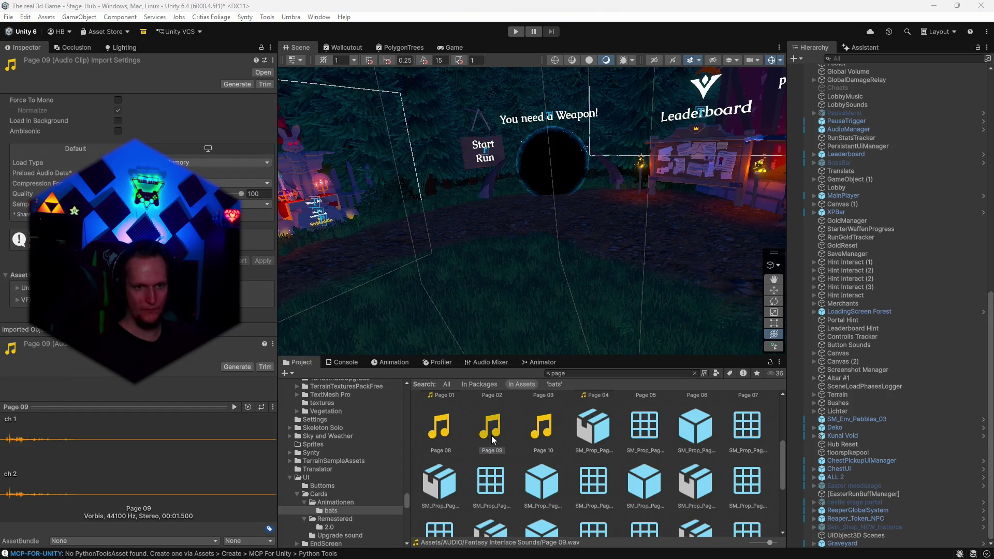
left_click(435, 430)
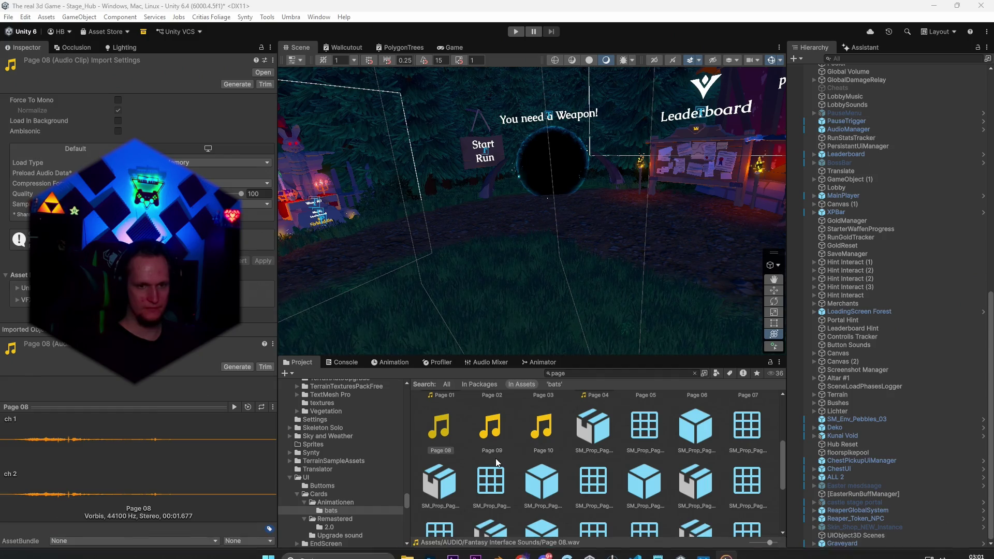
scroll(518, 474, "up", 2)
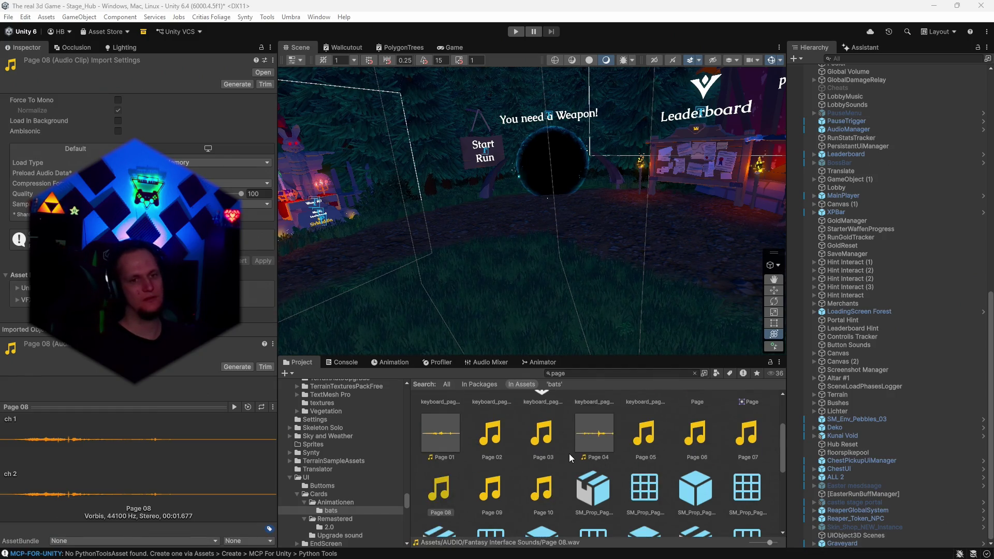
scroll(537, 452, "up", 3)
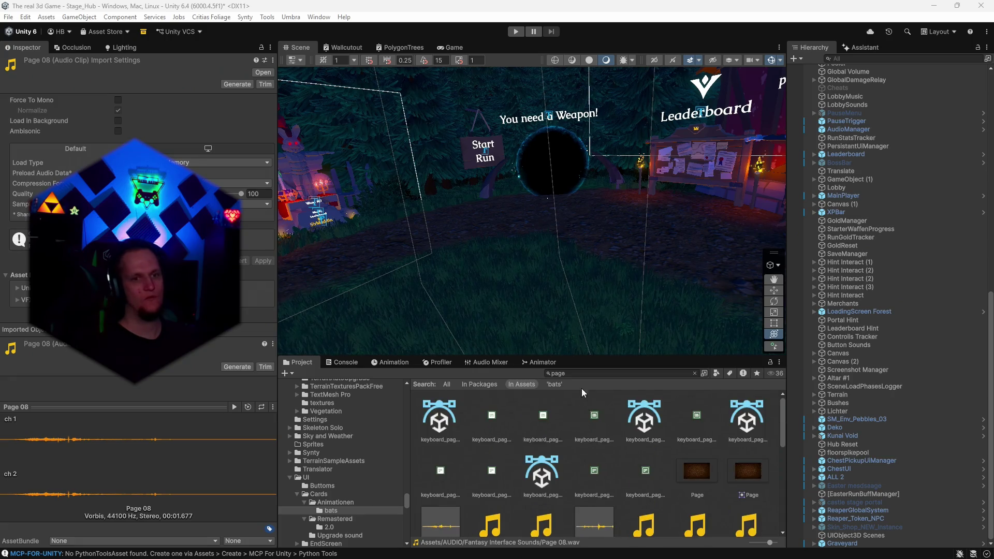
left_click(576, 373)
type("whosh")
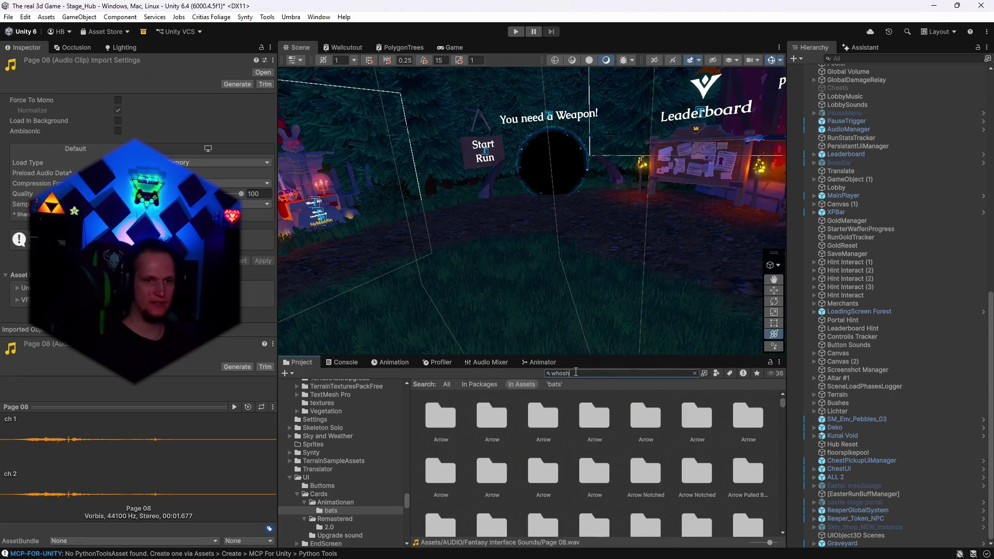
Correct the search to 'whoosh' and audition Arrow_Flight_Whoosh_Doppler_2, _5 and Generic_Whoosh_1_S
key("BackSpace")
key("BackSpace")
type("o")
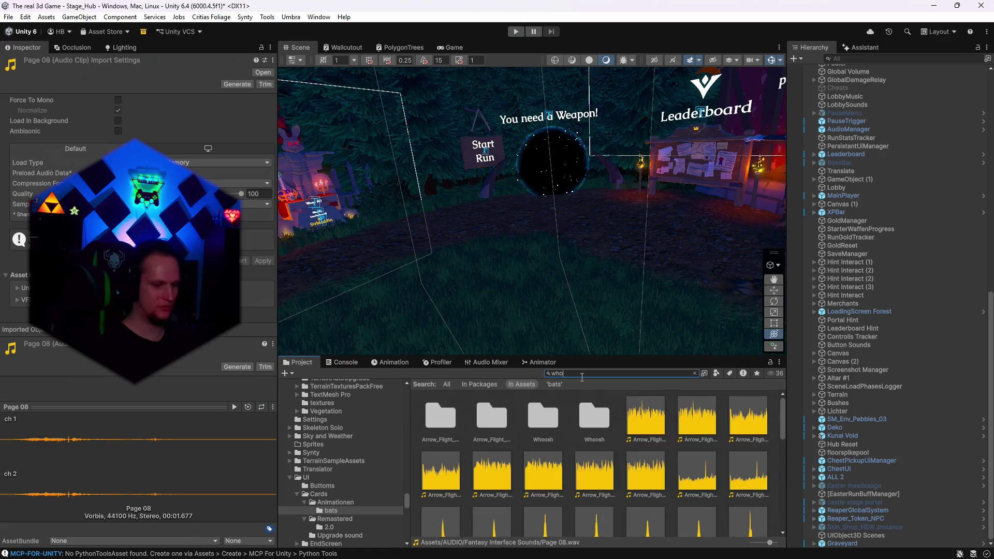
type("sh")
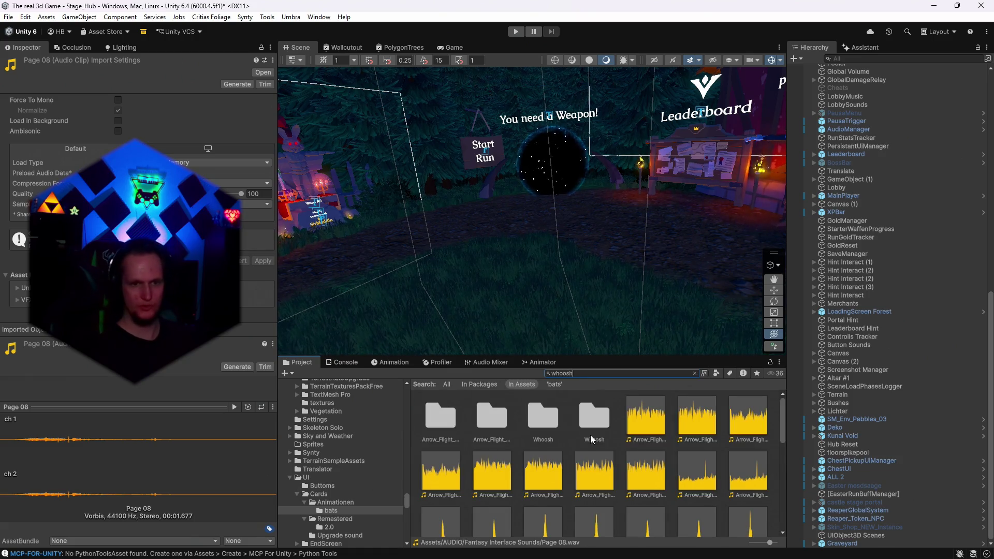
scroll(567, 474, "down", 2)
scroll(542, 466, "down", 1)
left_click(543, 439)
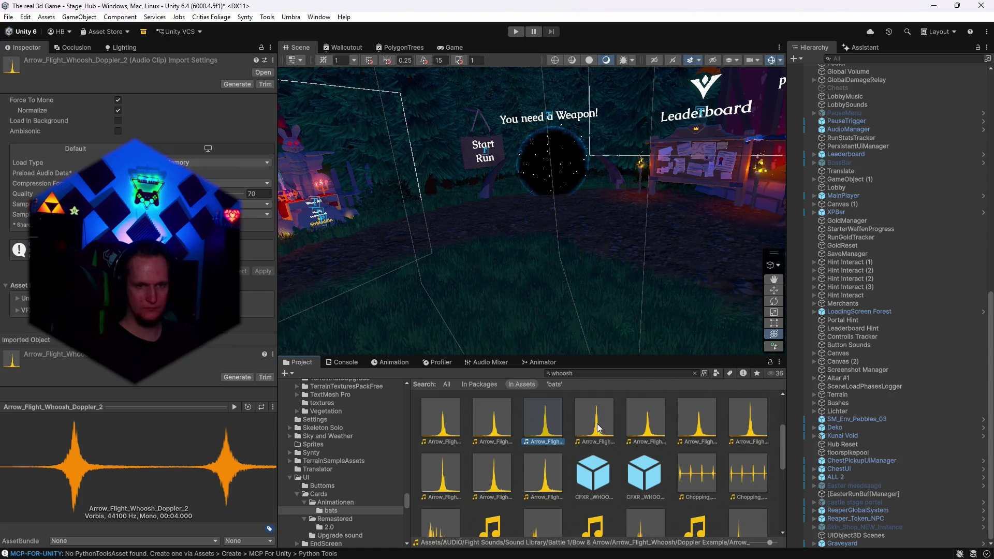
left_click(544, 475)
scroll(564, 468, "down", 2)
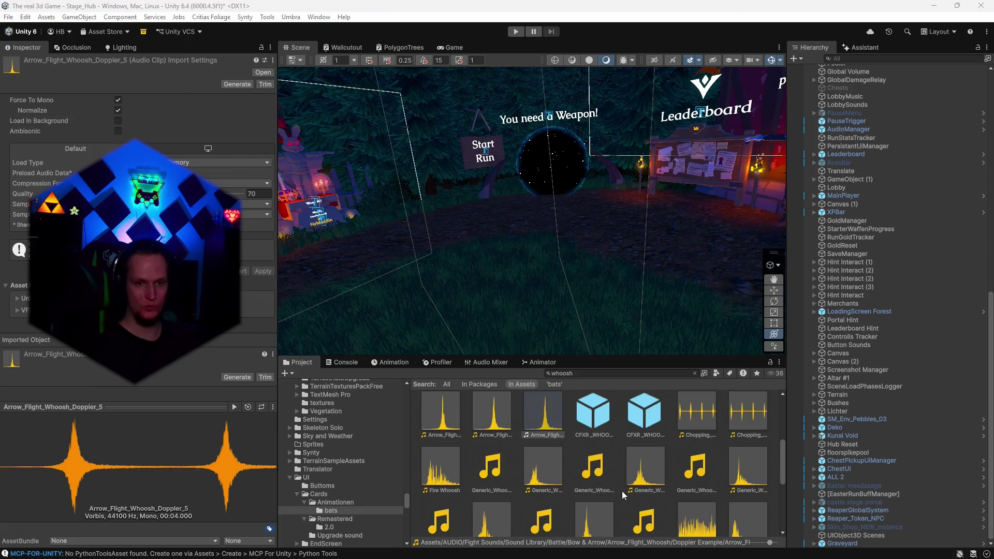
left_click(561, 463)
scroll(559, 463, "down", 1)
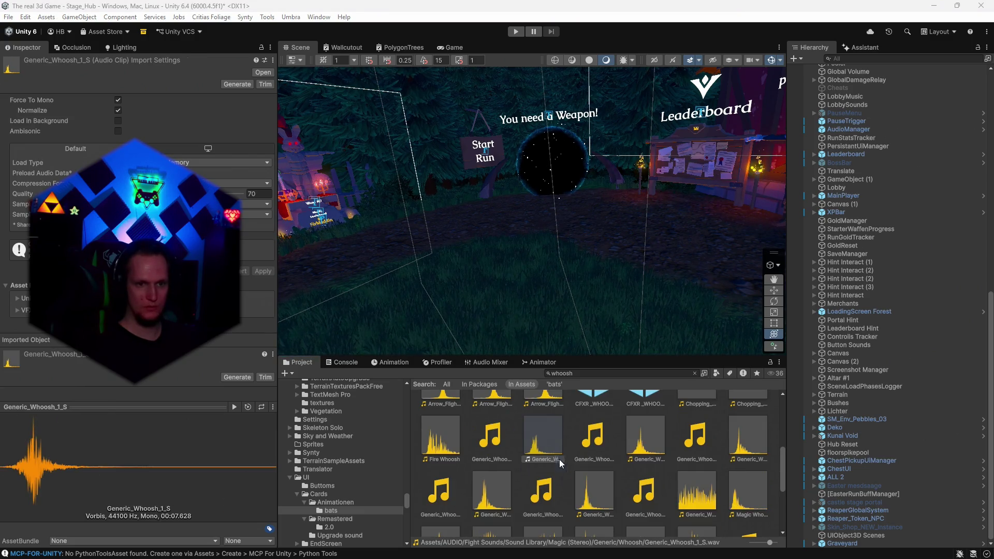
Audition Generic_Whoosh_2_S, Generic_Whoosh_5_S and Whoosh 2_1, then show Whoosh 08 in the PLAYER folder
left_click(646, 451)
left_click(599, 497)
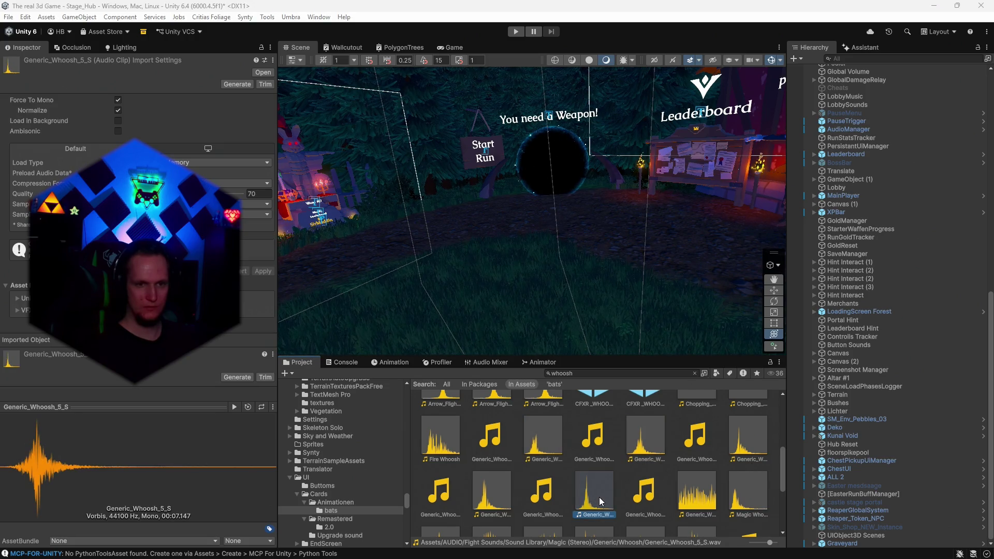
scroll(610, 472, "down", 2)
scroll(595, 482, "down", 2)
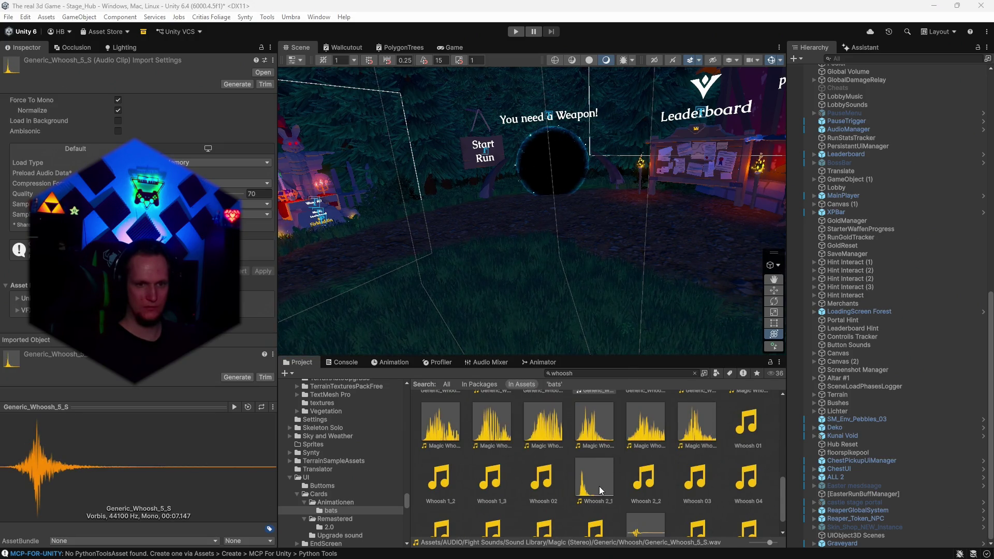
left_click(599, 485)
scroll(617, 474, "down", 1)
left_click(648, 503)
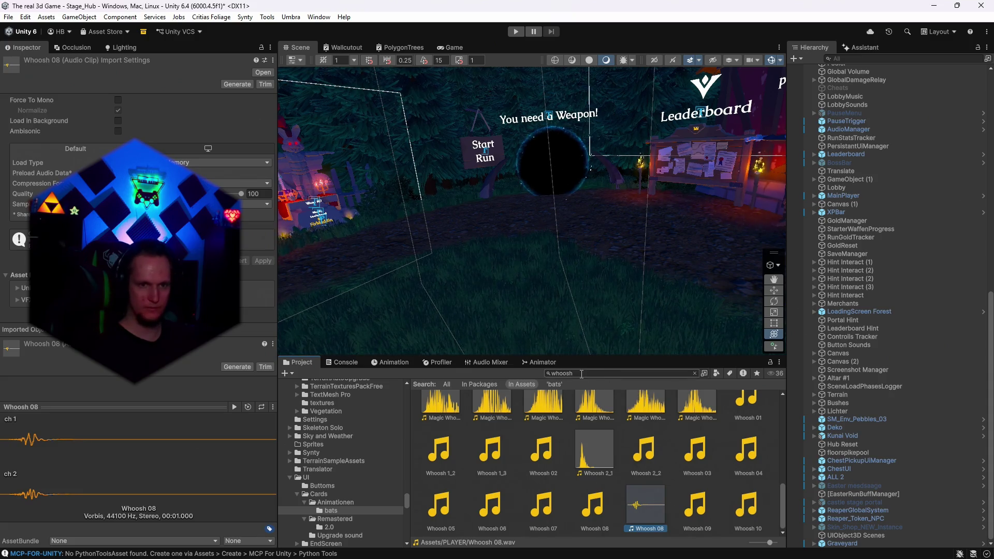
key("ctrl+a")
key("BackSpace")
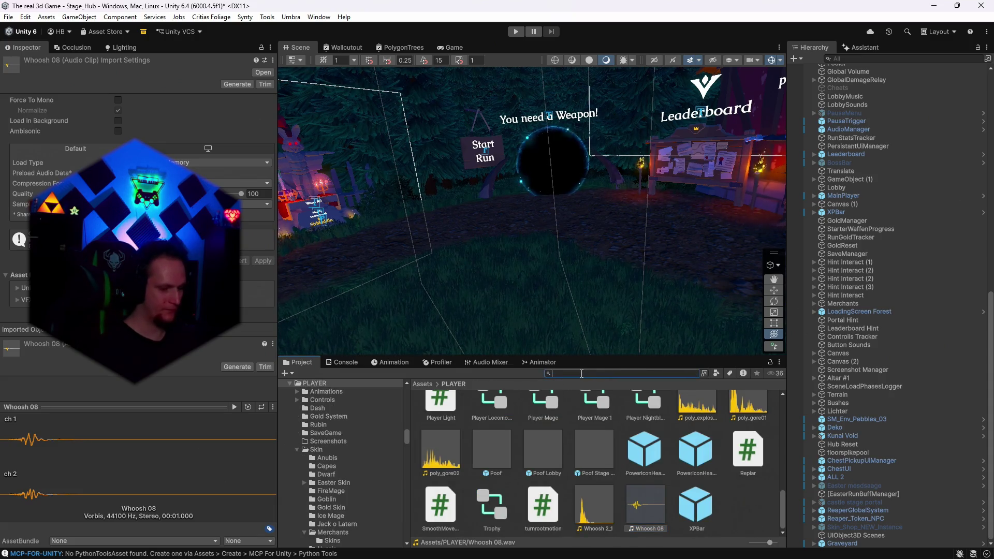
Search 'upgrade' and reveal the Upgrade 1 prefab in its Cards folder
type("upgrade")
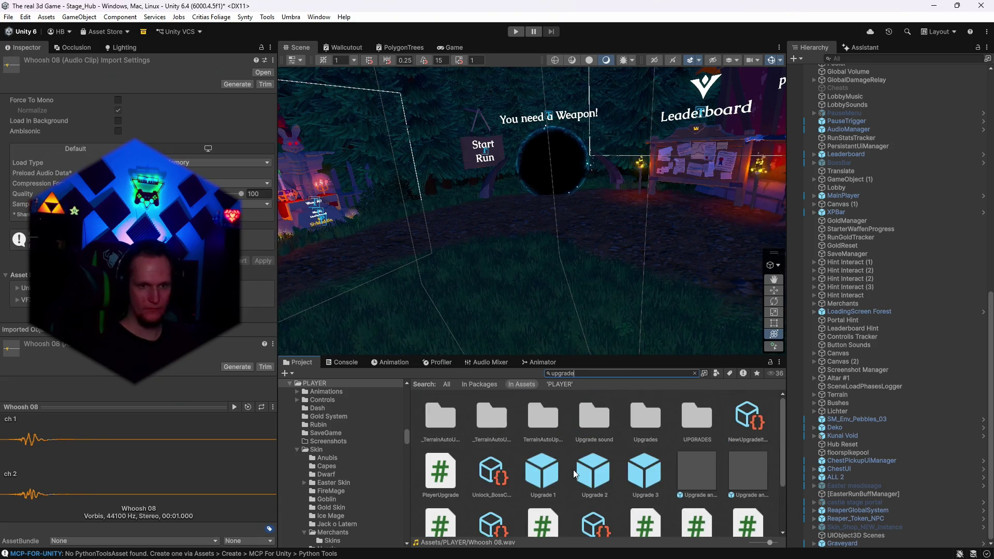
left_click(554, 484)
left_click(557, 373)
key("ctrl+a")
key("BackSpace")
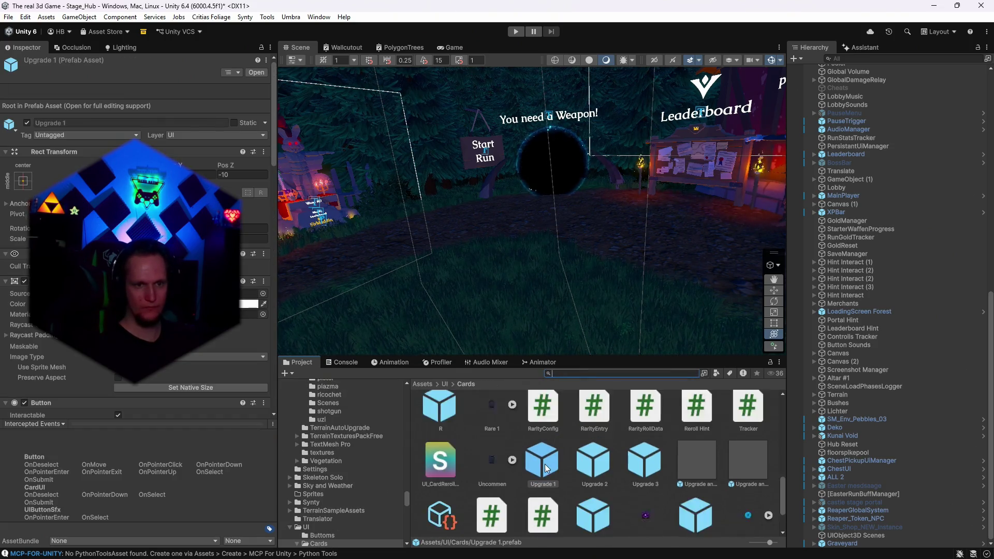
Open Animationen > bats and select the CardSpawner in the Hierarchy
scroll(544, 464, "up", 5)
double_click(431, 421)
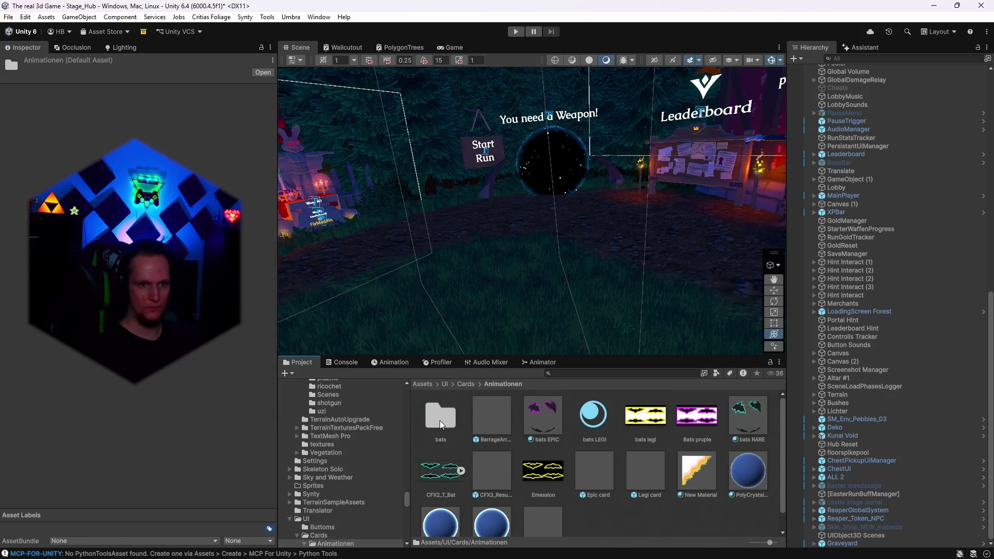
double_click(440, 420)
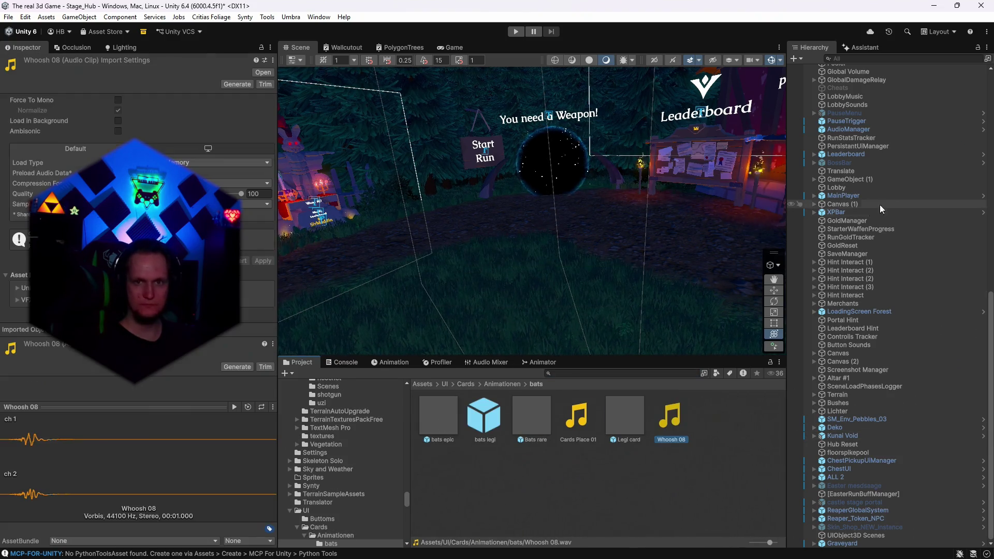
scroll(854, 203, "up", 15)
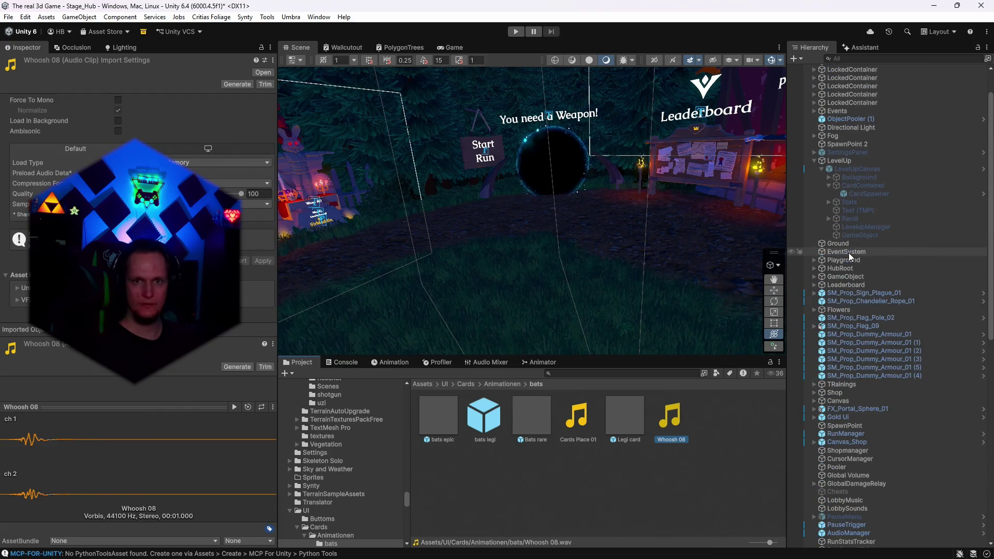
left_click(868, 195)
Assign the card entrance clip and set Whoosh 08 as Card Fly Sound at 0.6 volume
scroll(135, 259, "down", 10)
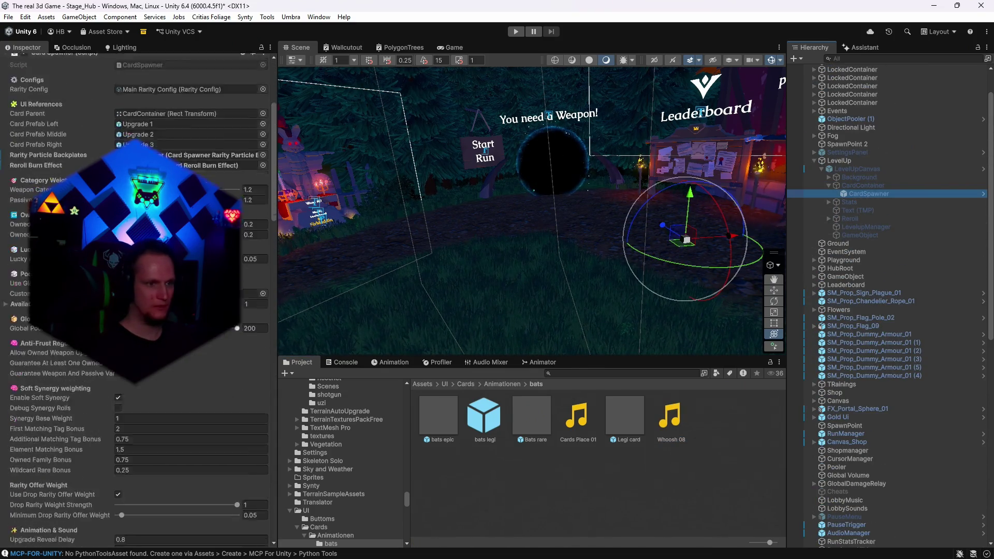
scroll(134, 300, "down", 6)
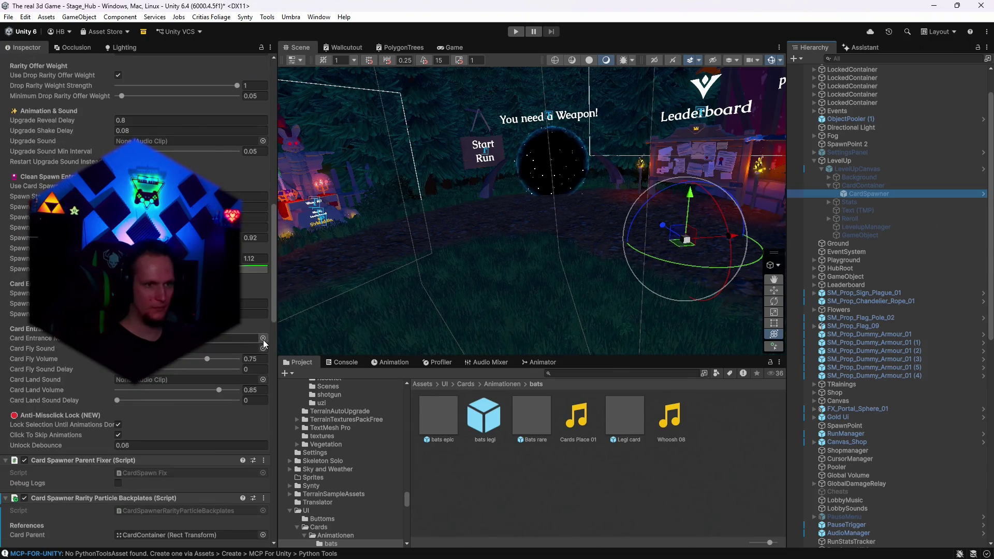
left_click(263, 338)
double_click(302, 341)
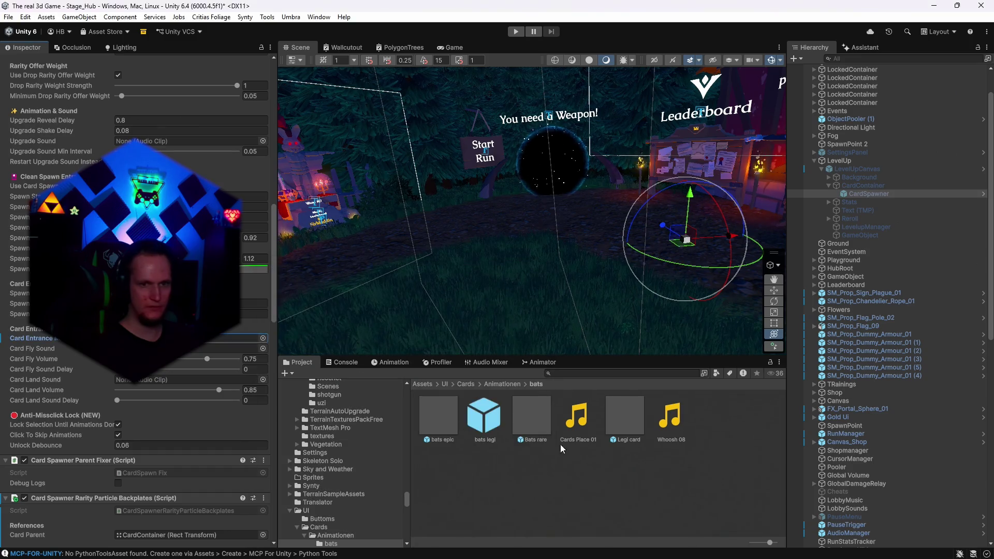
mouse_move(671, 417)
left_mouse_down()
mouse_move(181, 362)
mouse_move(194, 348)
left_mouse_up()
left_click(258, 359)
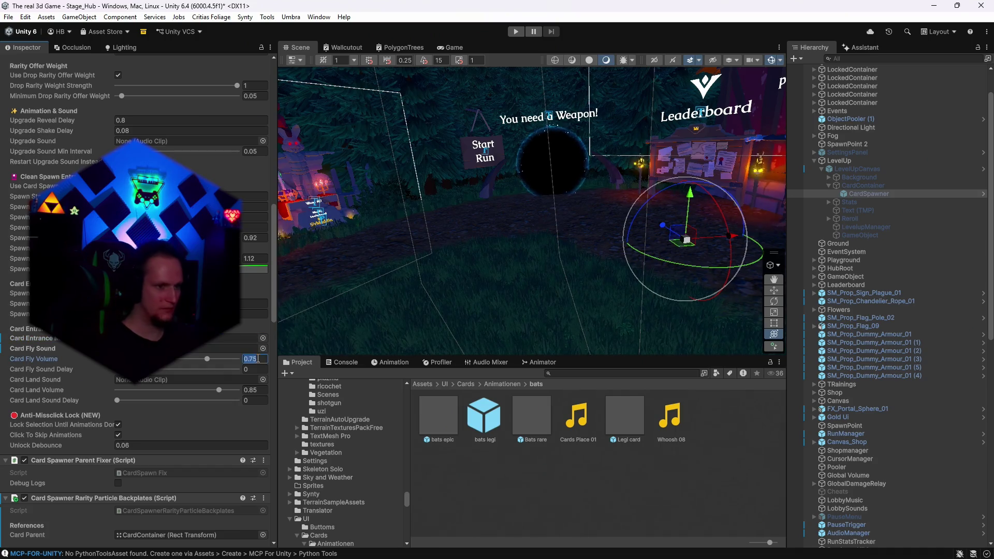
type("0.5")
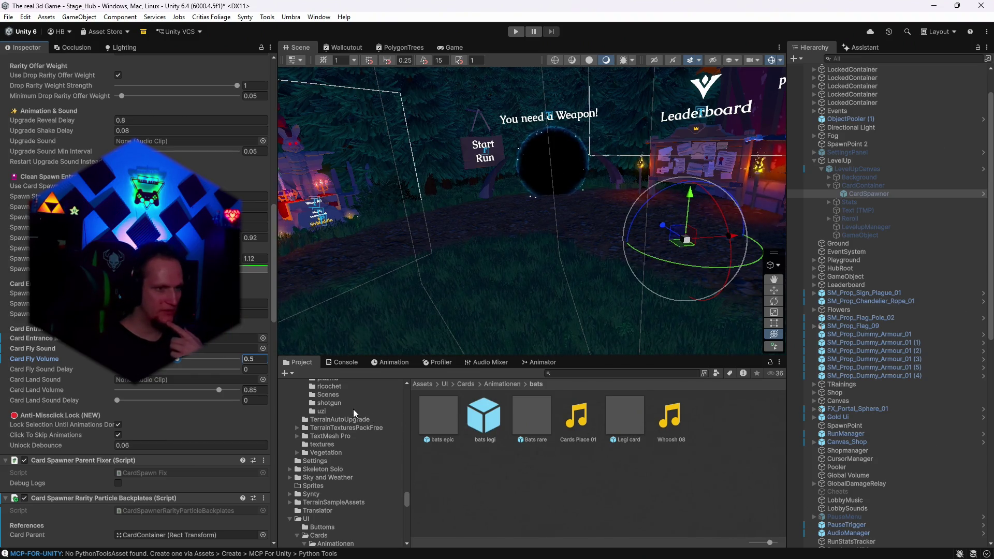
Set Cards Place 01 as Card Land Sound and Card Fly Sound Delay to 0.05
left_click_drag(576, 416, 179, 381)
left_click(253, 393)
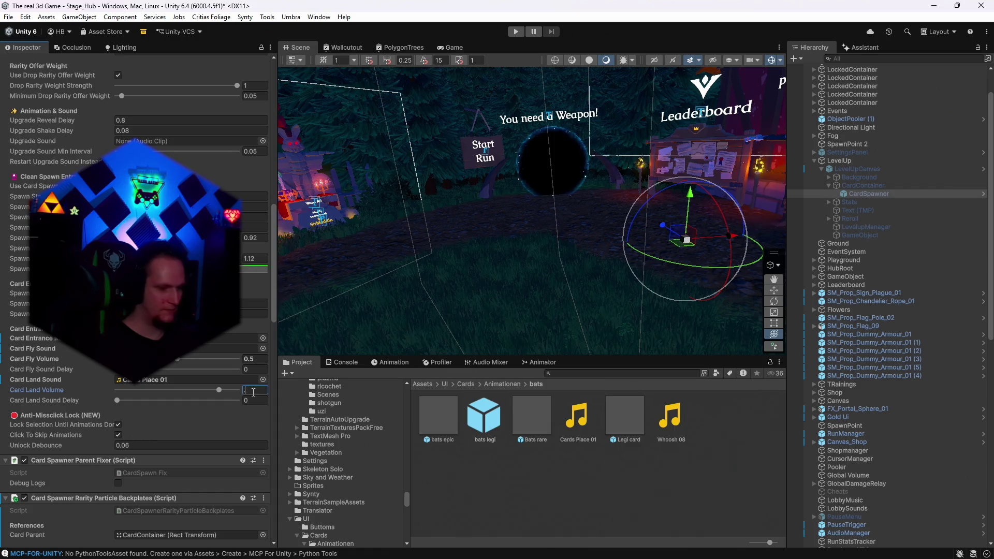
type("0.6")
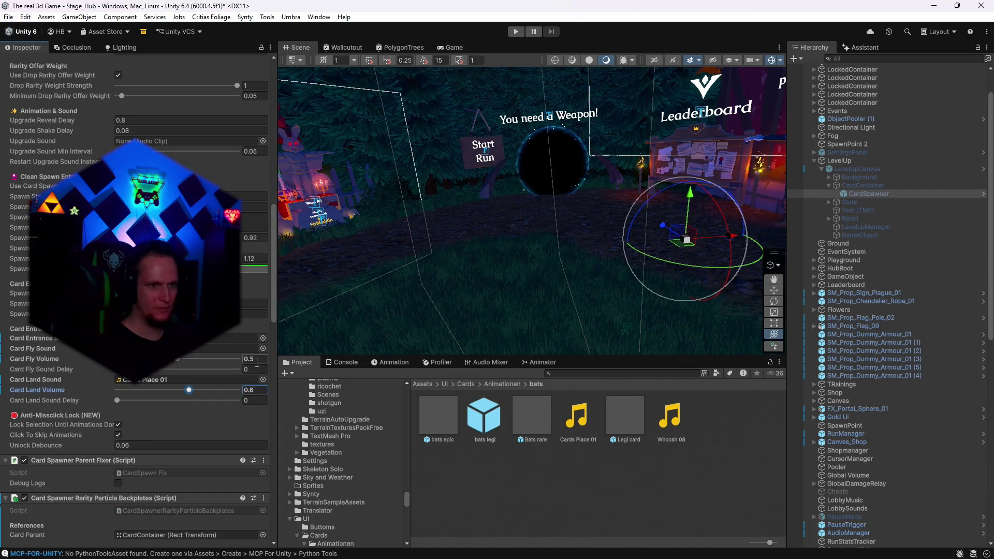
type("6")
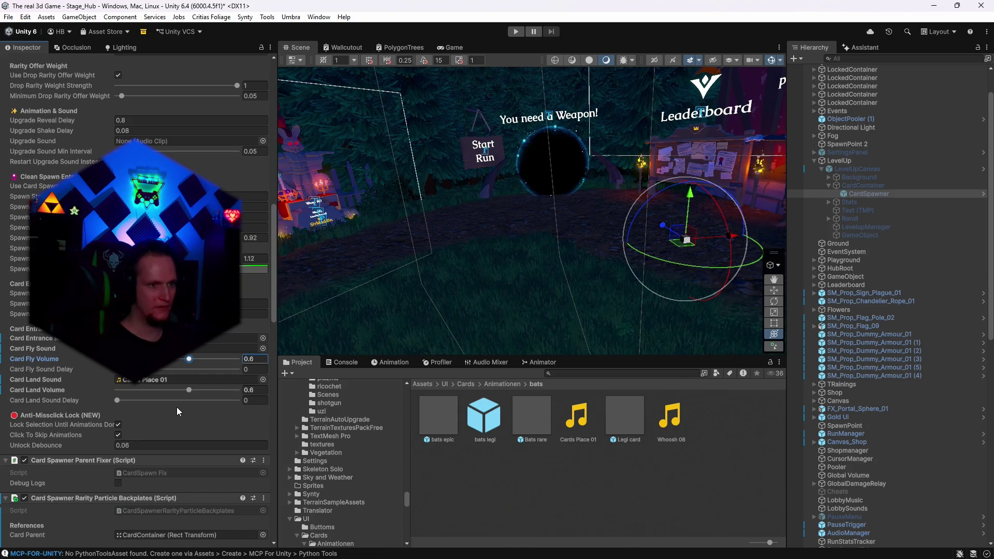
left_click(252, 369)
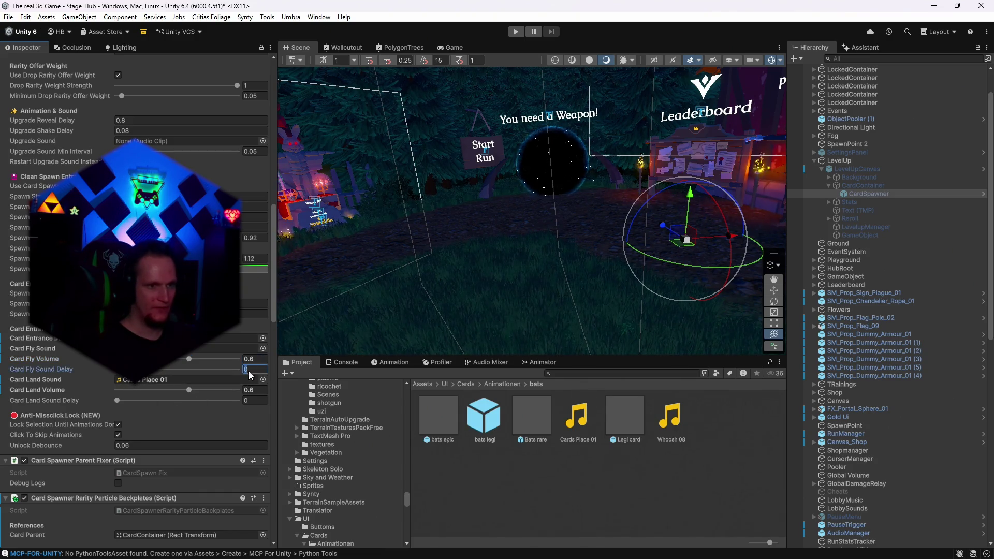
type("0.1")
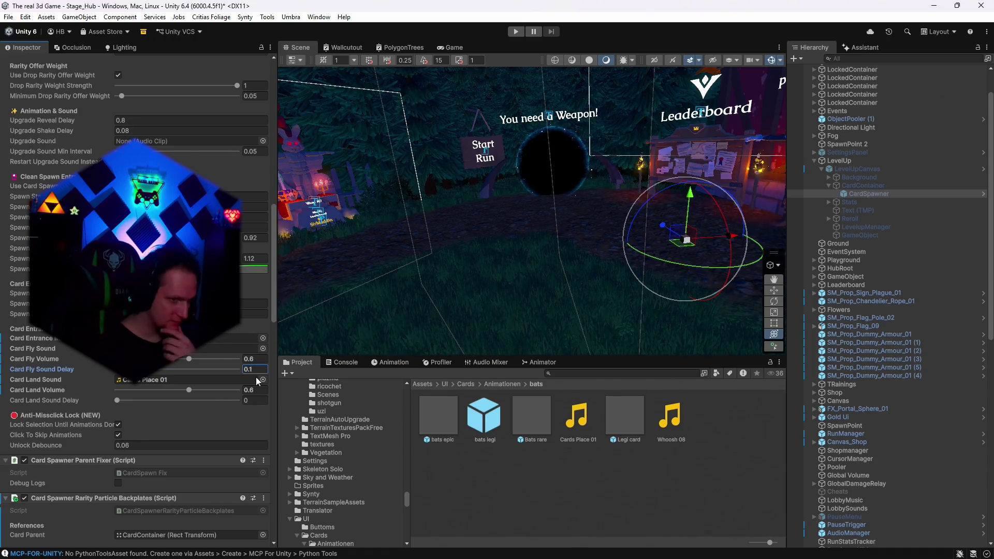
double_click(257, 370)
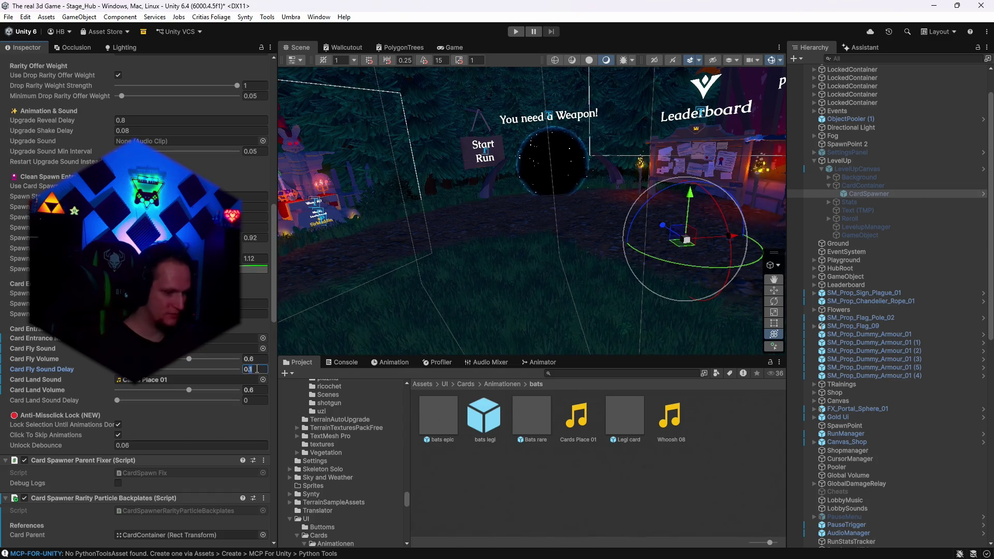
type("0.05")
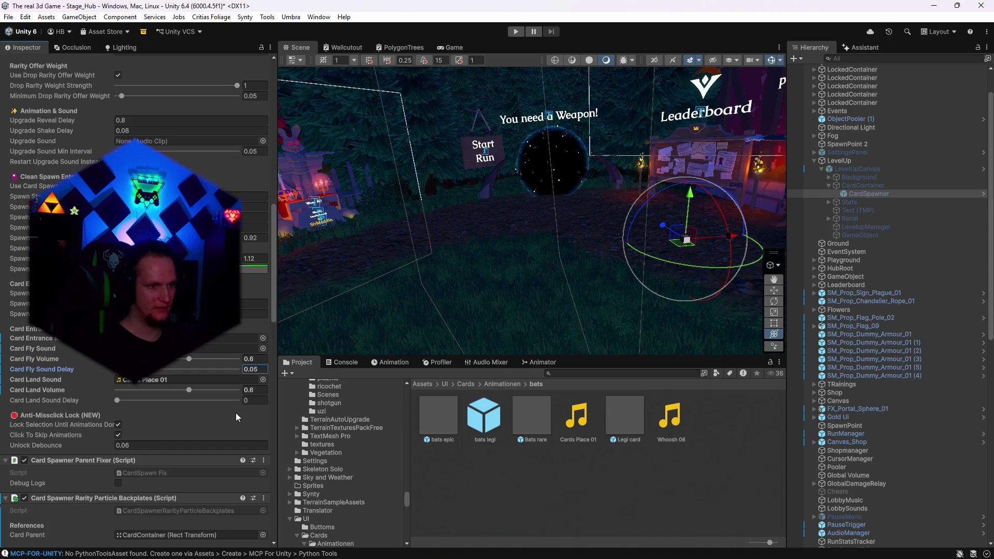
scroll(178, 381, "up", 2)
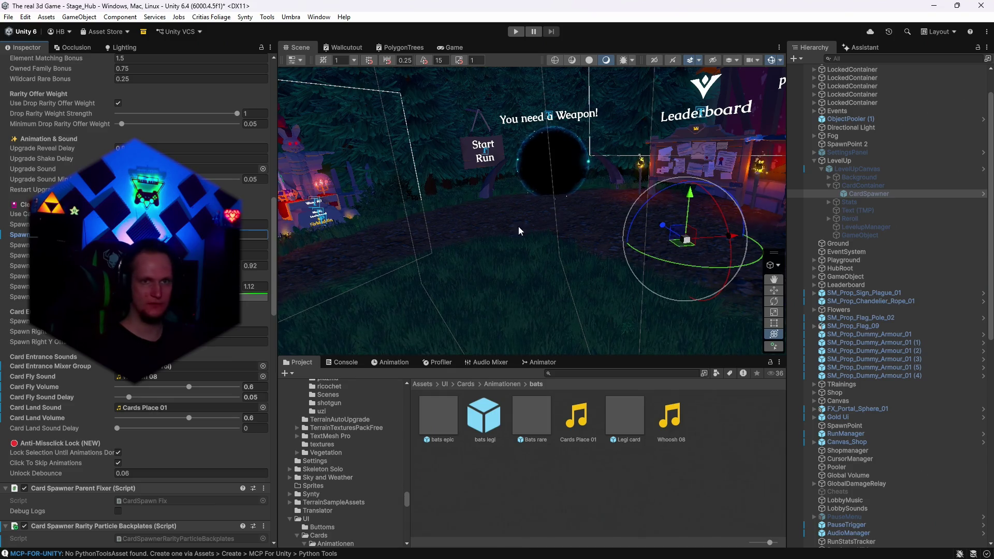
Save the scene and the project from the File menu, then enter Play mode
left_click(4, 19)
left_click(25, 67)
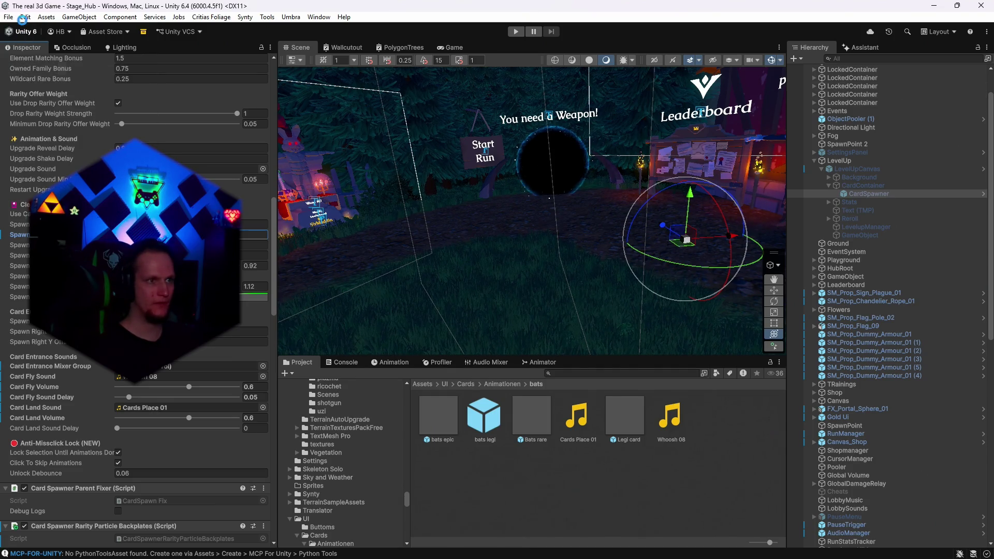
left_click(8, 18)
left_click(36, 140)
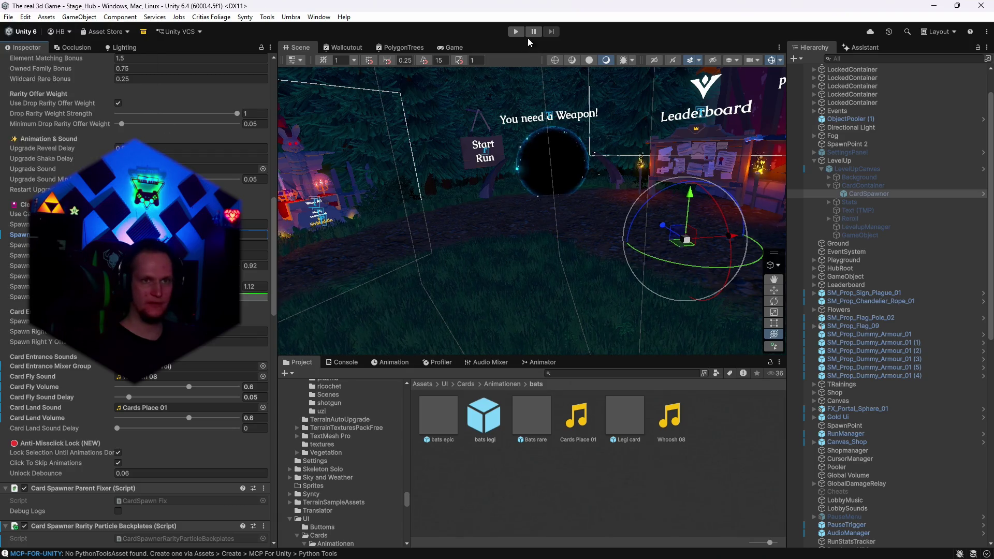
left_click(515, 33)
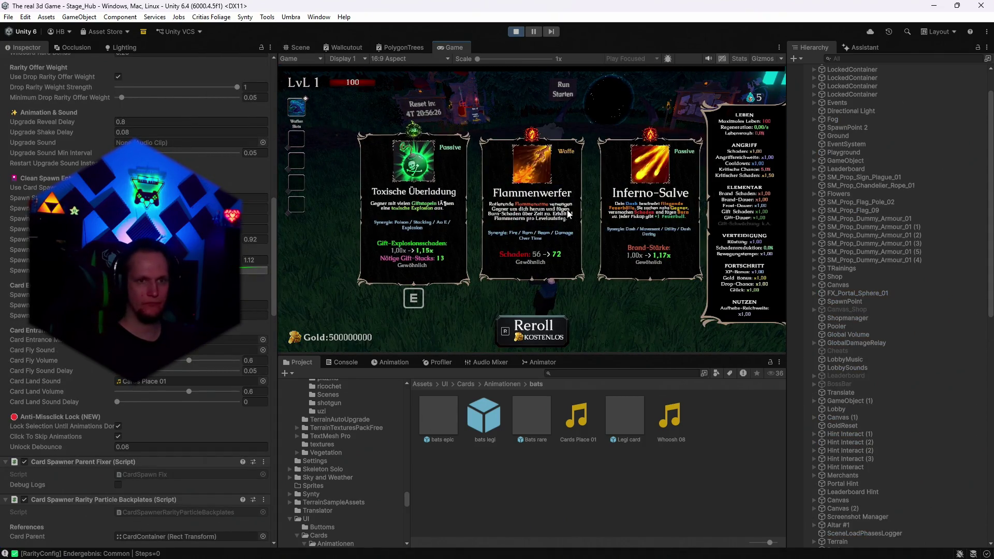
Reroll the level-up cards about ten times with the Reroll button and R key, then stop playing
left_click(600, 237)
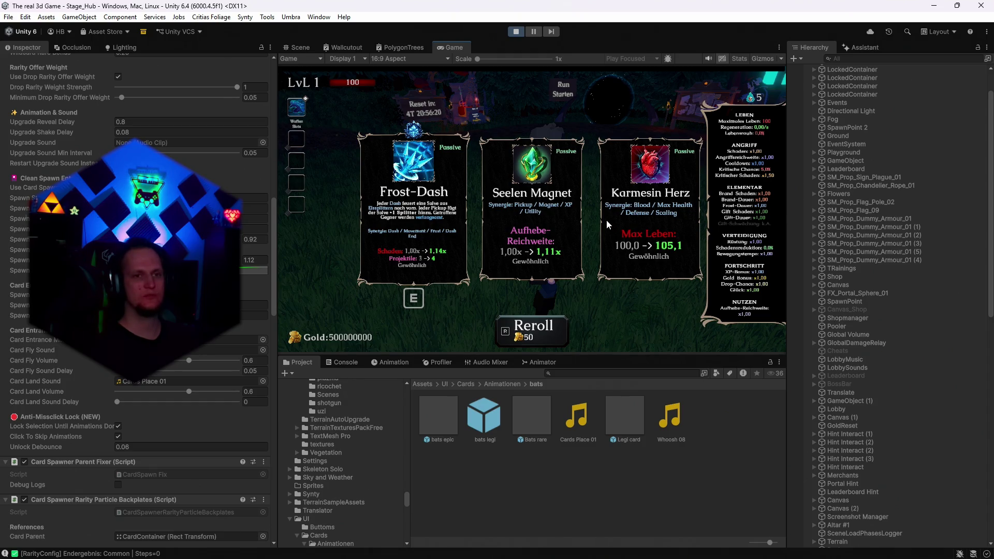
key("r")
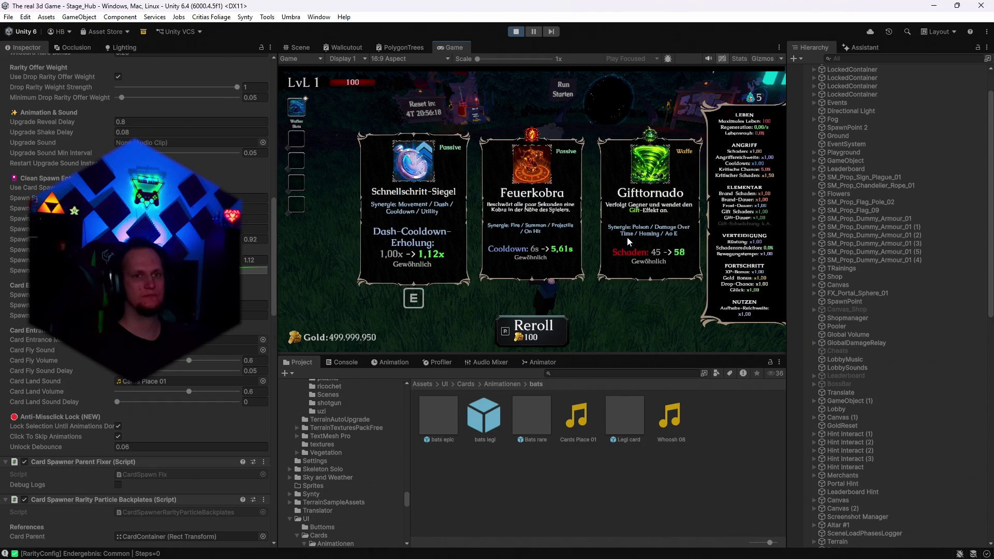
key("r")
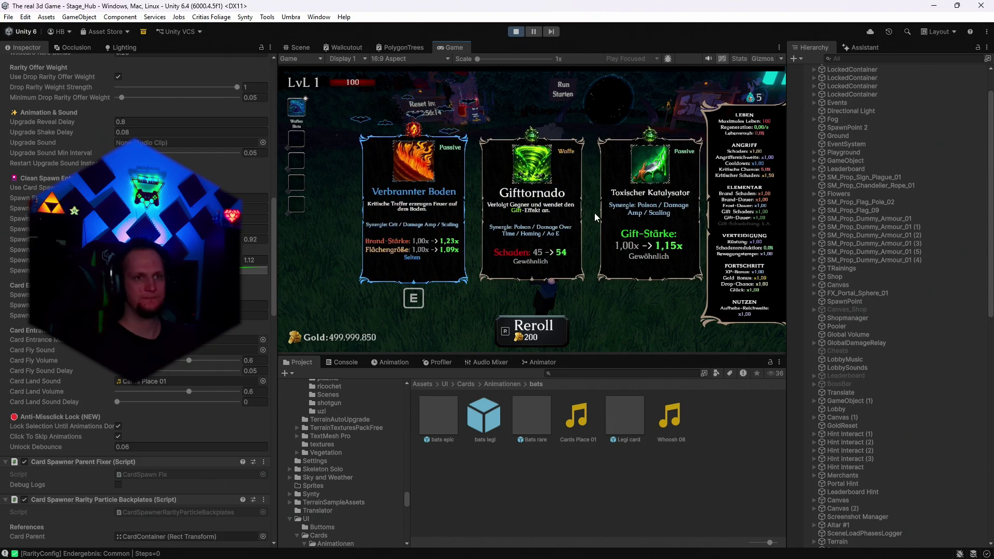
key("r")
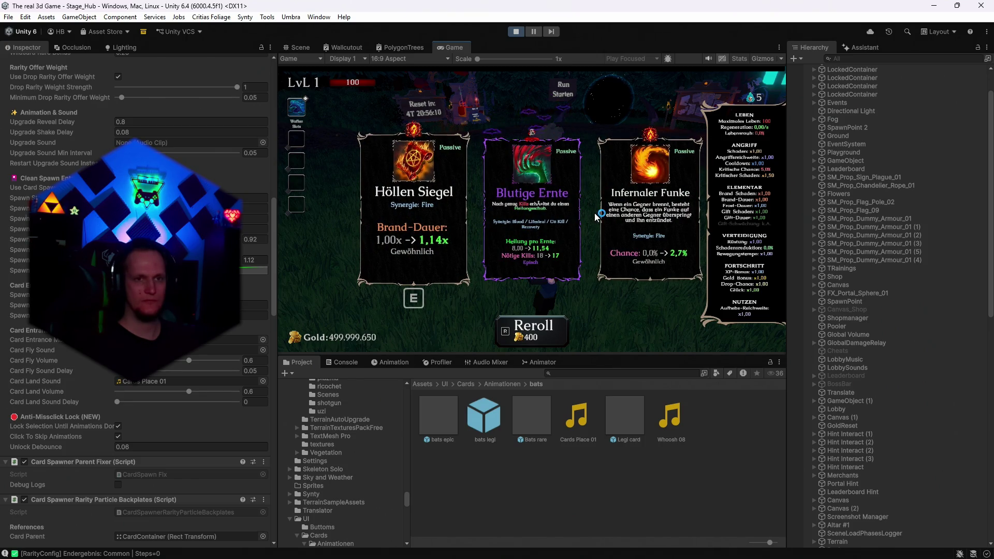
key("r")
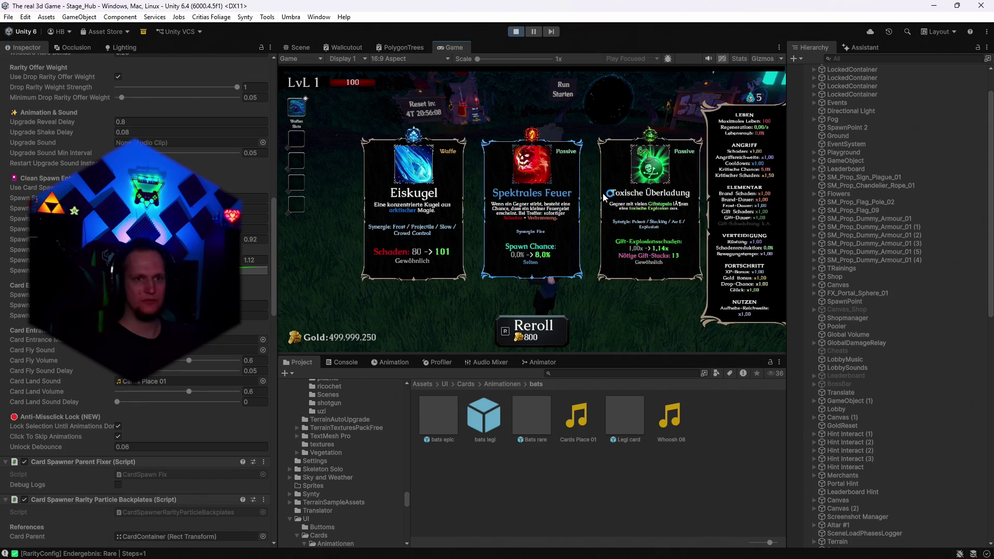
key("r")
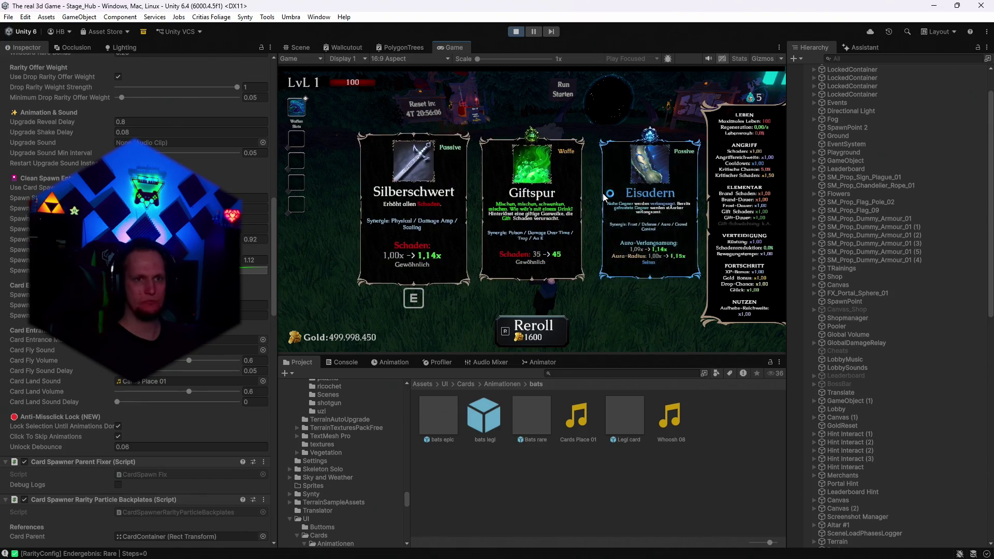
key("r")
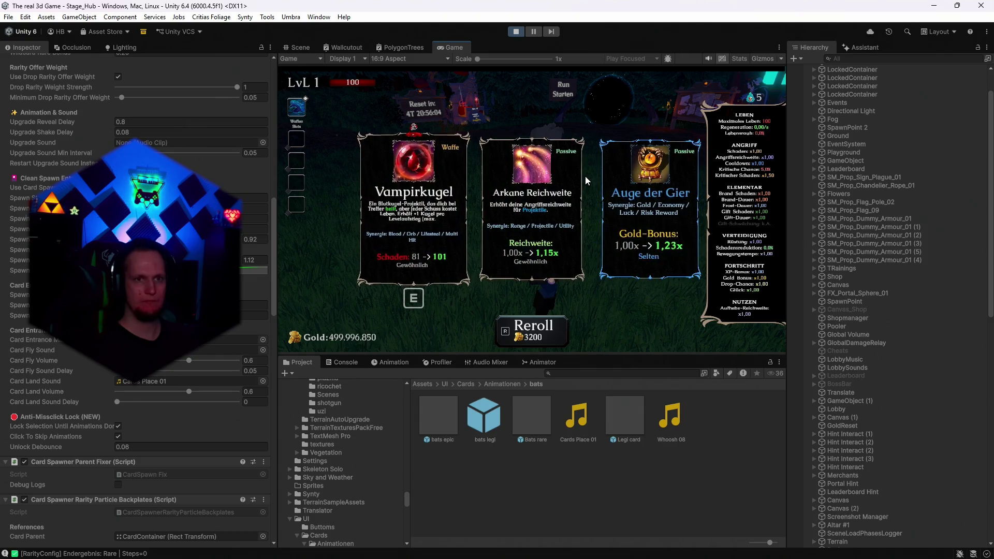
key("r")
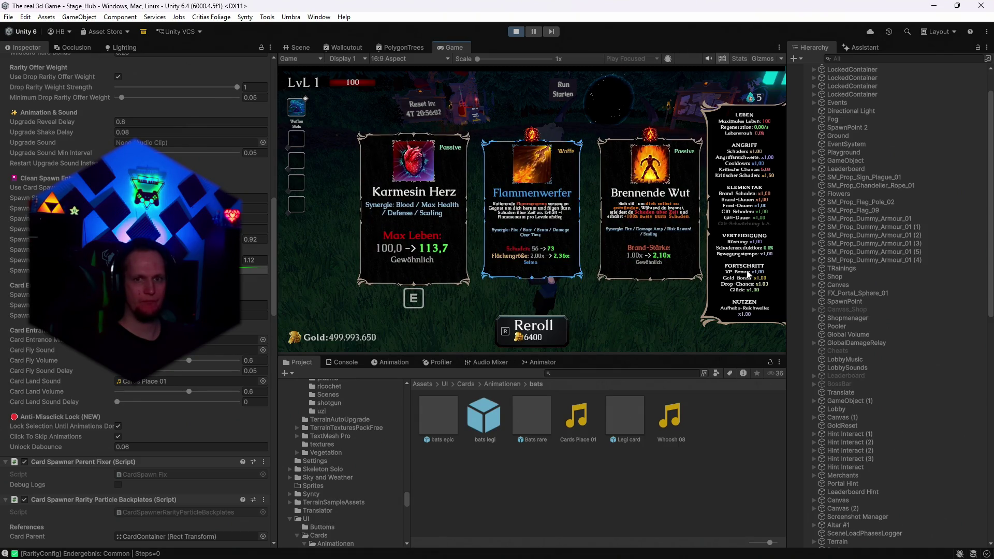
scroll(871, 311, "down", 20)
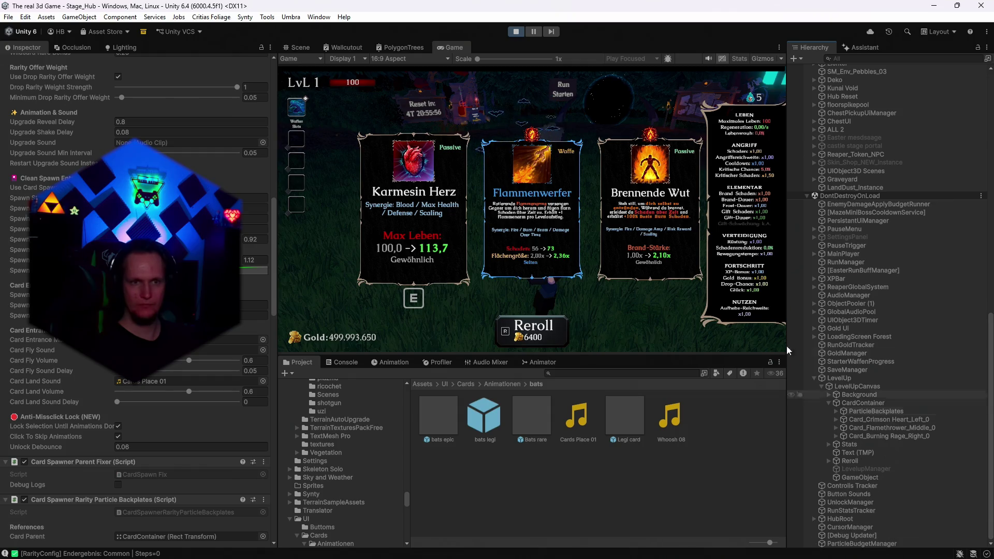
left_click(522, 334)
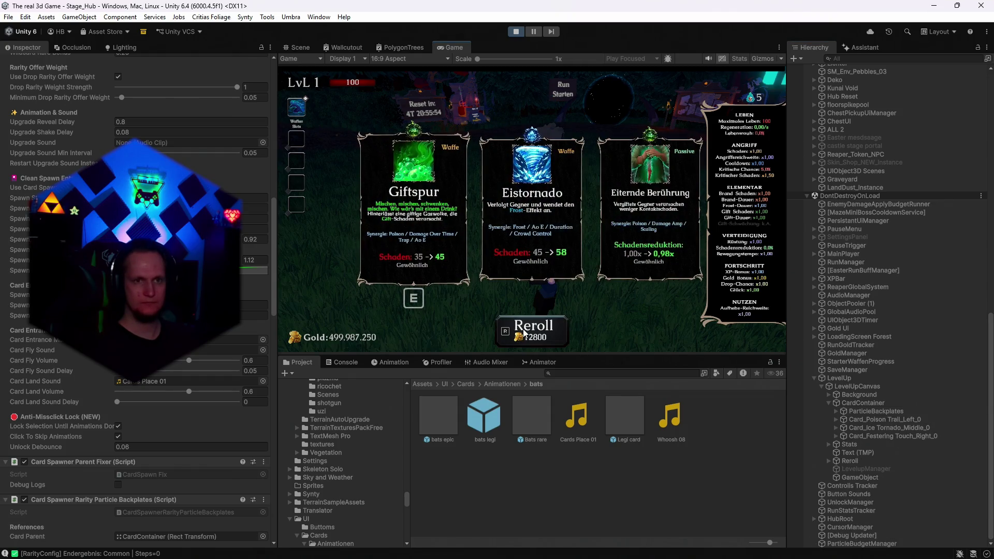
left_click(524, 334)
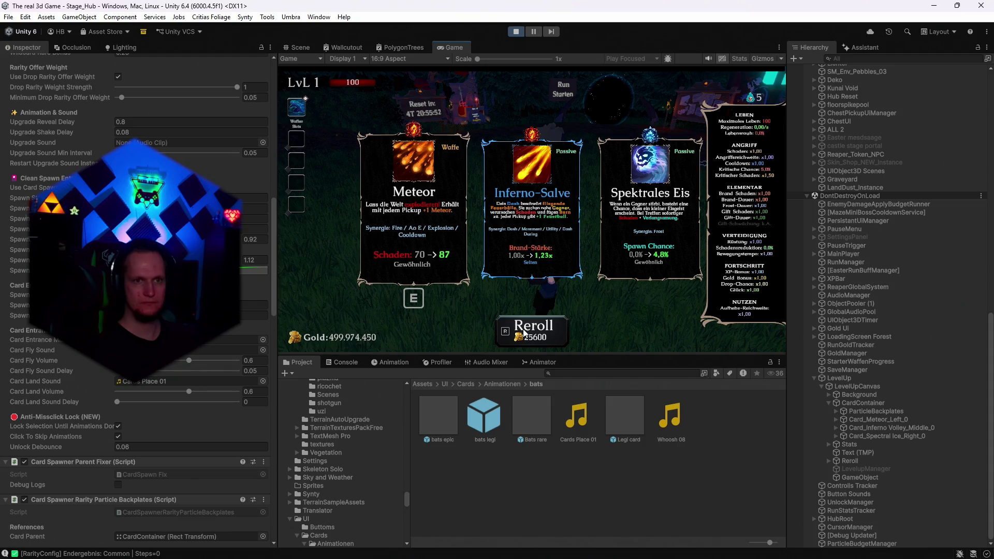
left_click(515, 32)
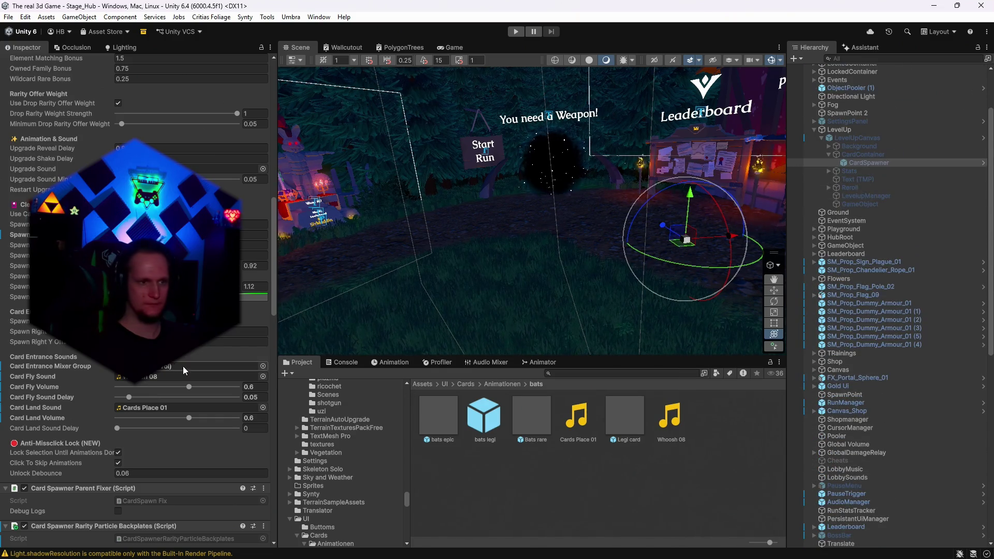
Set Card Fly Sound Delay to 0 and both Card Fly and Card Land Volume to 0.7
scroll(196, 386, "down", 3)
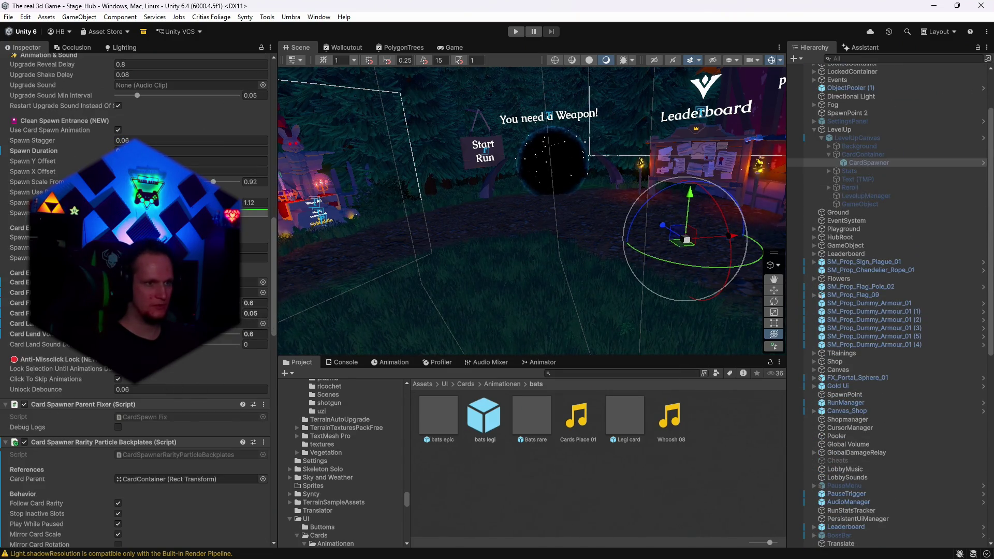
left_click(255, 313)
type("0")
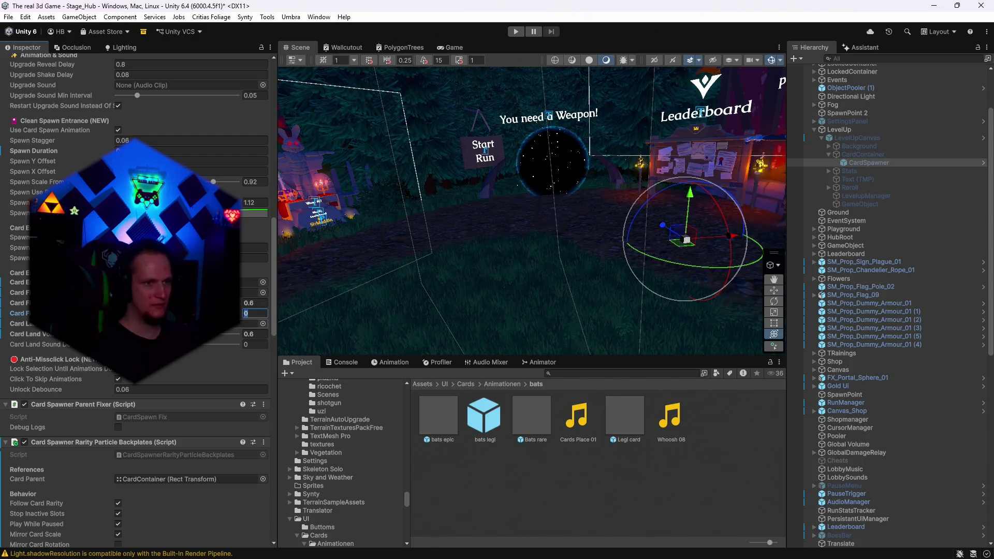
left_click(257, 303)
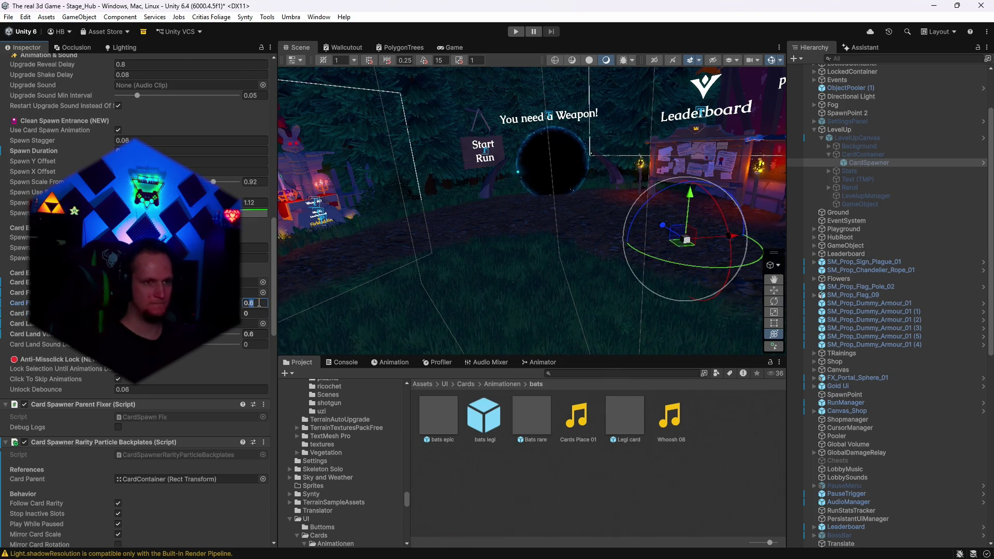
type("0.7")
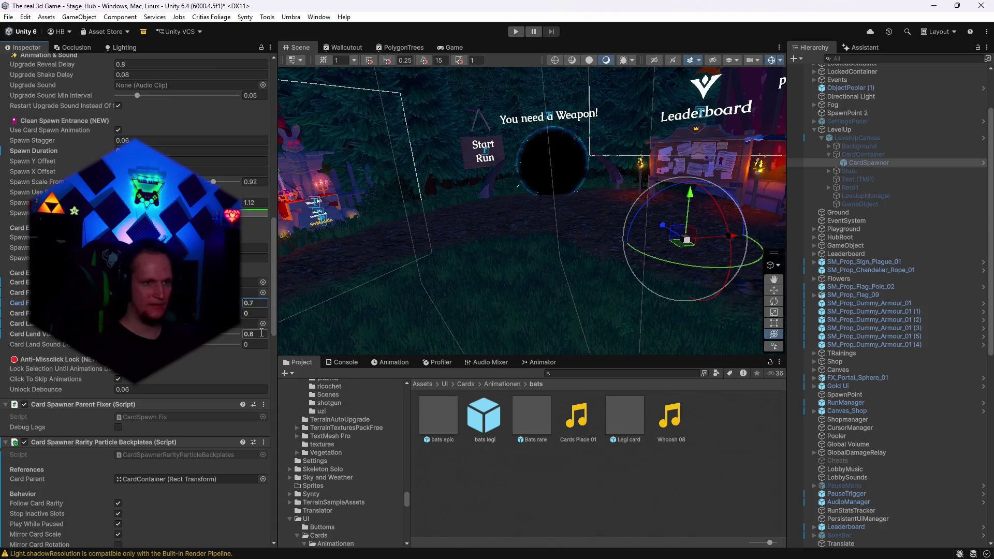
type("0.7")
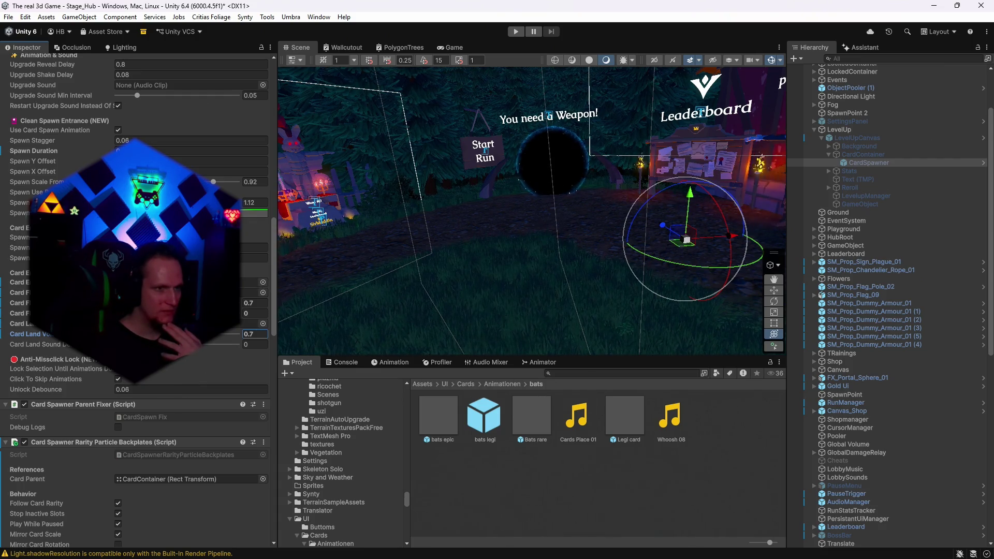
left_click(254, 248)
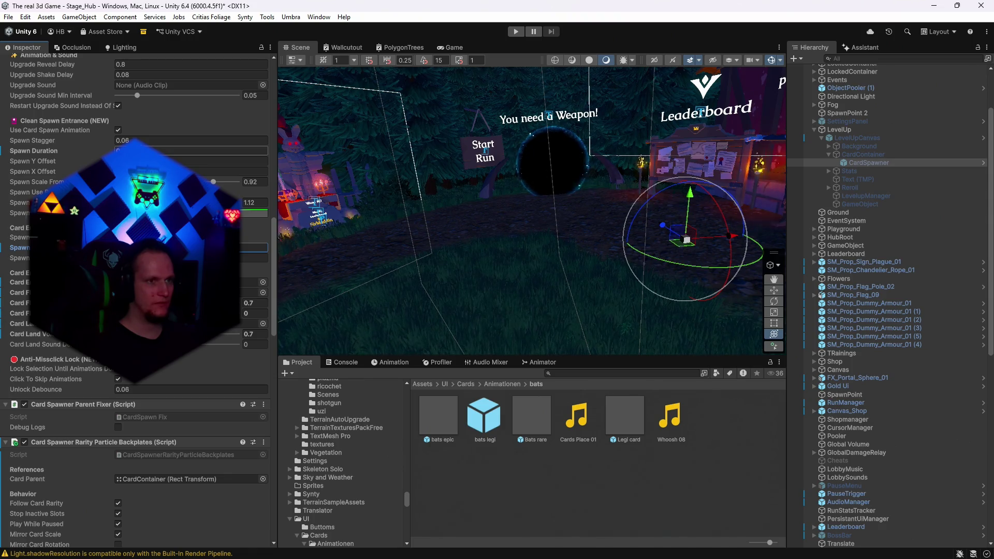
left_click(192, 151)
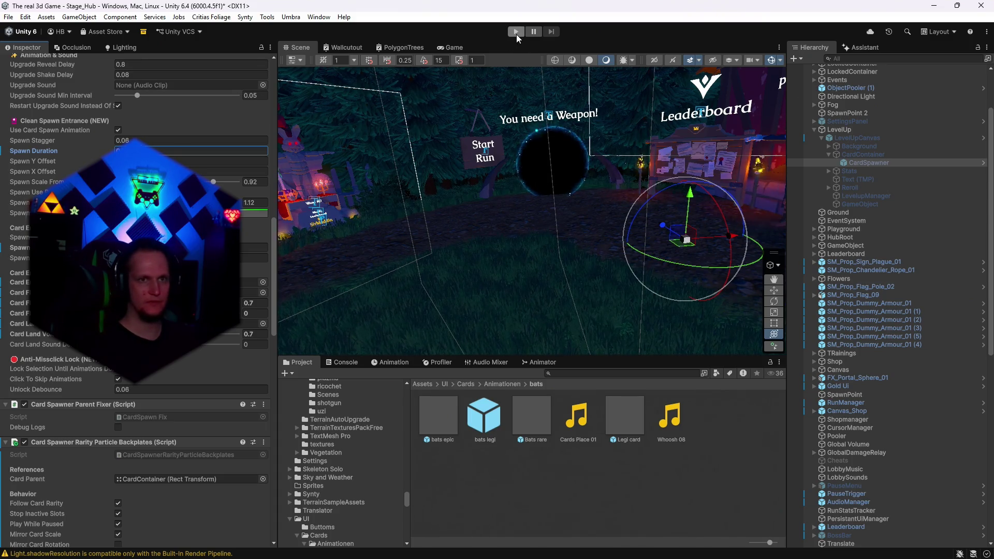
Save the Stage_Hub scene and enter play mode to test the new card sounds
left_click(9, 16)
left_click(23, 67)
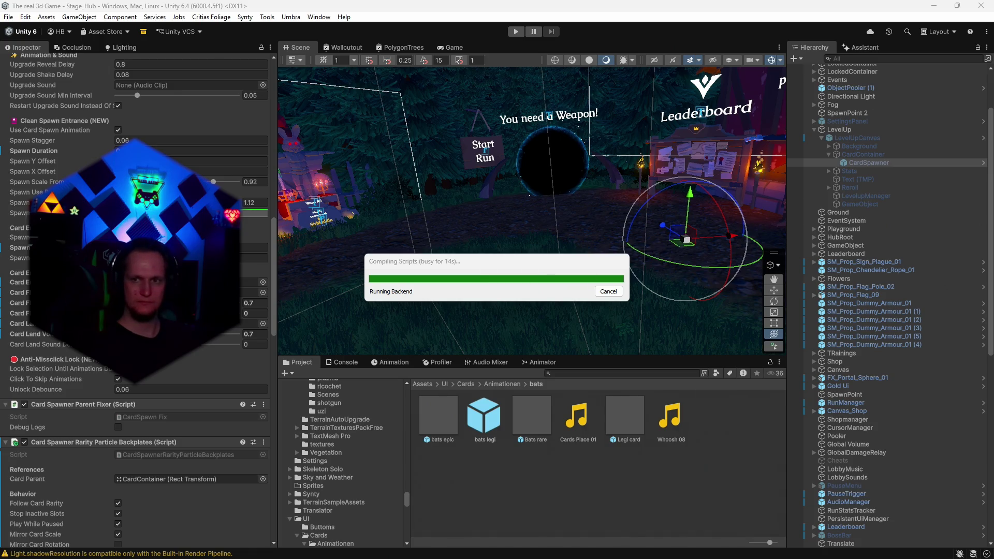
left_click(517, 32)
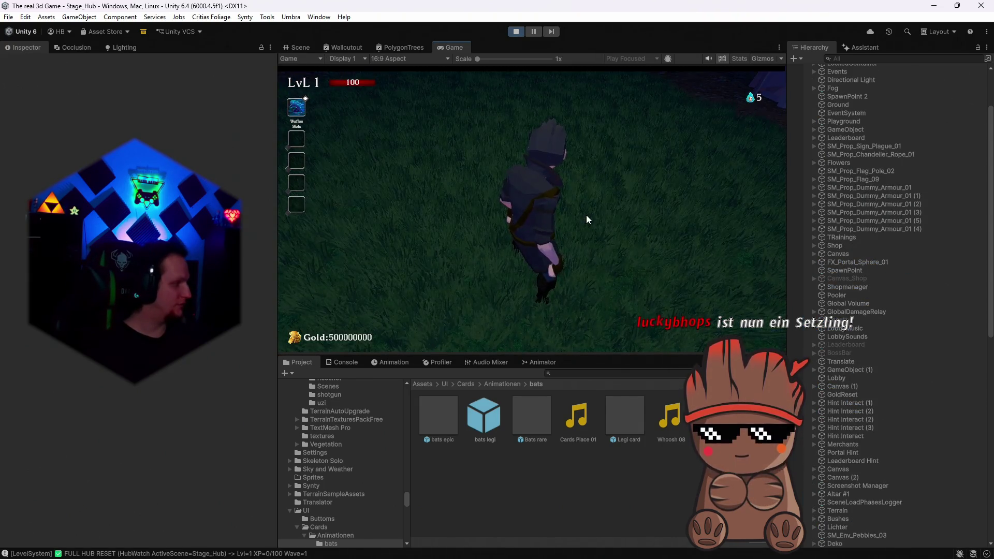
Reroll the level-up cards for free, then for 50, 100, 200 and 400 gold
left_click(587, 215)
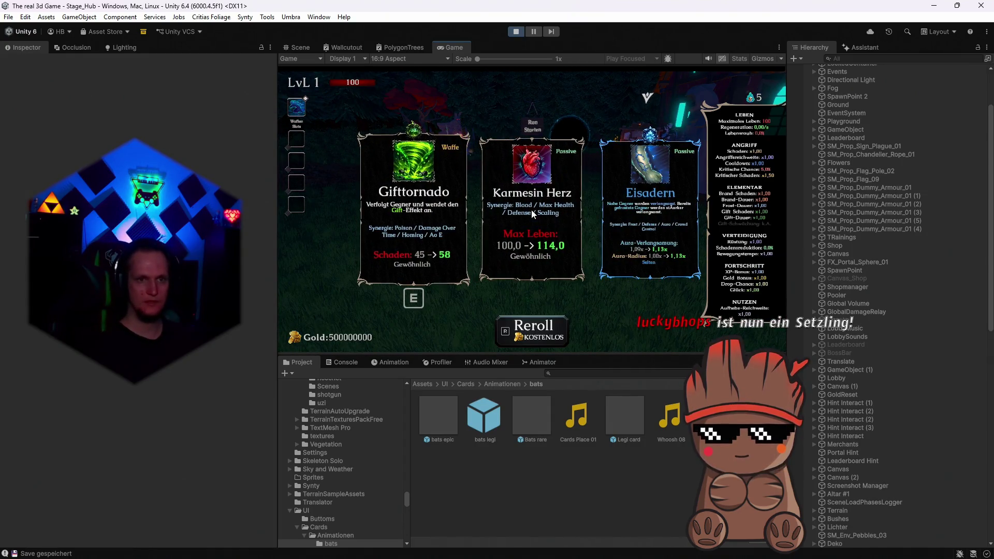
left_click(531, 210)
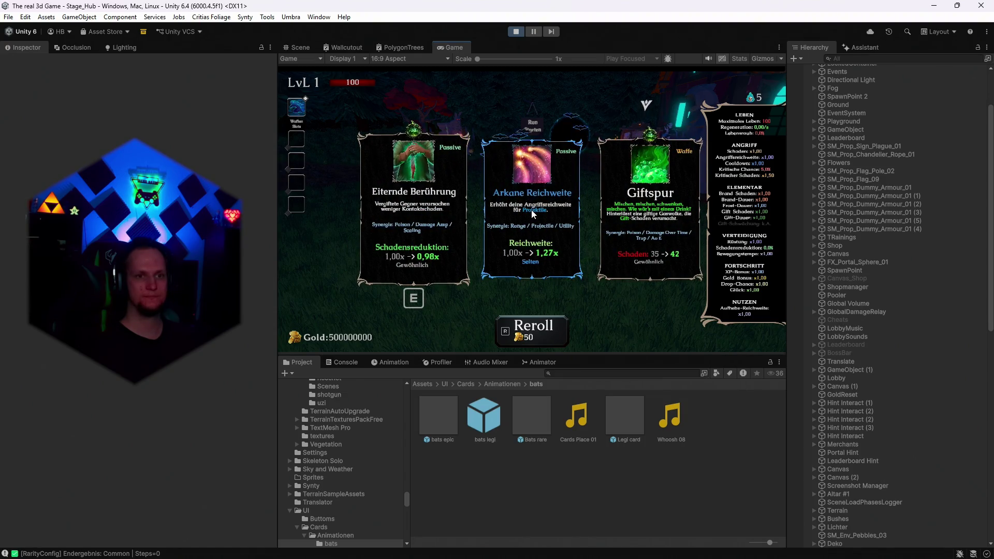
left_click(532, 210)
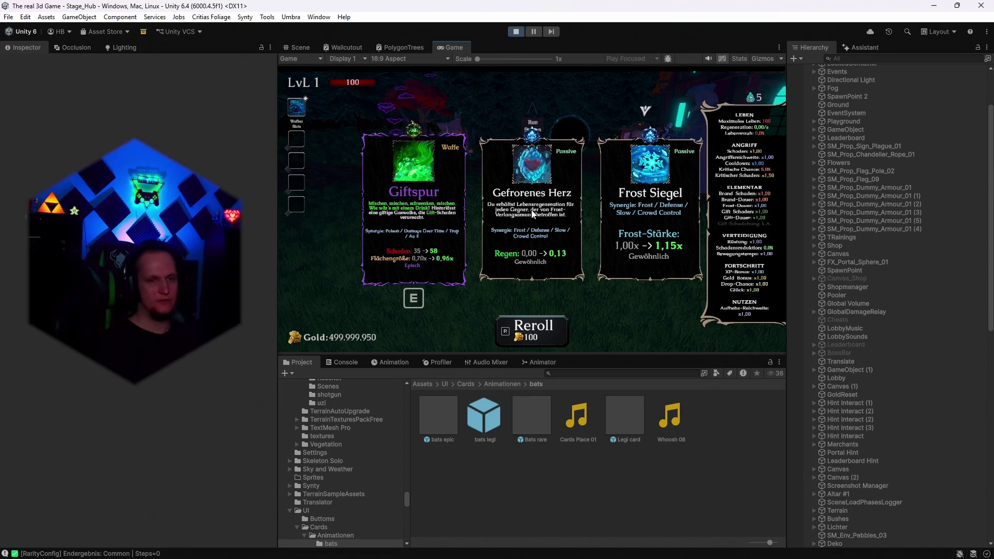
key("r")
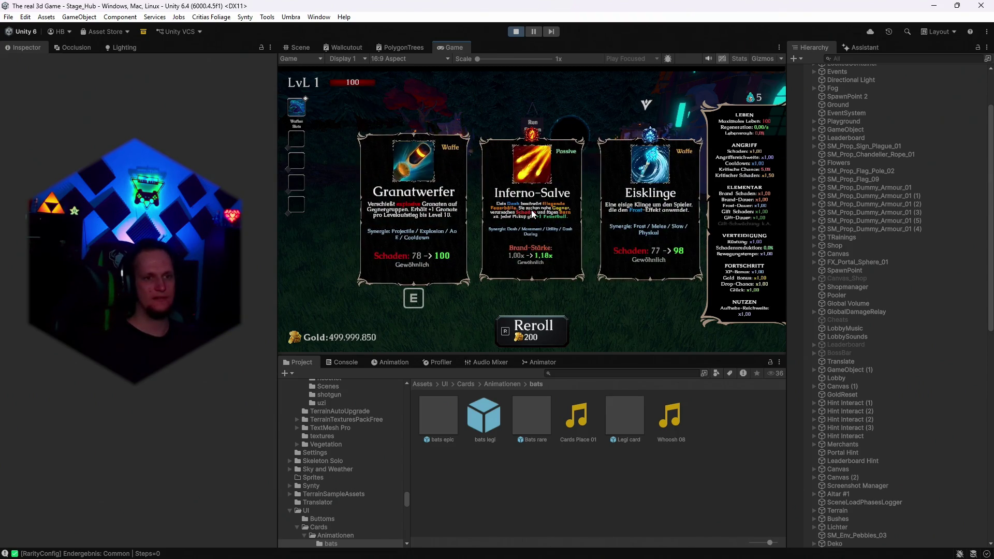
key("r")
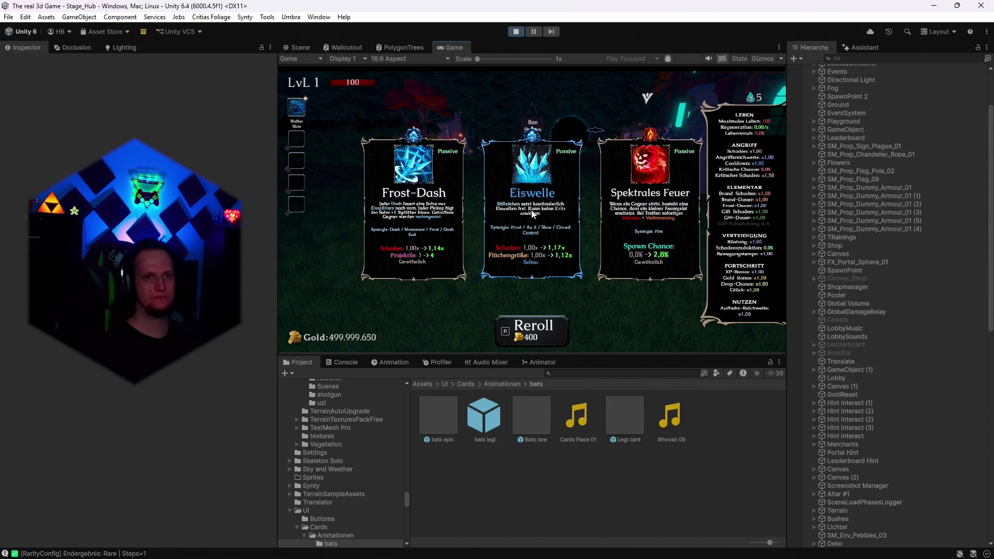
key("r")
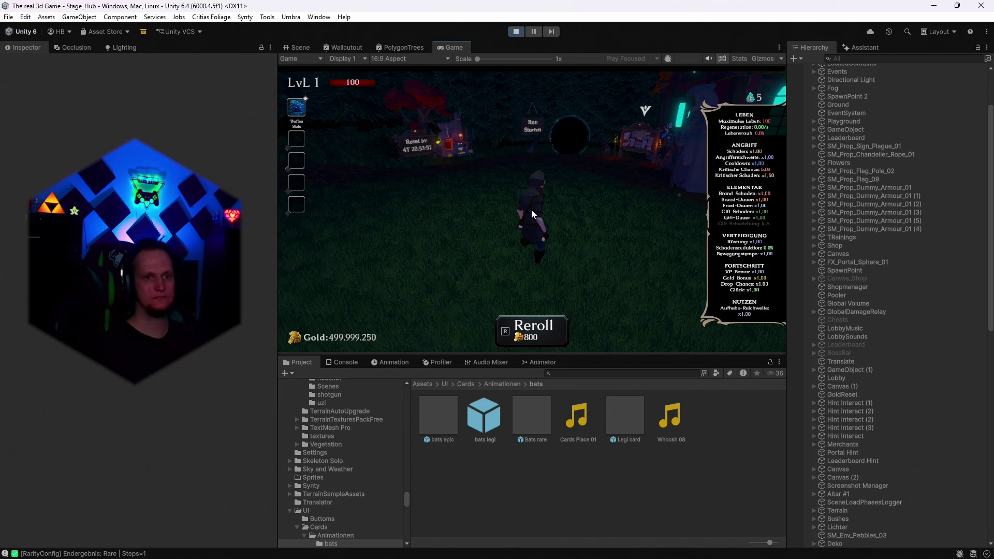
Keep rerolling at 800 to 6400 gold to watch the burn effect, then stop play mode
key("r")
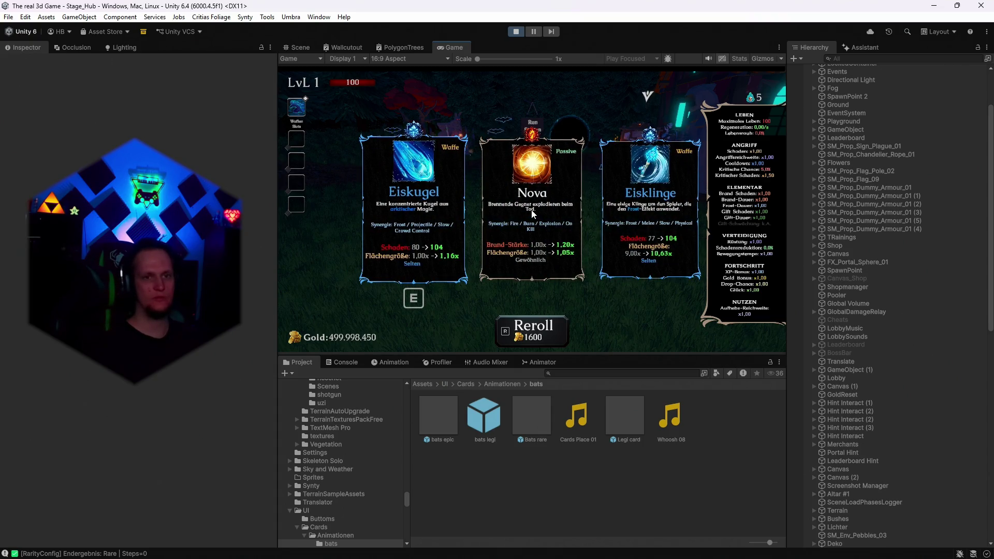
key("r")
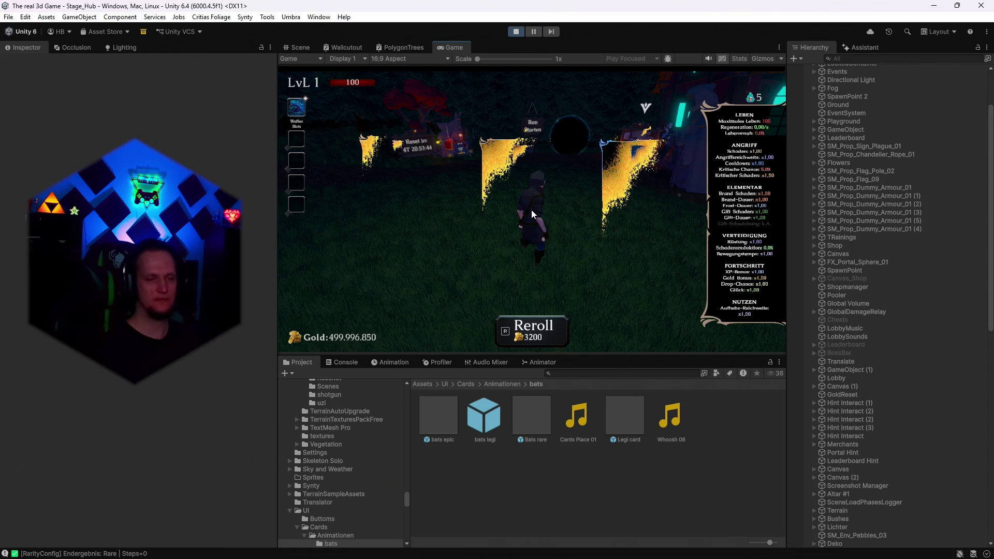
key("r")
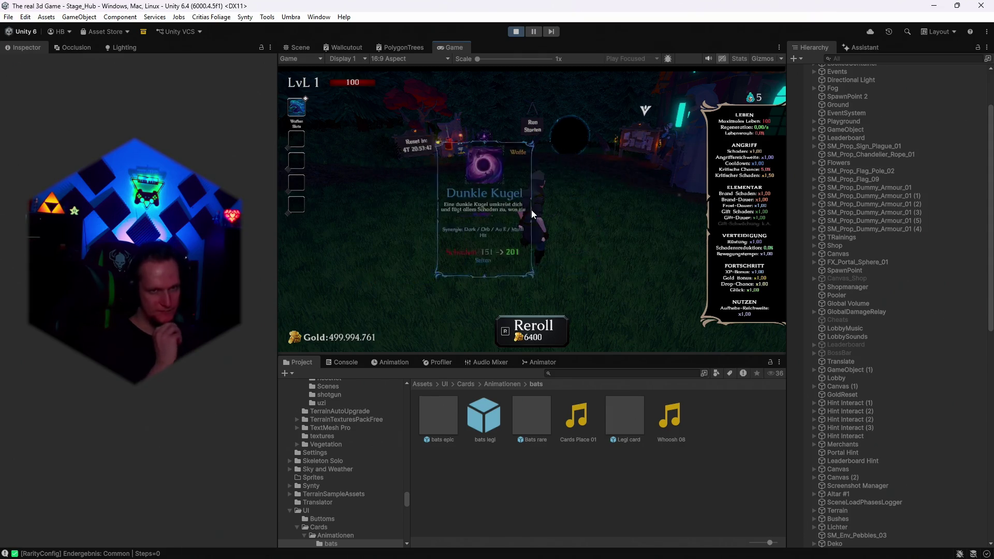
key("r")
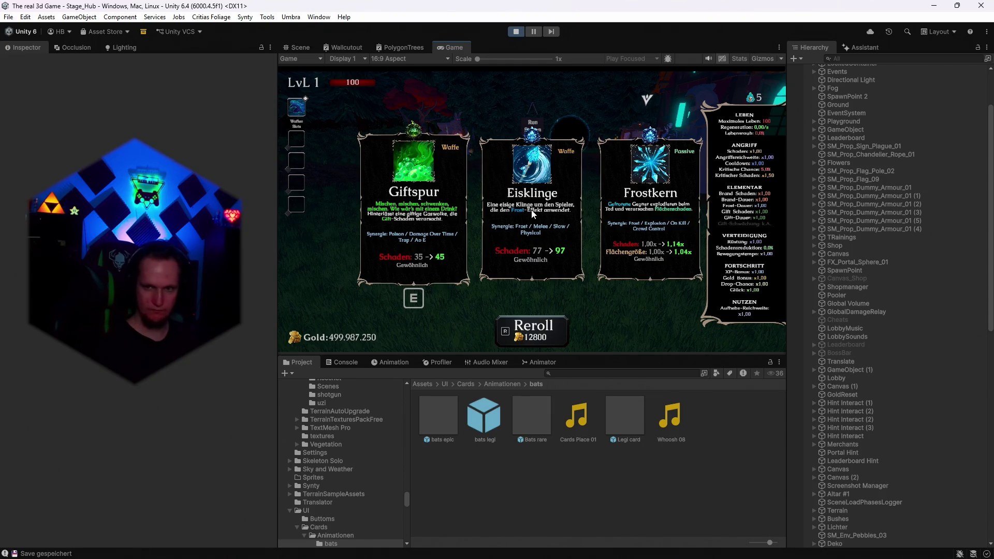
left_click(519, 31)
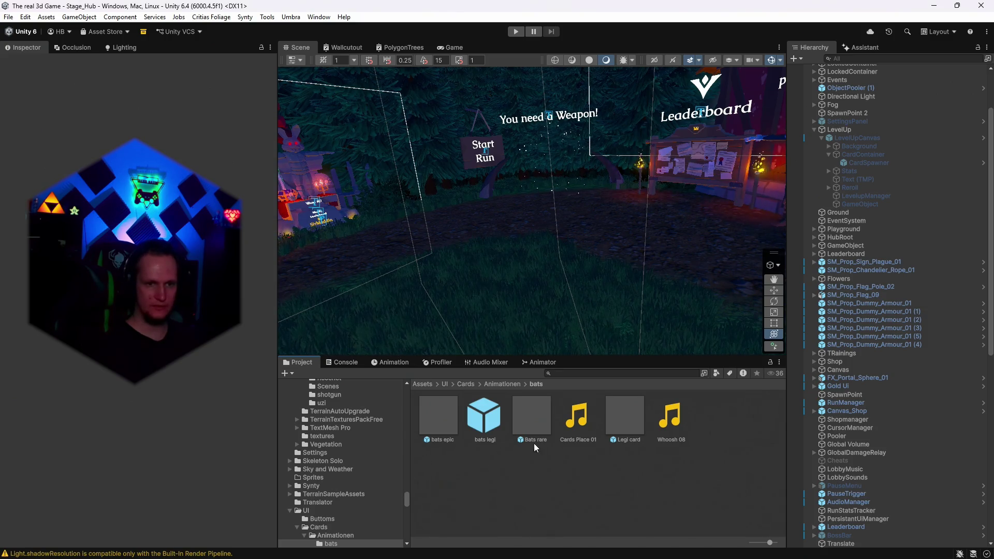
Open the bats legi prefab and enlarge its Legi card burst to about 15 scale
double_click(484, 417)
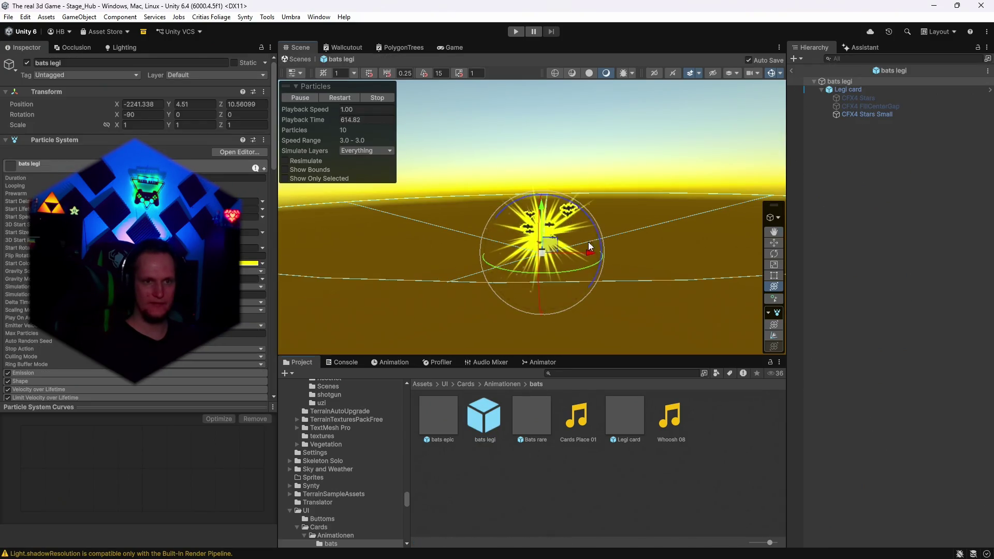
left_click_drag(588, 241, 629, 234)
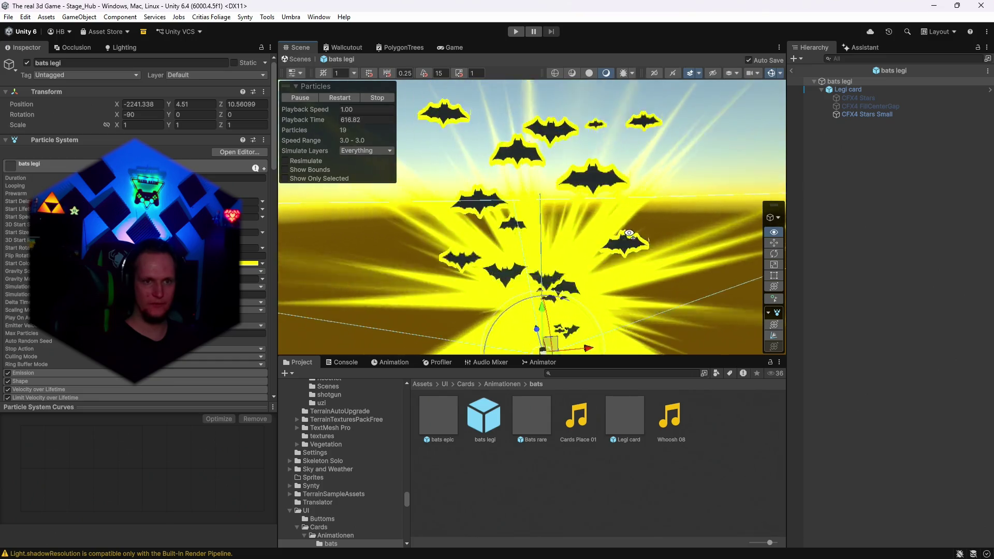
scroll(616, 212, "down", 5)
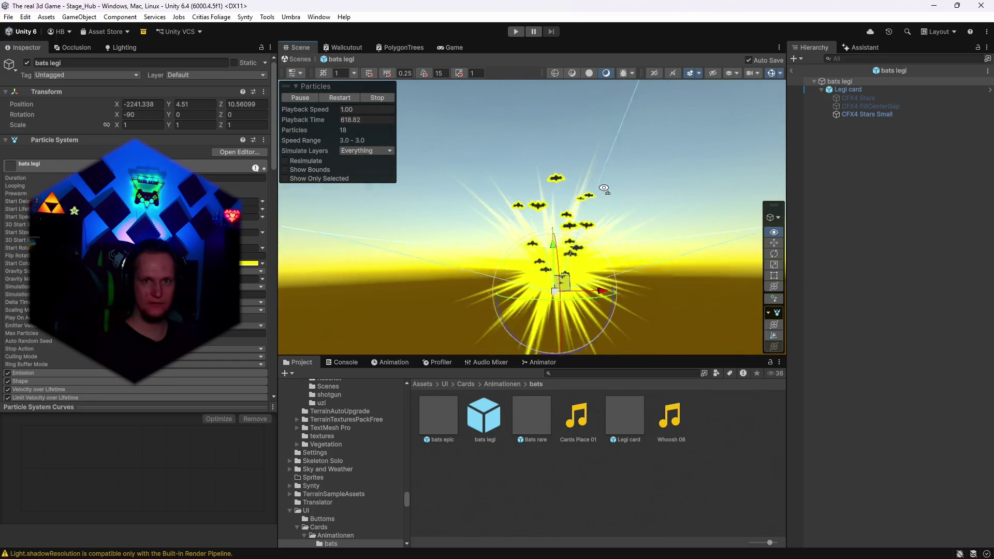
left_click(860, 89)
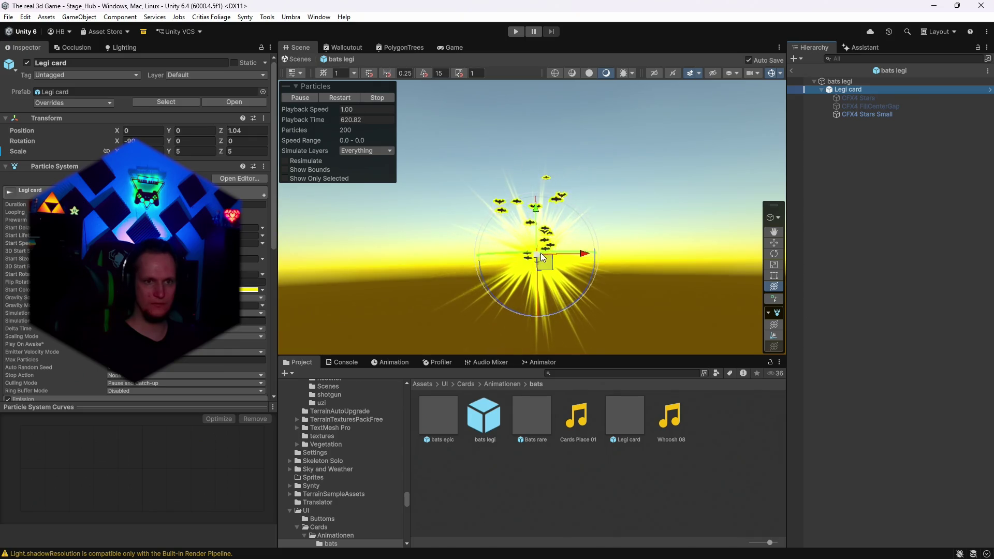
left_click_drag(541, 253, 655, 250)
mouse_move(683, 212)
left_mouse_down()
mouse_move(699, 200)
mouse_move(712, 212)
left_mouse_up()
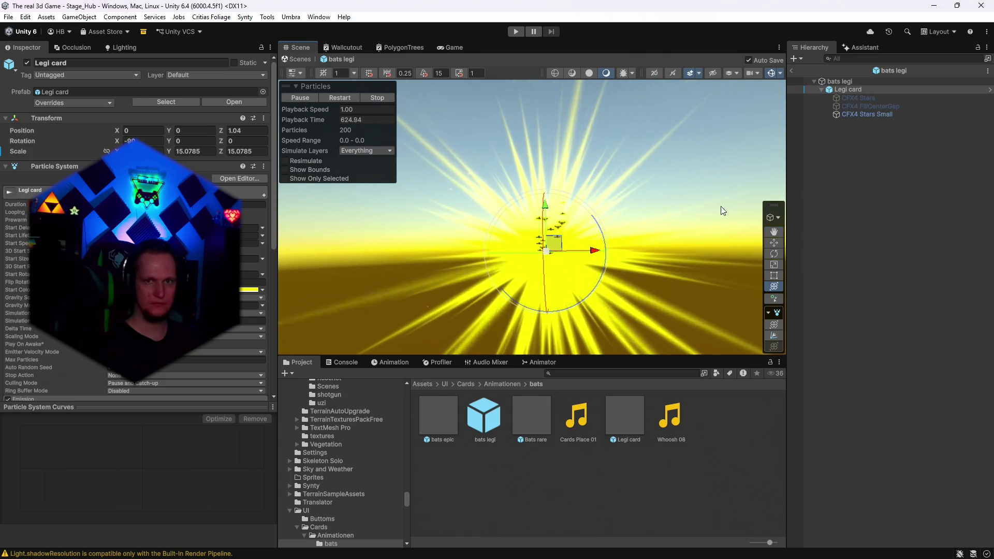
Try to move CFX4 Stars Small under the bats legi parent object
left_click(850, 81)
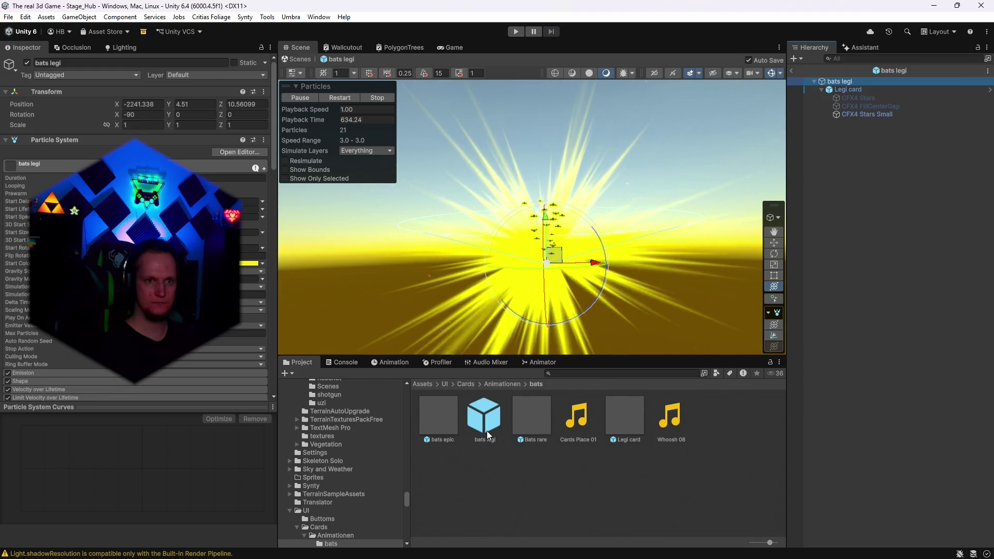
mouse_move(495, 318)
left_mouse_down()
mouse_move(655, 203)
mouse_move(666, 209)
left_mouse_up()
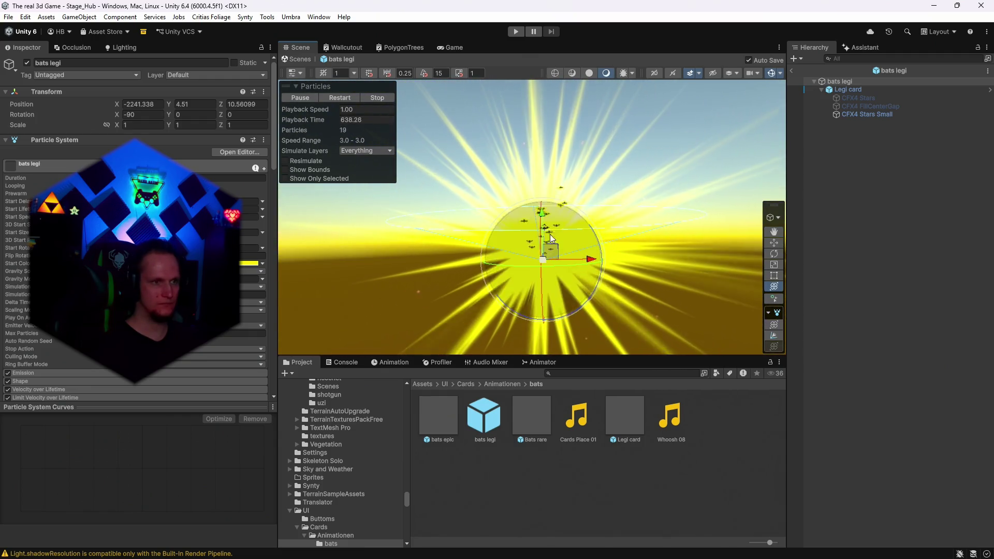
left_click(860, 113)
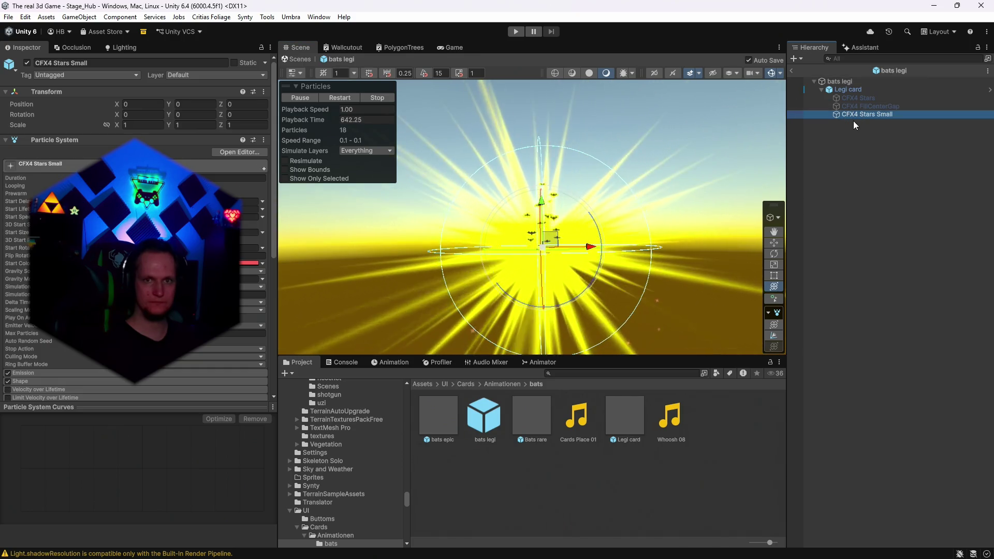
left_click_drag(840, 81, 840, 82)
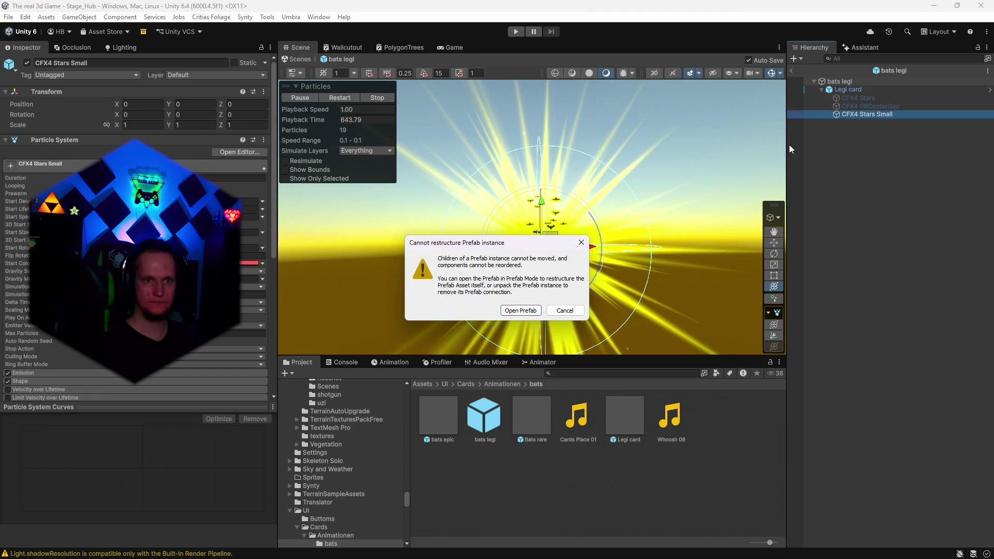
Open the Legi card prefab from the warning, return to Stage_Hub, then reopen bats legi
left_click(520, 311)
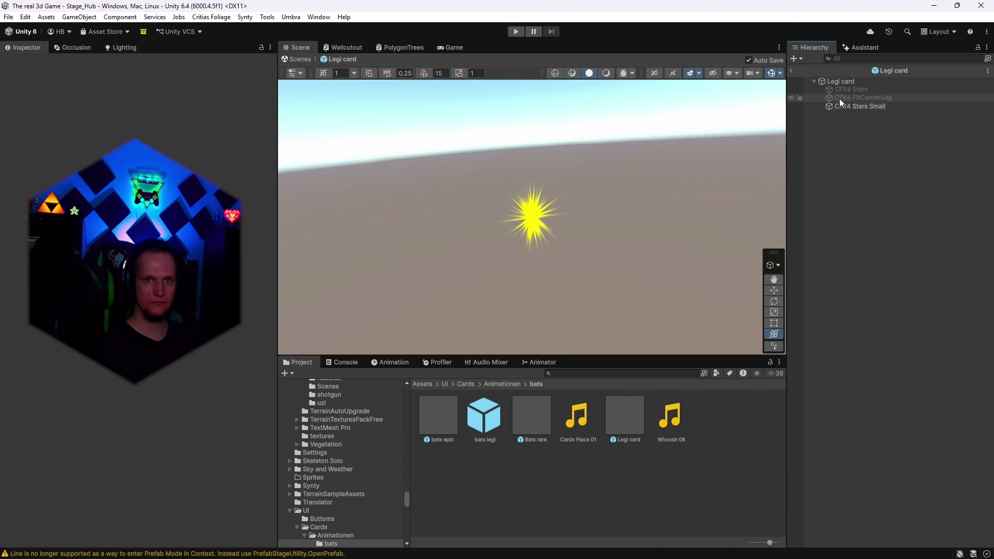
left_click(793, 71)
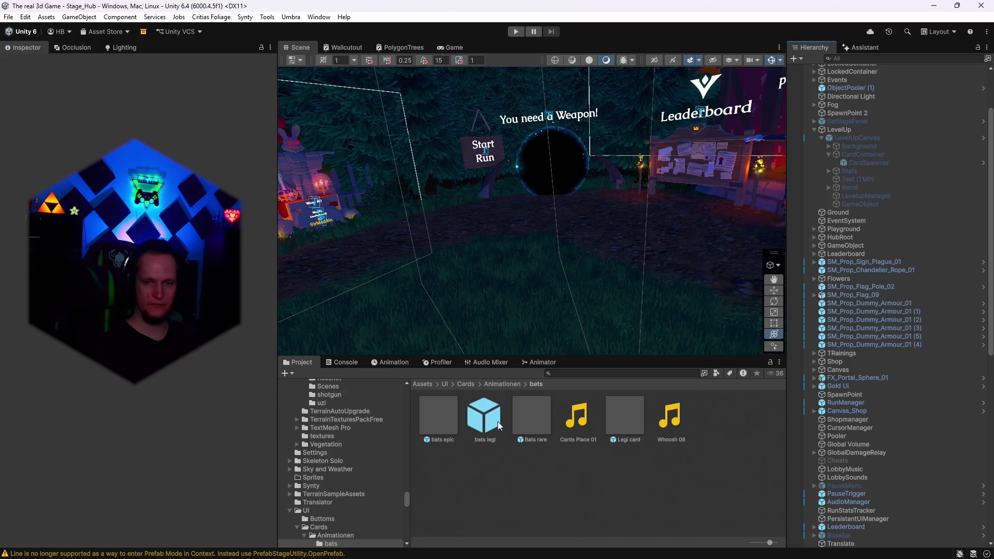
double_click(483, 419)
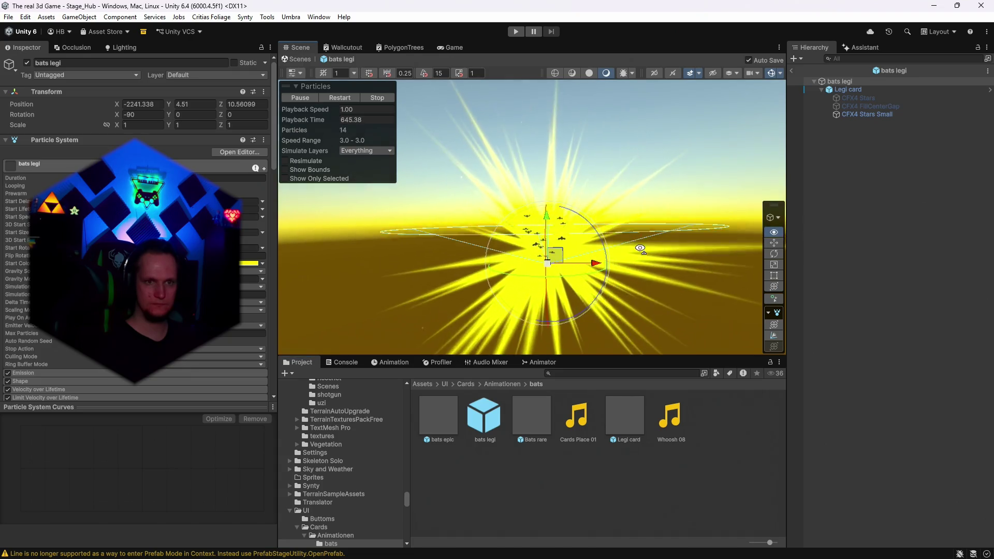
Orbit the Scene view around the bats legi bat burst to inspect its effects
left_click_drag(634, 240, 627, 234)
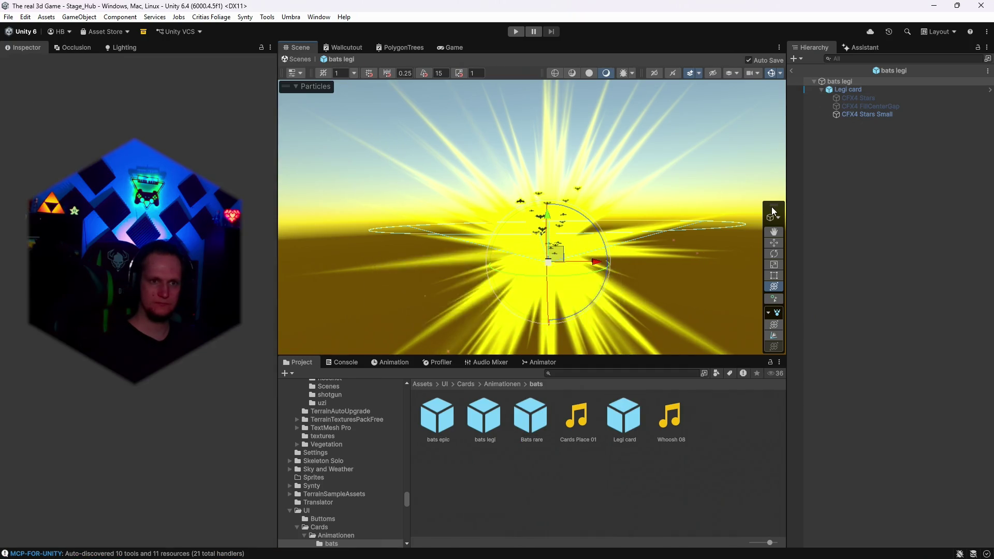
Shrink the Legi card burst to a scale of about 5.35, then switch to the browser
left_click_drag(547, 250, 504, 244)
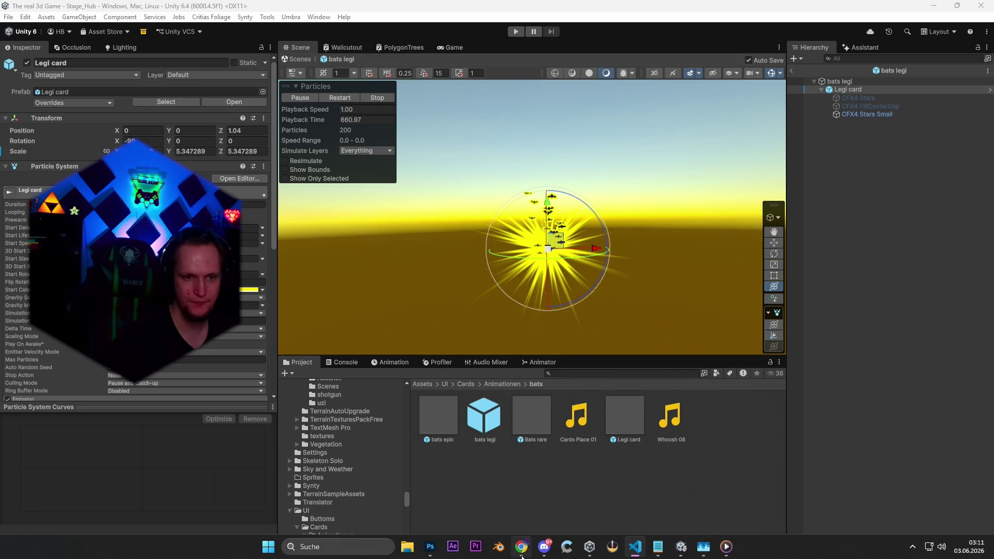
left_click(635, 547)
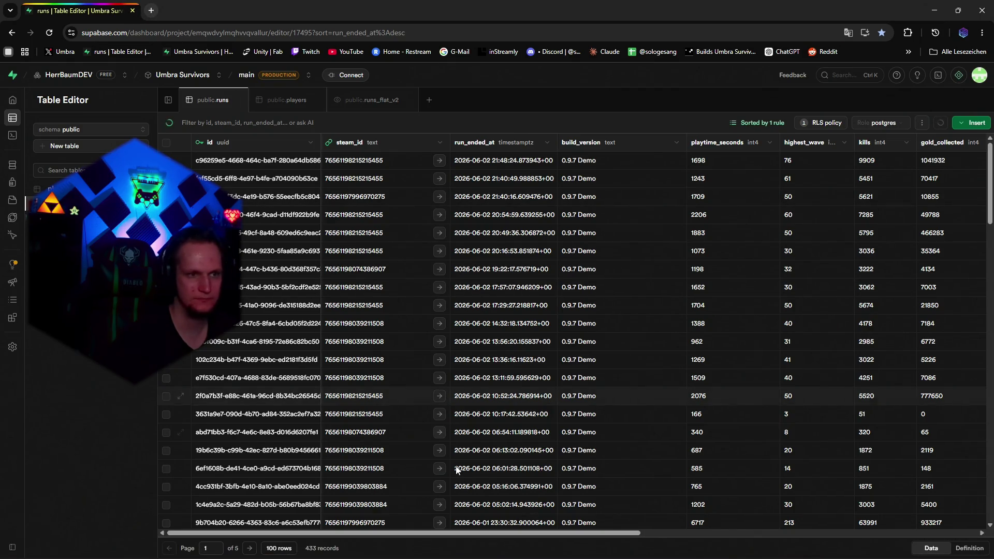
Scroll through the Supabase runs table, then minimise Chrome to bring Unity back
mouse_move(543, 534)
left_mouse_down()
mouse_move(808, 534)
mouse_move(840, 511)
left_mouse_up()
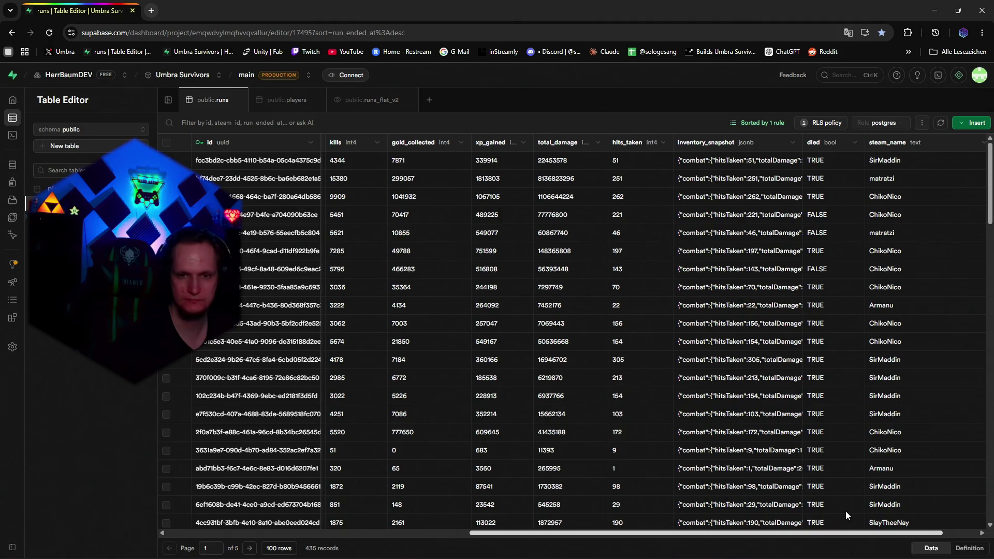
scroll(846, 511, "down", 4)
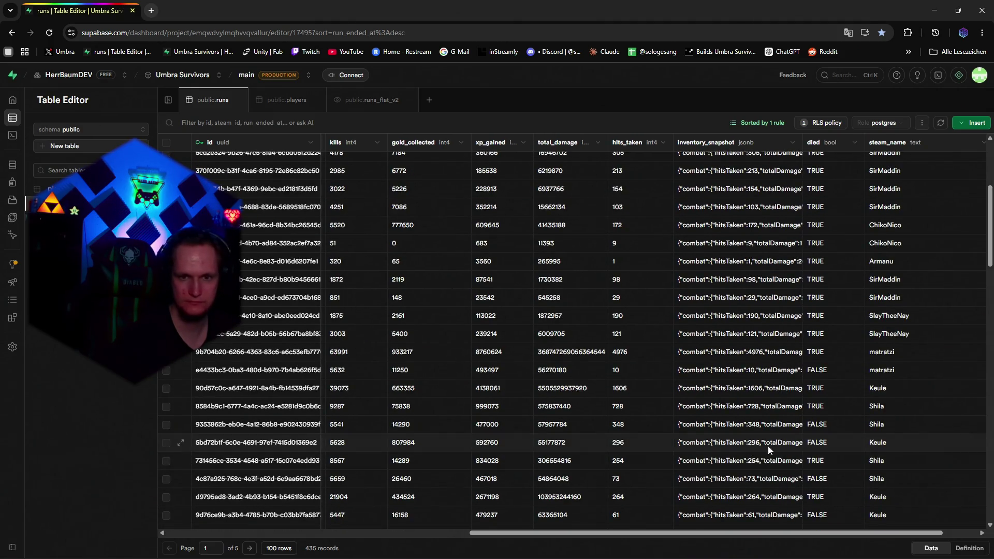
left_click_drag(668, 534, 386, 545)
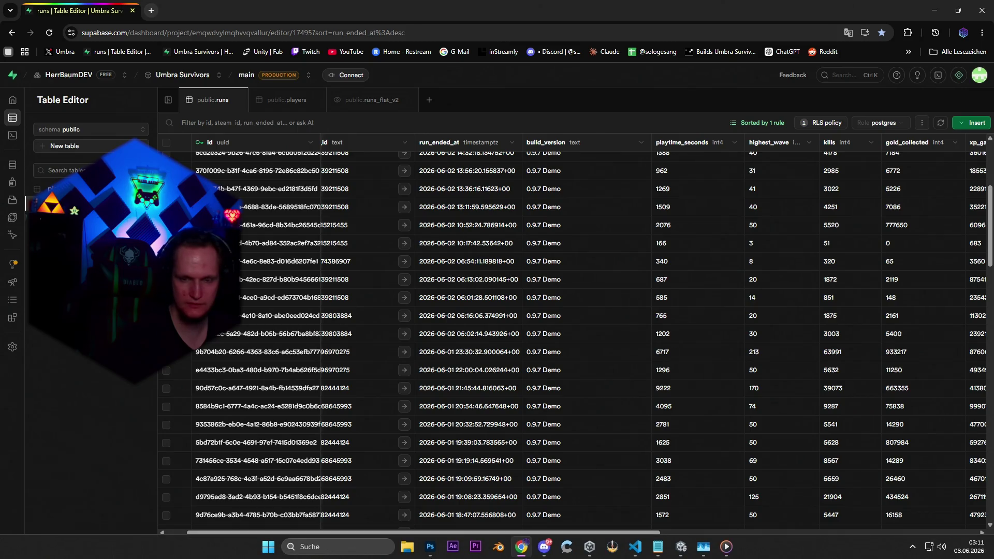
scroll(494, 451, "right", 10)
scroll(753, 428, "up", 4)
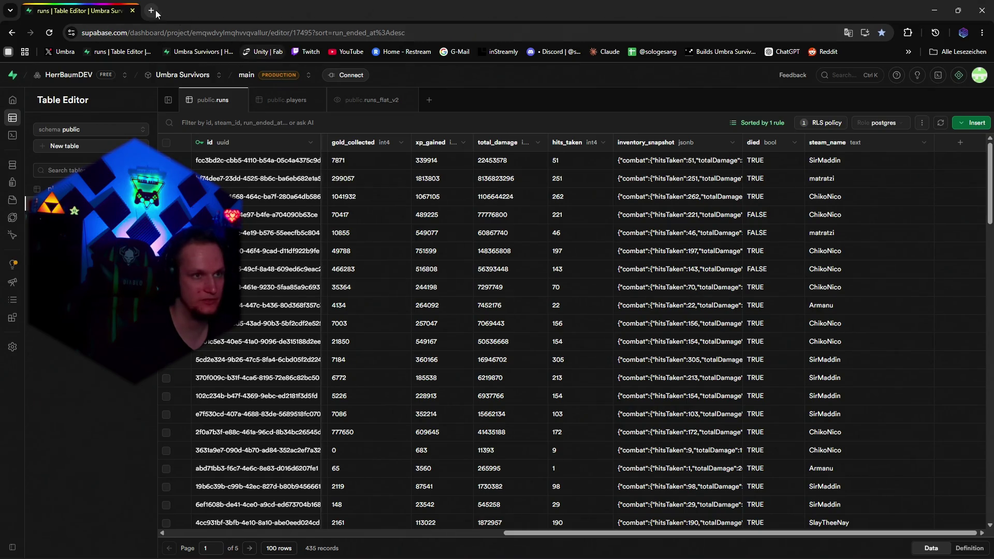
left_click(936, 11)
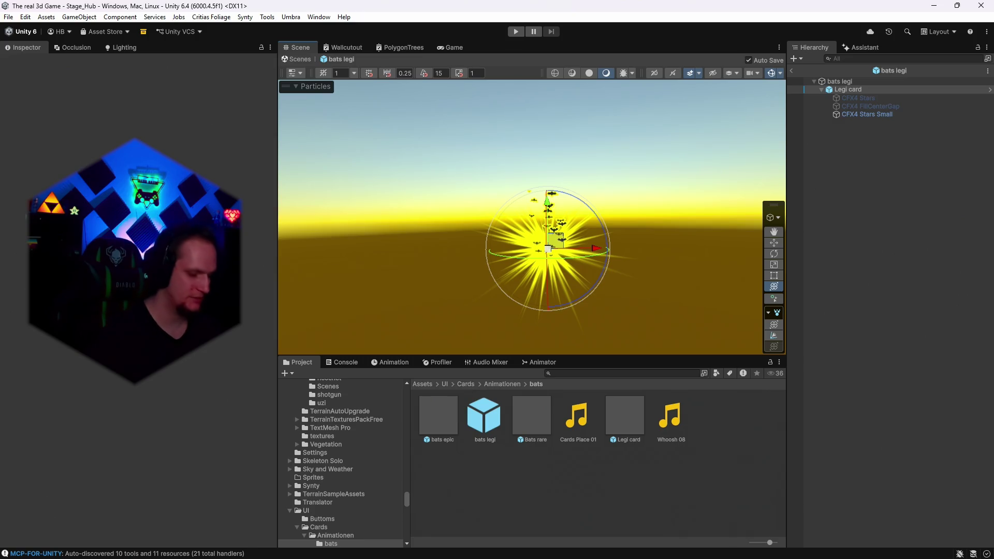
Exit the bats legi prefab back to Stage_Hub and run the game
left_click(608, 163)
left_click(792, 71)
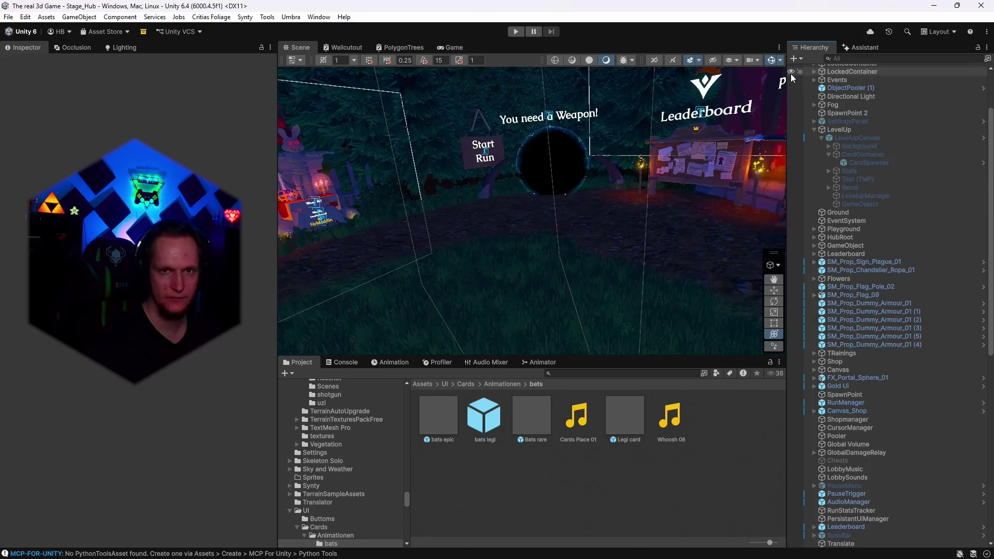
left_click(520, 31)
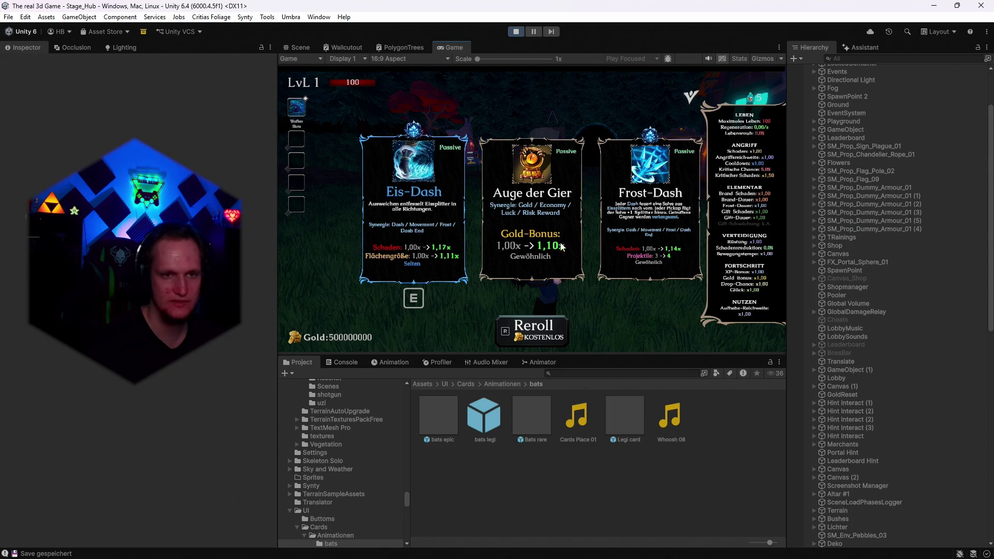
Reroll the cards twice and snip a screenshot of the three burning cards
key("r")
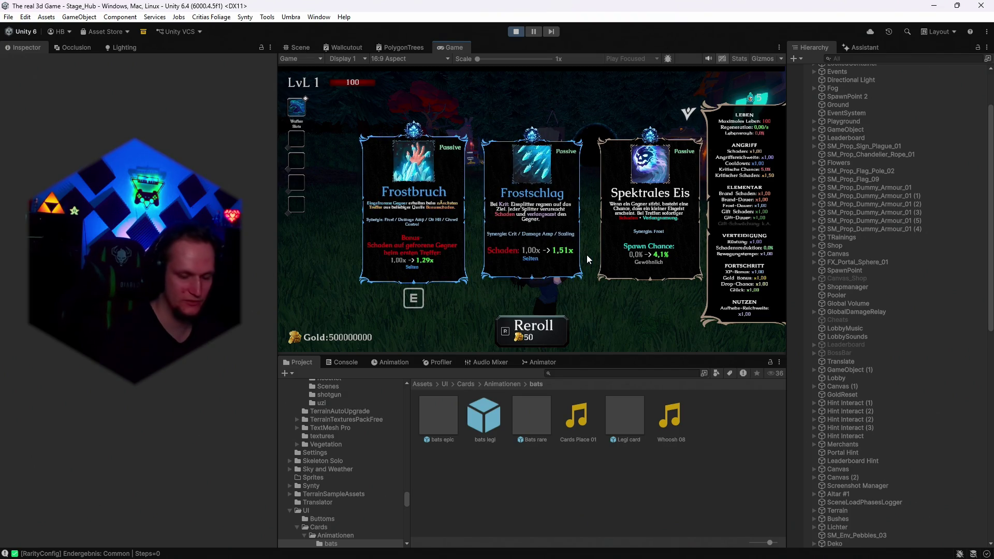
key("r")
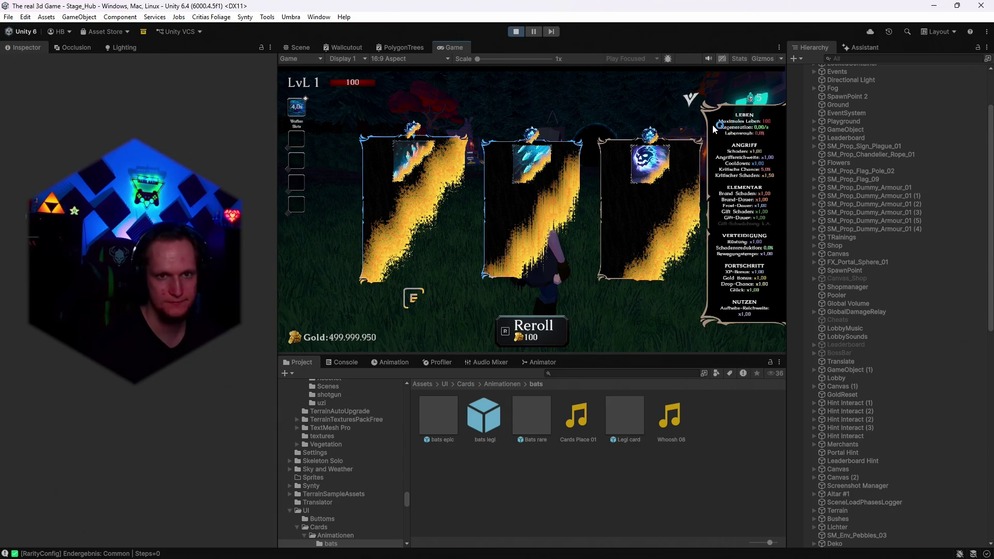
key("super+shift+s")
left_click_drag(703, 128, 347, 293)
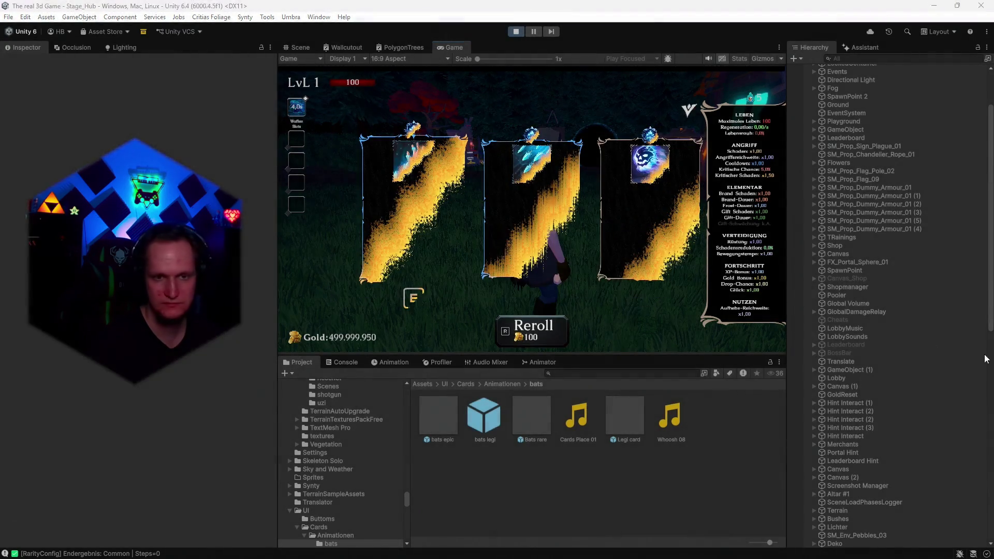
Reroll repeatedly until the cost reaches 12800 gold, offering Eisspiegel and Granatwerfer
left_click(541, 328)
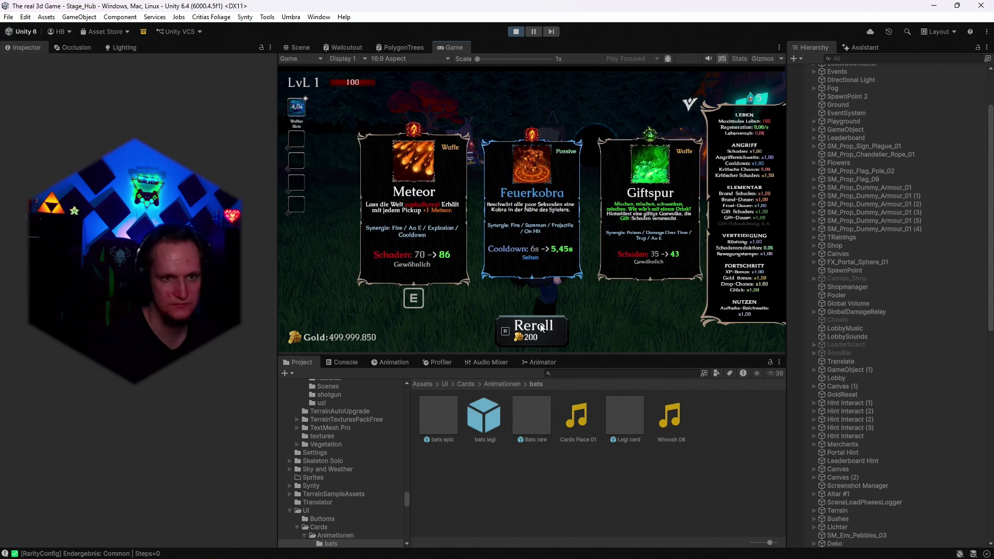
left_click(540, 329)
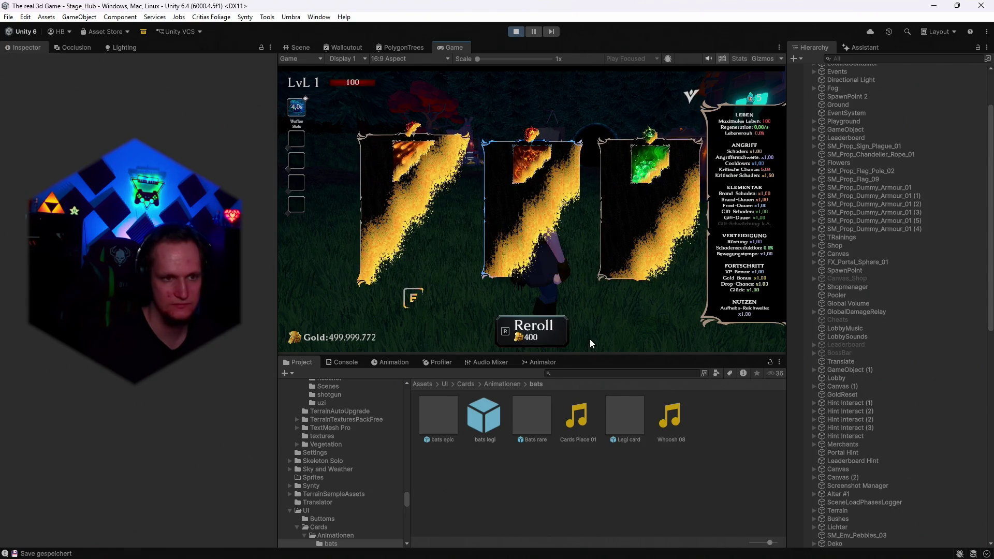
key("r")
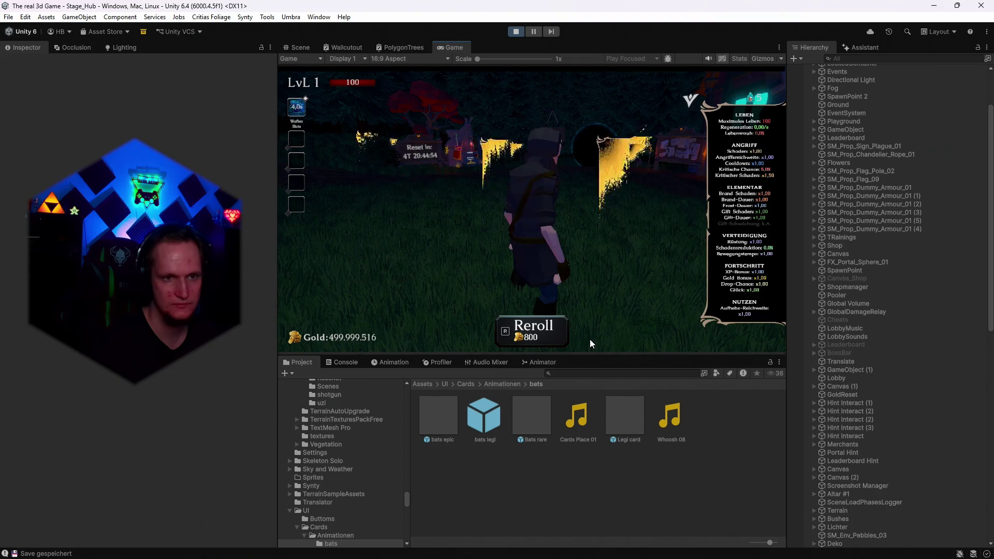
key("r")
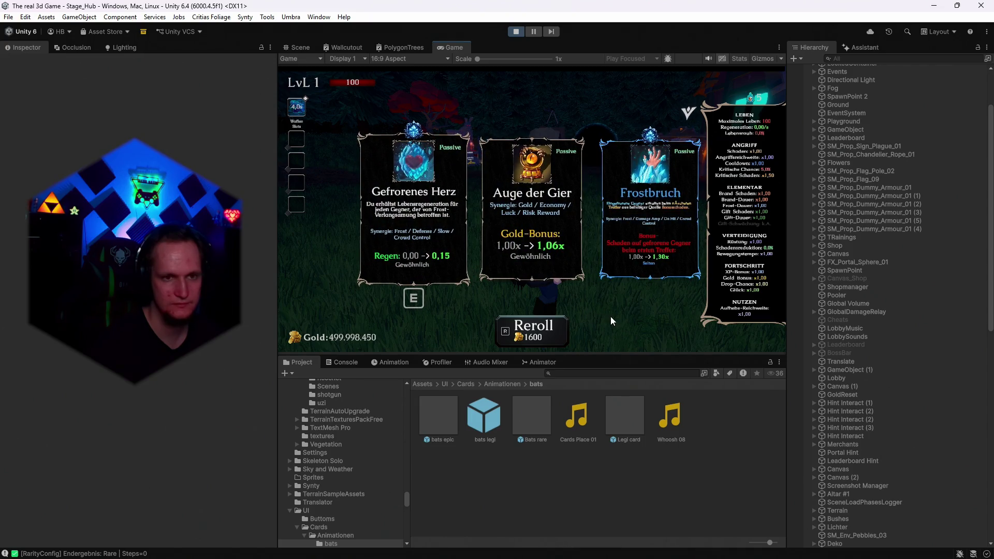
key("r")
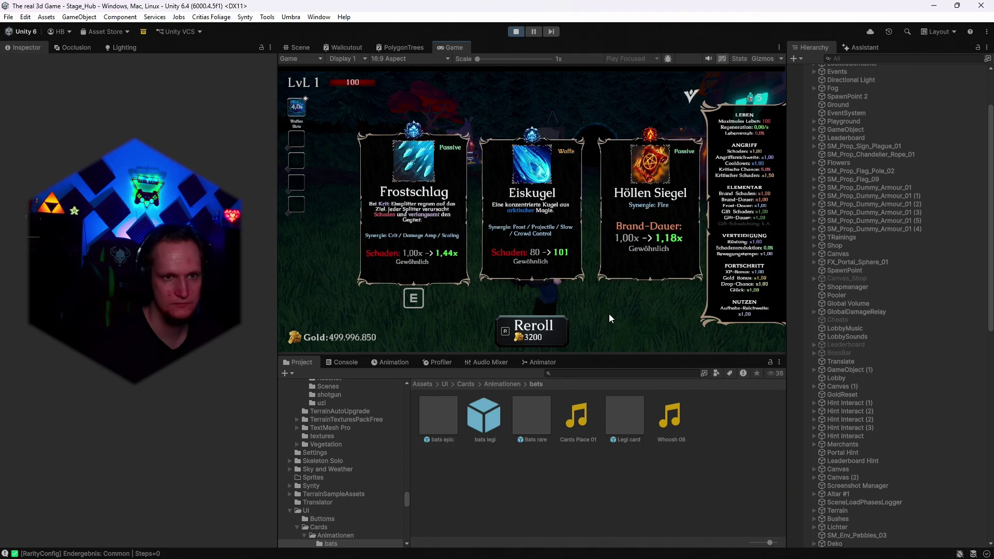
key("r")
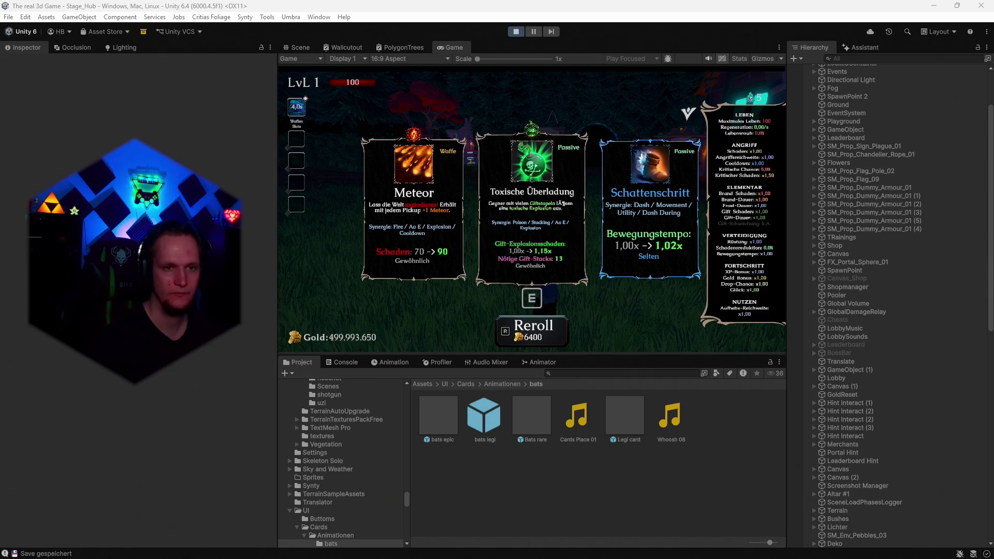
left_click(521, 333)
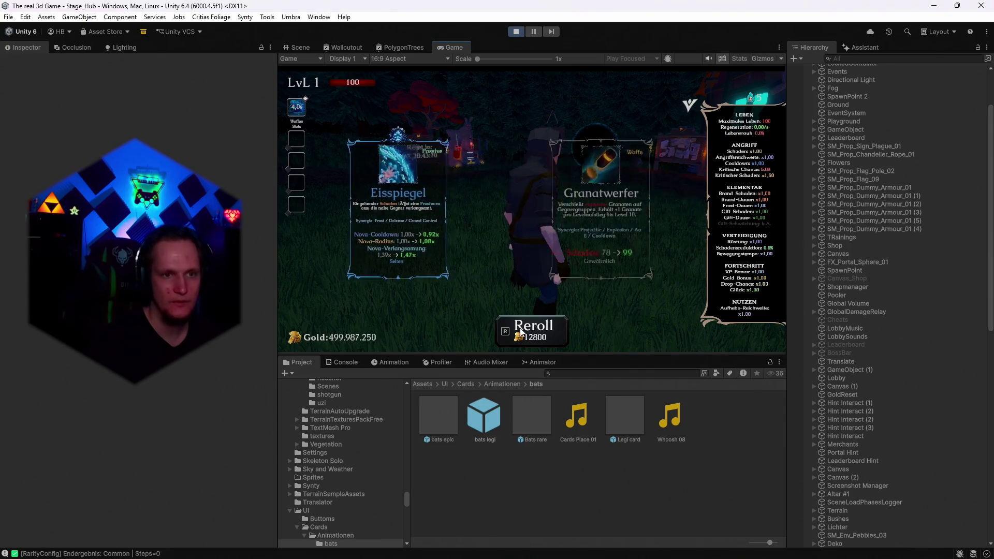
Reroll until Giftspur, Seelen Magnet and Flammenwerfer appear at a 51200 gold cost
left_click(521, 333)
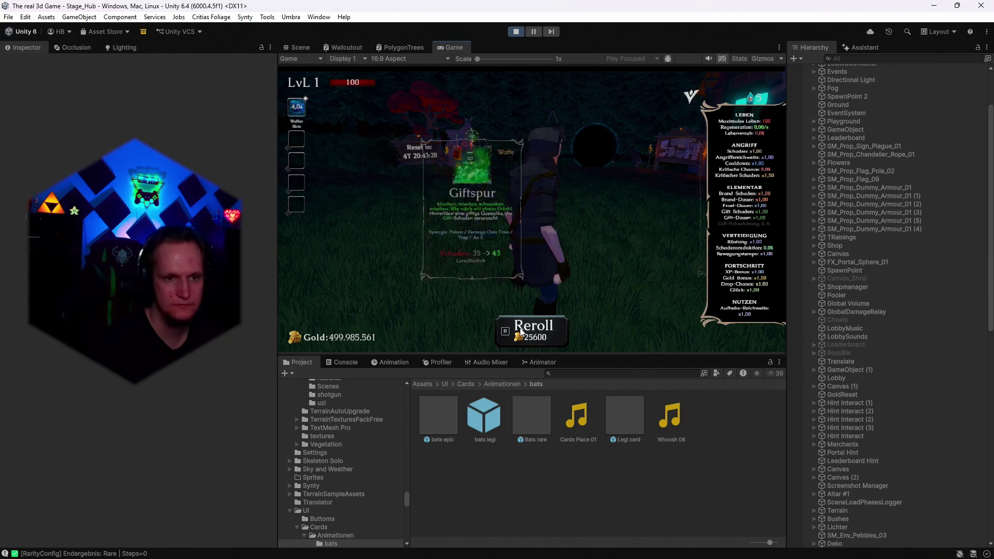
left_click(521, 333)
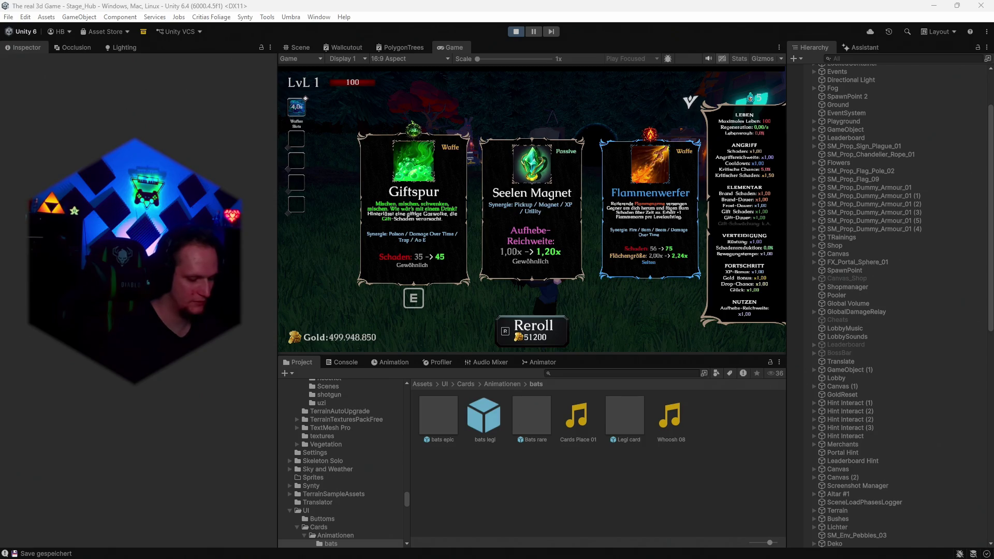
Inspect LevelUpCanvas under DontDestroyOnLoad > LevelUp, then reroll, raising the cost to 102400 gold
scroll(871, 296, "down", 15)
left_click(852, 387)
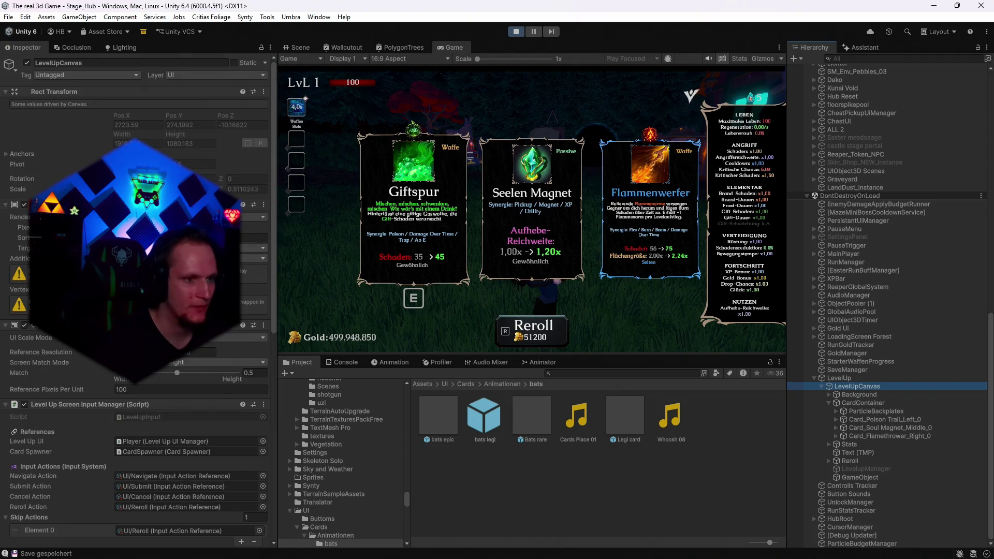
scroll(134, 311, "down", 5)
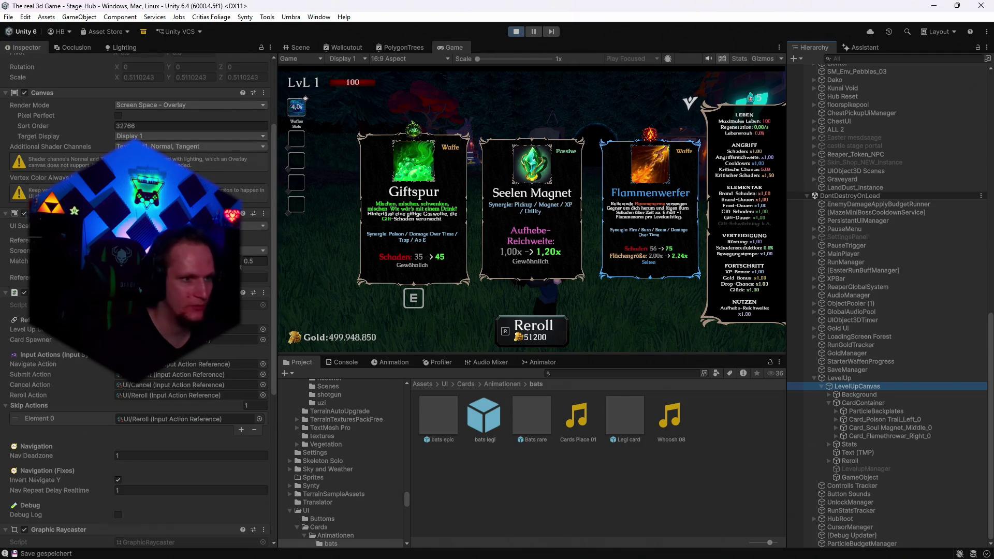
key("alt+Tab")
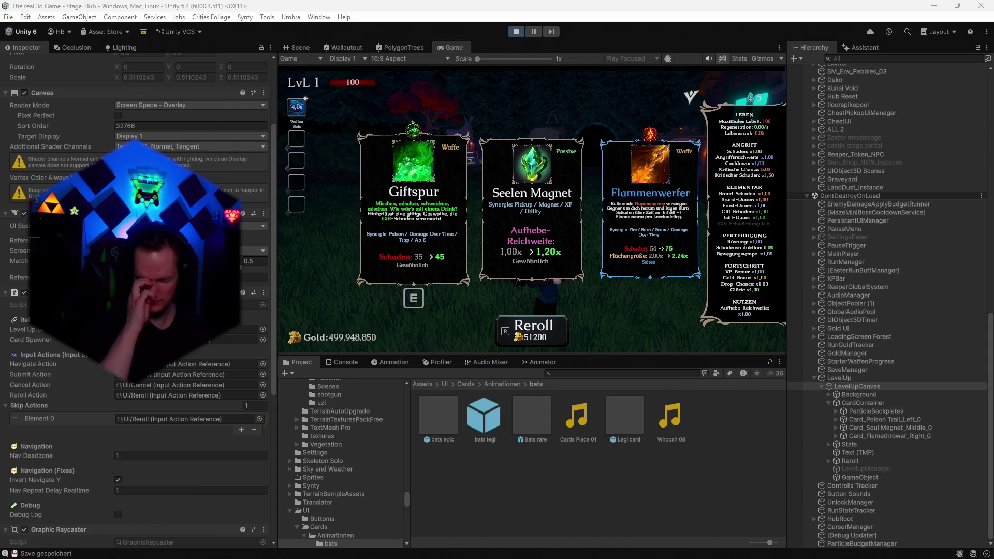
left_click(533, 336)
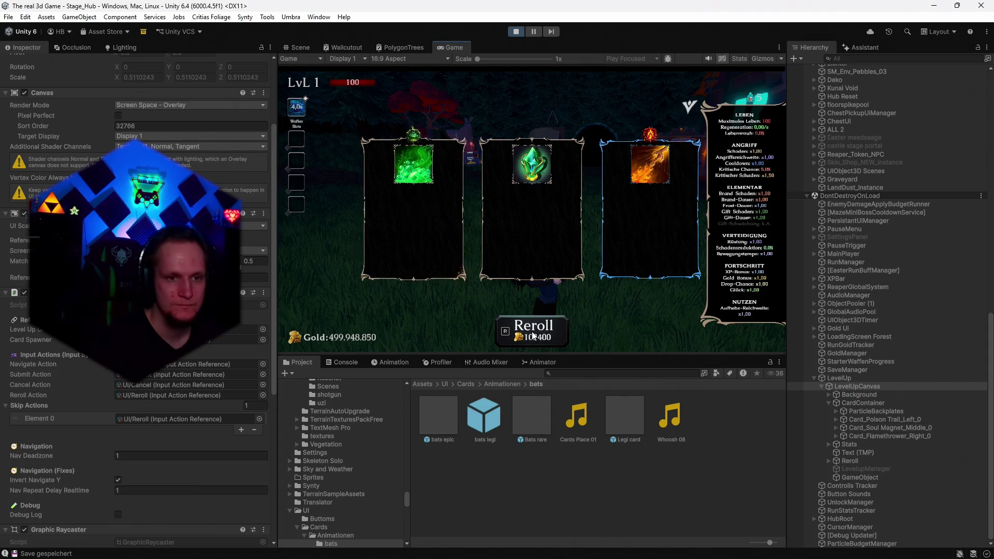
Reroll the cards nine more times, pushing the reroll cost to 209715200 gold
left_click(536, 336)
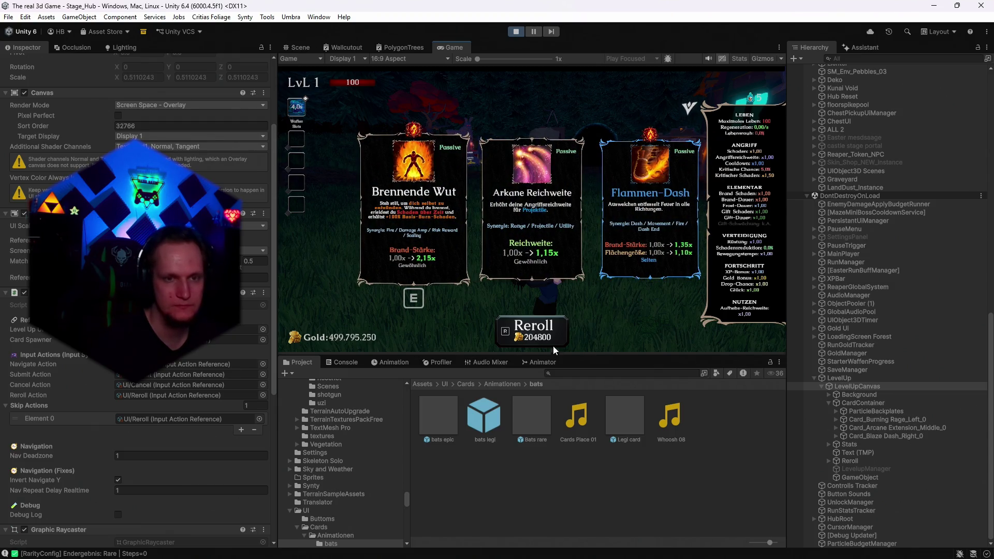
left_click(563, 334)
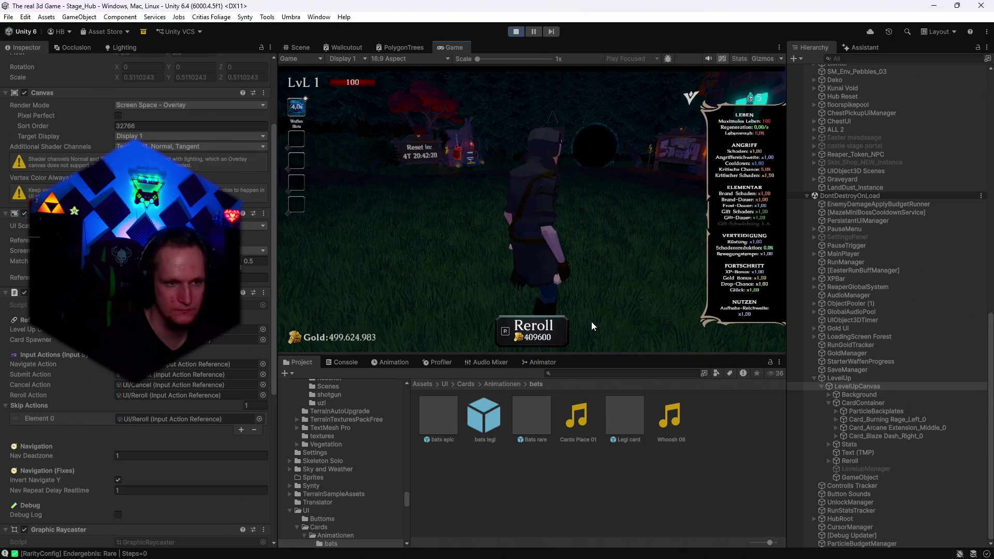
left_click(550, 332)
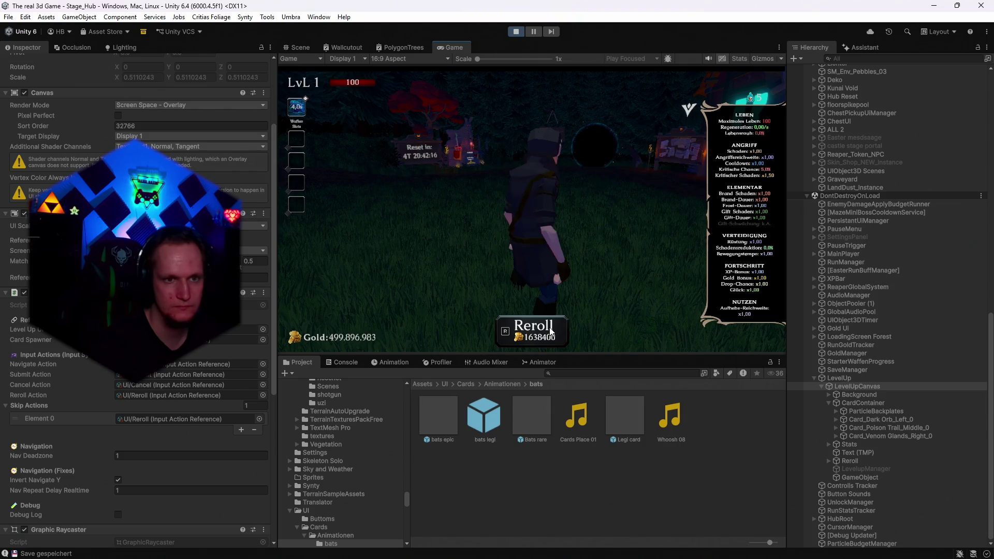
left_click(551, 332)
left_click(551, 332)
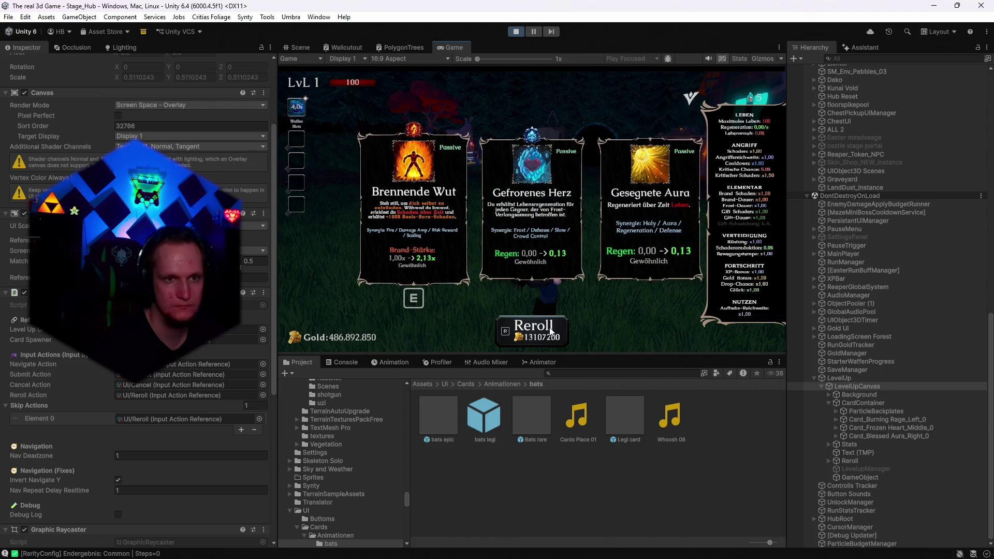
left_click(551, 332)
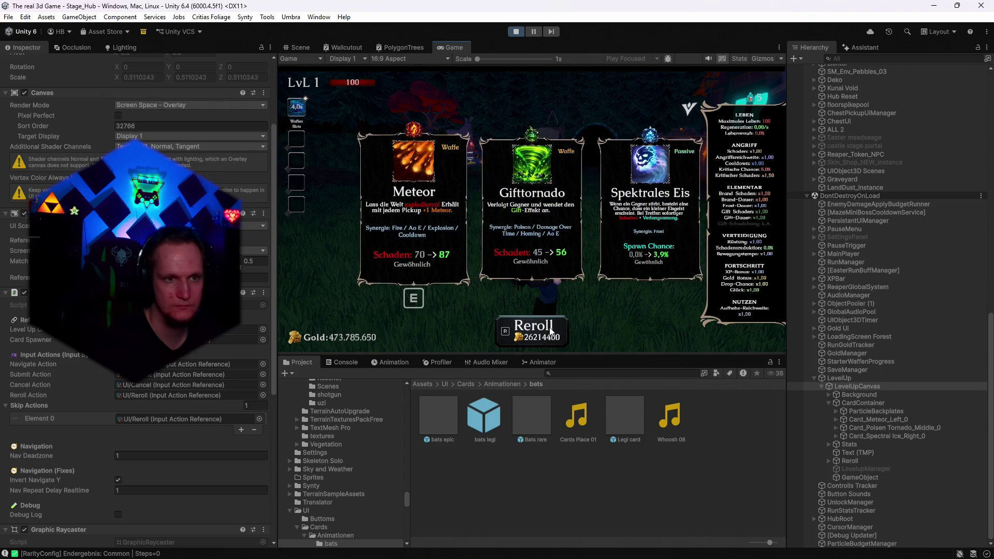
left_click(551, 332)
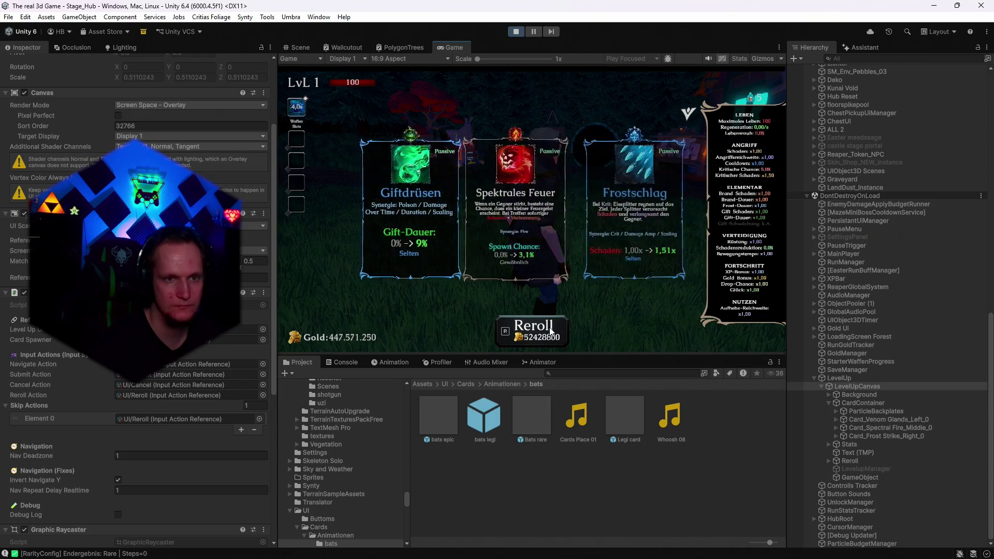
left_click(551, 332)
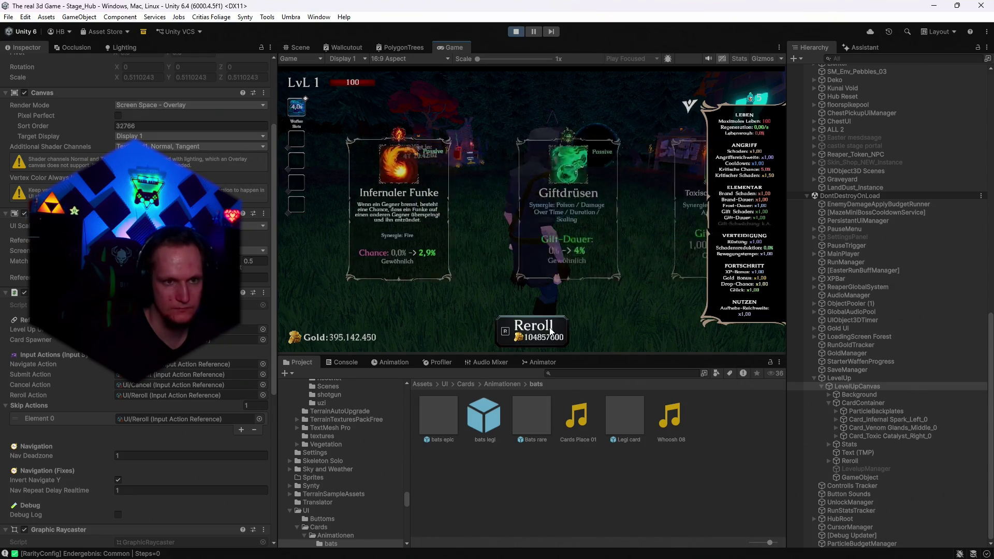
left_click(552, 332)
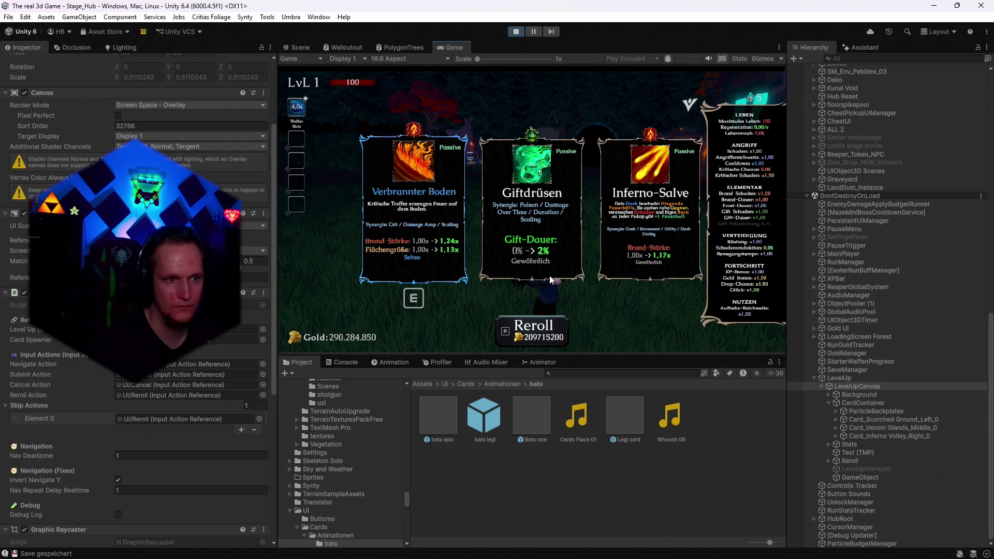
Inspect the left Scorched Ground card and CardParticleBackplate_2's Epic and Rare backplates
left_click(884, 420)
left_click(847, 412)
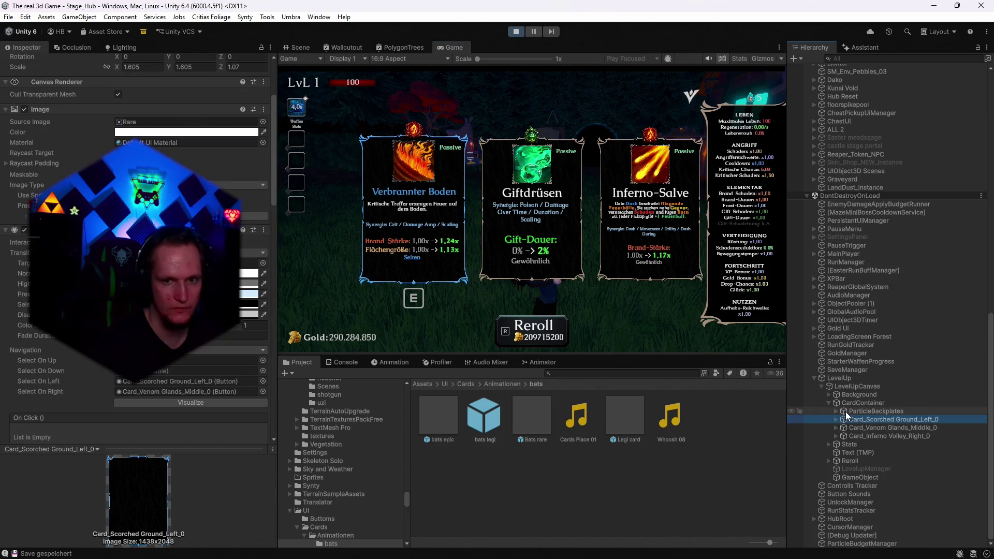
left_click(836, 411)
left_click(852, 420)
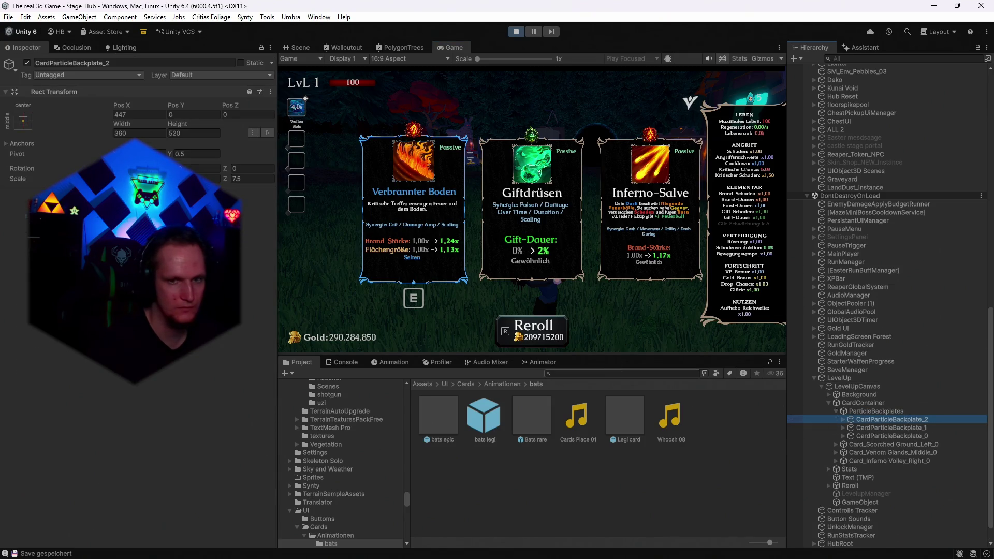
left_click(846, 421)
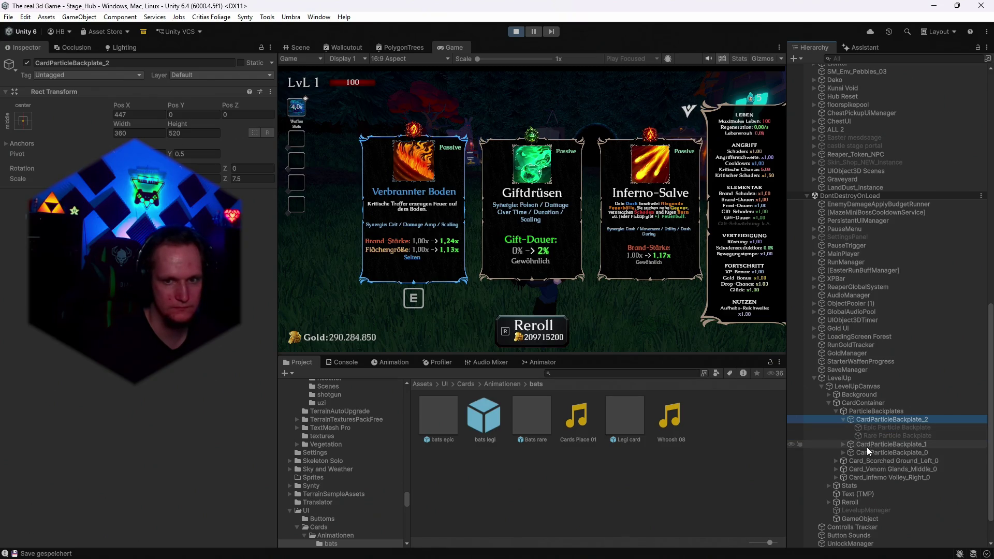
Select Rare Particle Backplate under CardParticleBackplate_0 and switch to the Scene view
left_click(844, 444)
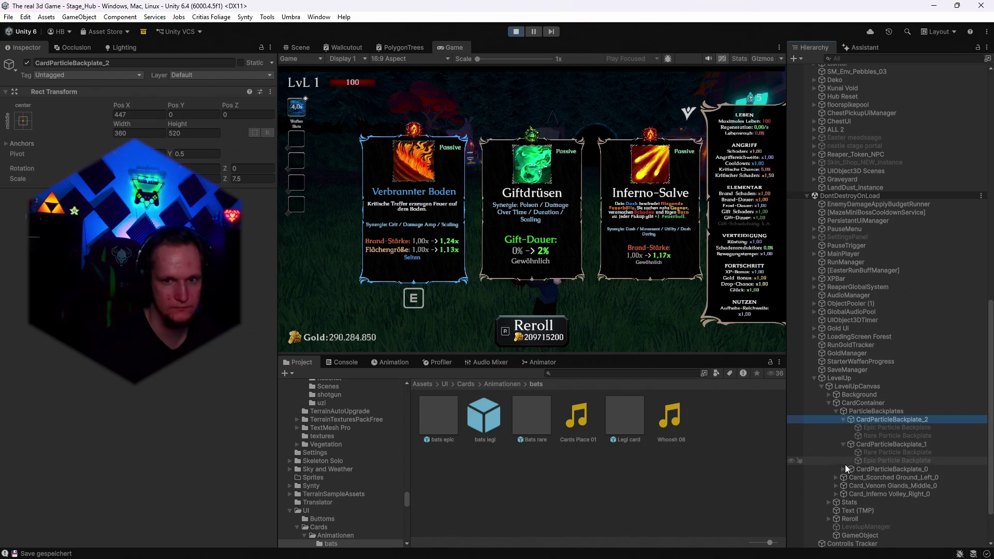
left_click(844, 469)
left_click(863, 478)
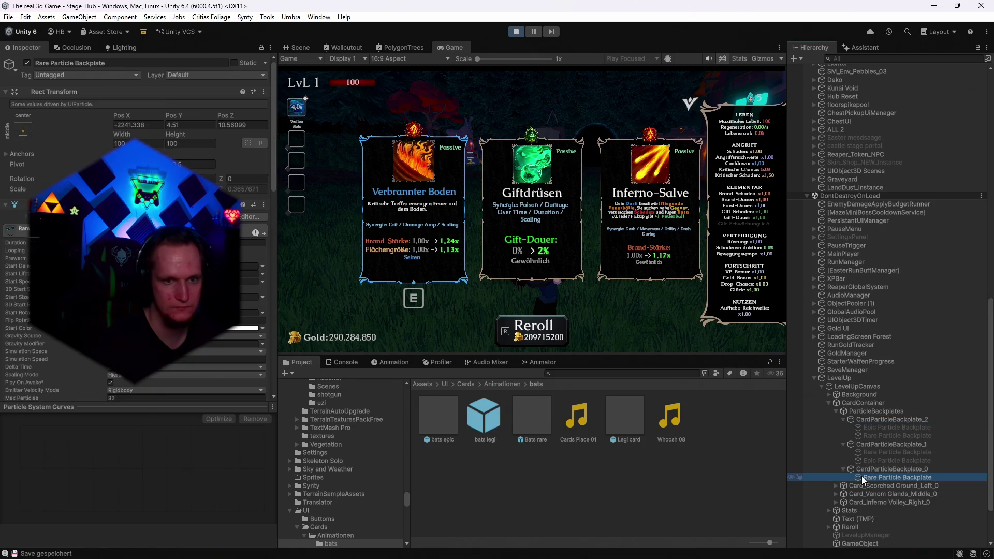
left_click(310, 47)
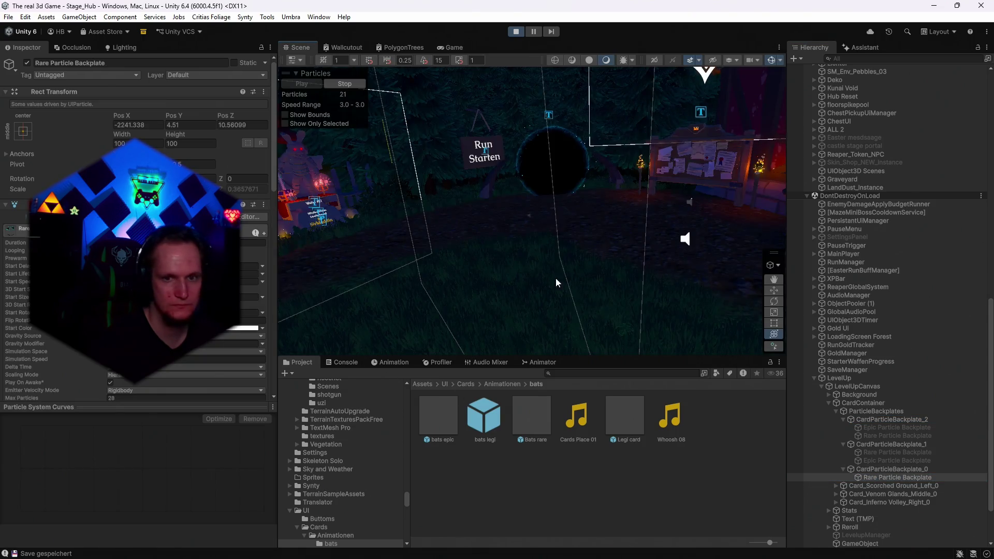
Frame and orbit the Rare Particle Backplate to watch its bat particles, then stop Play mode
key("f")
mouse_move(616, 259)
left_mouse_down()
mouse_move(593, 253)
mouse_move(573, 178)
mouse_move(476, 129)
mouse_move(507, 229)
mouse_move(829, 238)
mouse_move(574, 233)
left_mouse_up()
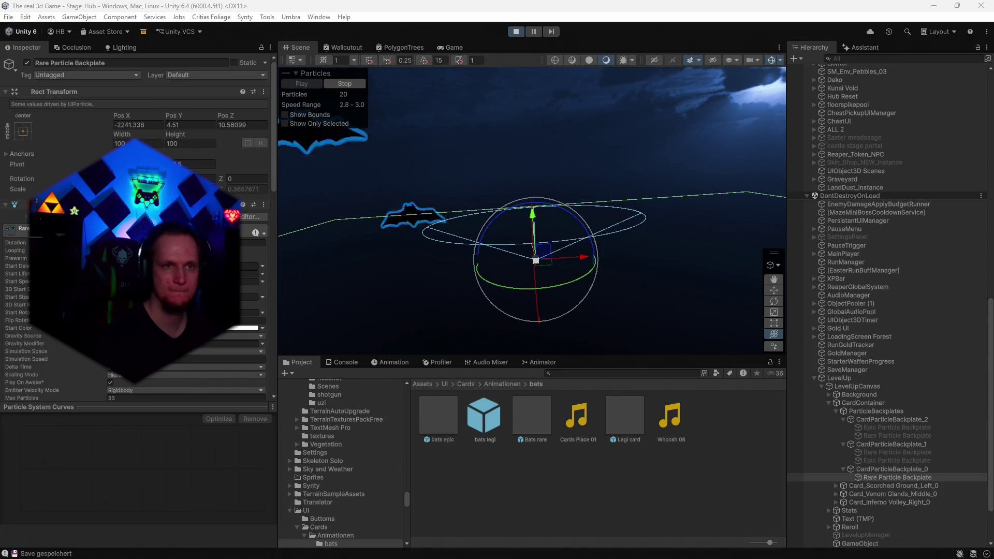
left_click(516, 33)
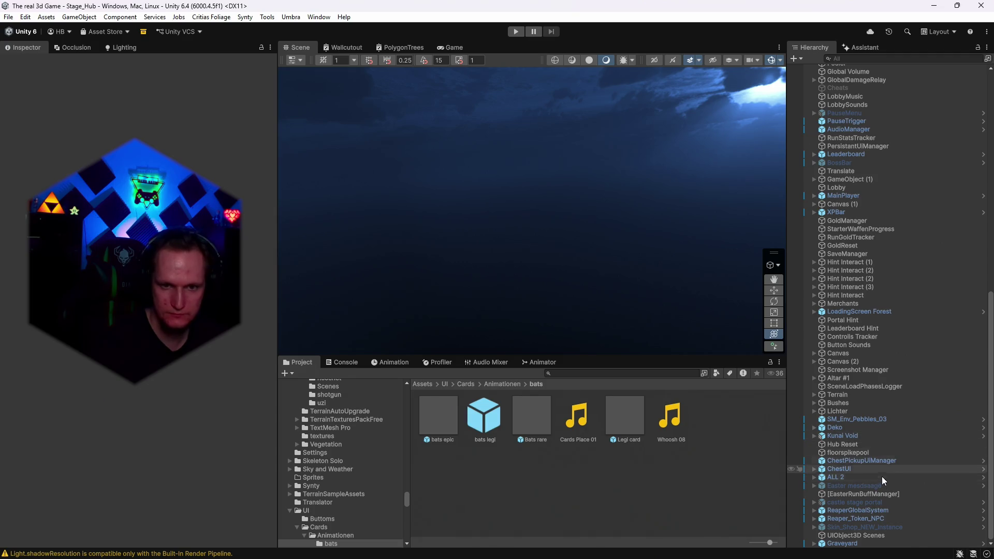
Scroll the Hierarchy back up to Stage_Hub > LevelUp > CardContainer
scroll(869, 413, "up", 15)
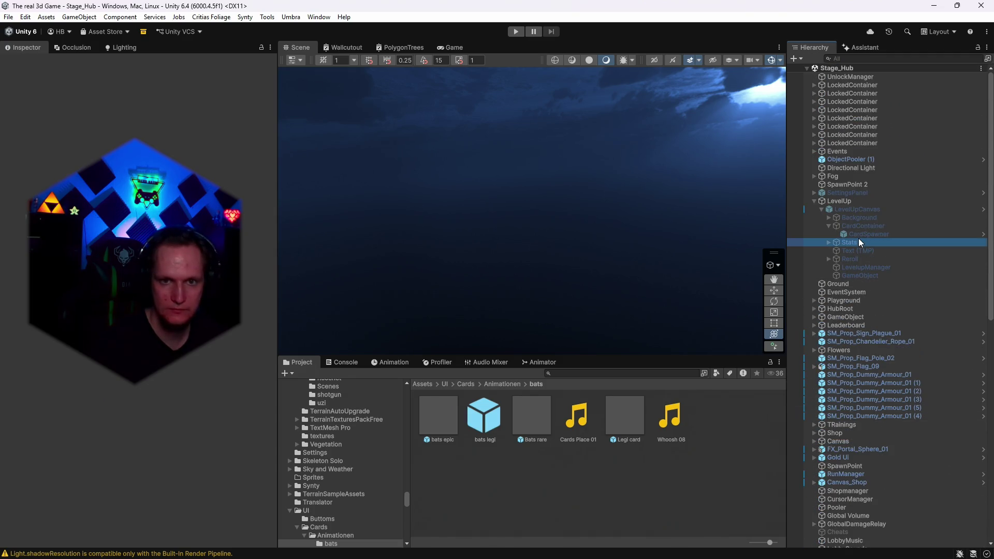
Review CardSpawner's settings down to Behavior and Rarity Particles, then select the Reroll object
left_click(859, 240)
left_click(871, 231)
scroll(235, 330, "down", 10)
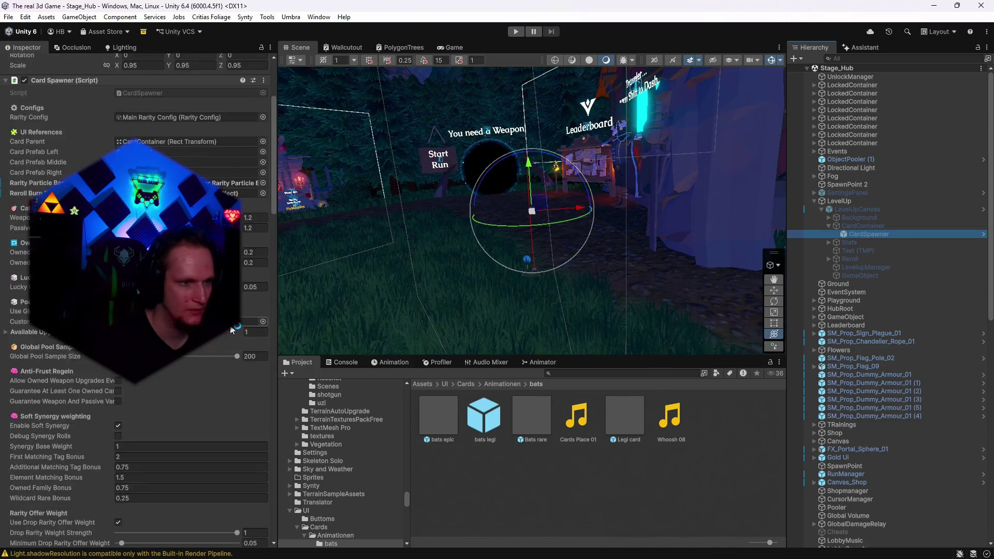
scroll(236, 329, "down", 10)
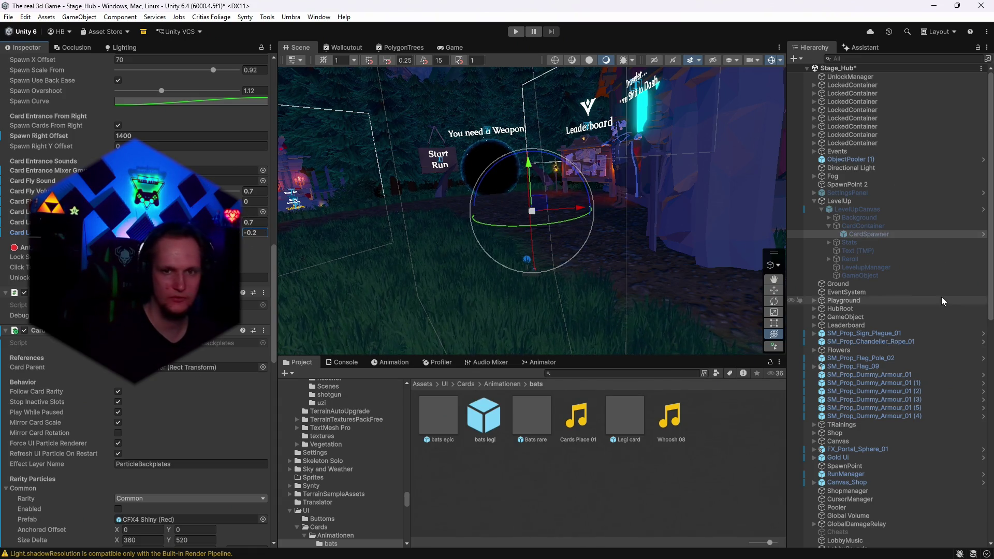
left_click(850, 259)
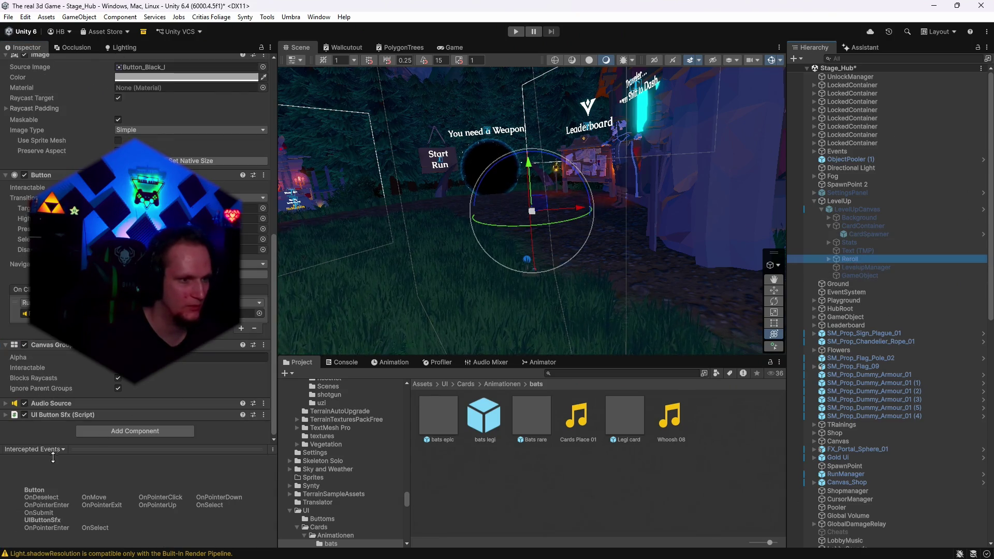
Remove the only entry from the Reroll button's On Click event list
scroll(151, 414, "down", 3)
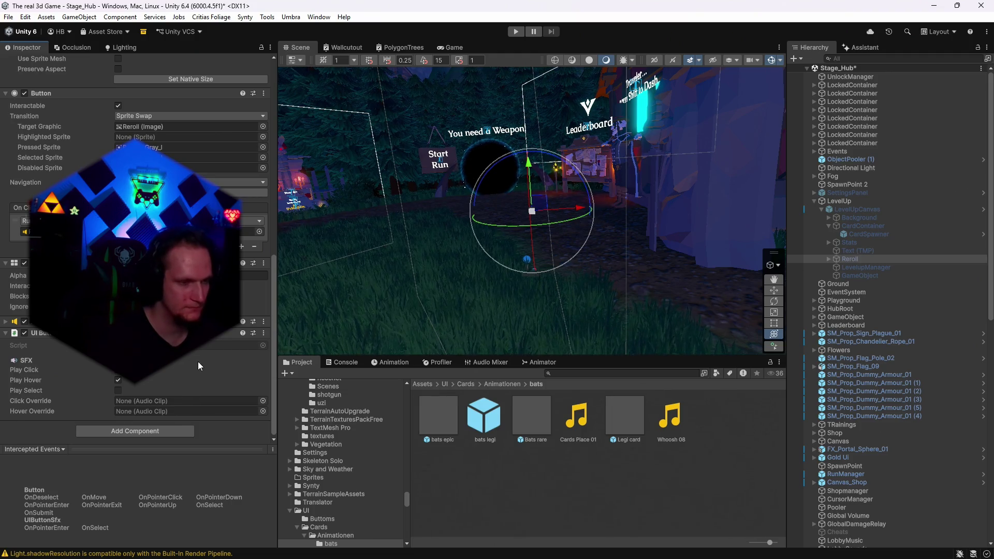
scroll(155, 248, "up", 2)
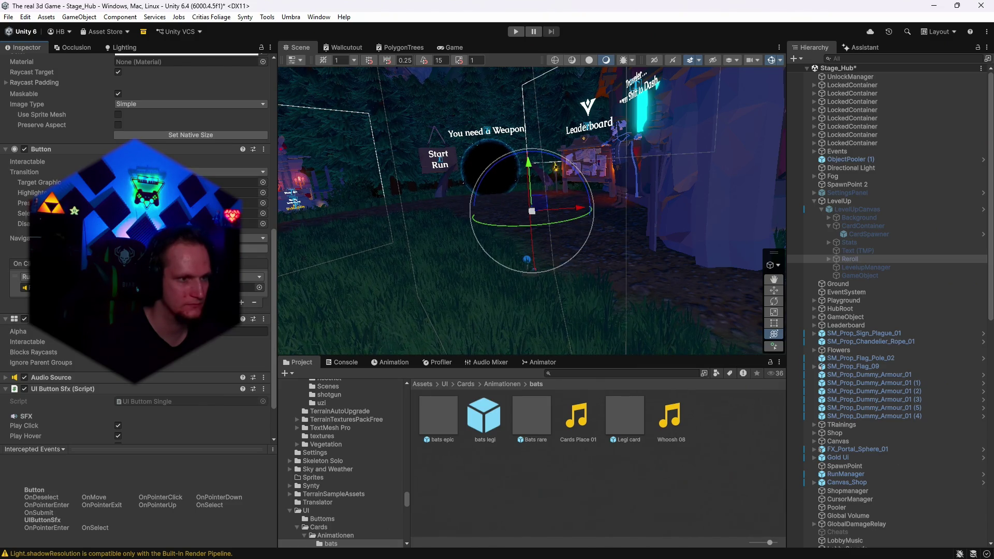
left_click(253, 303)
scroll(251, 301, "up", 1)
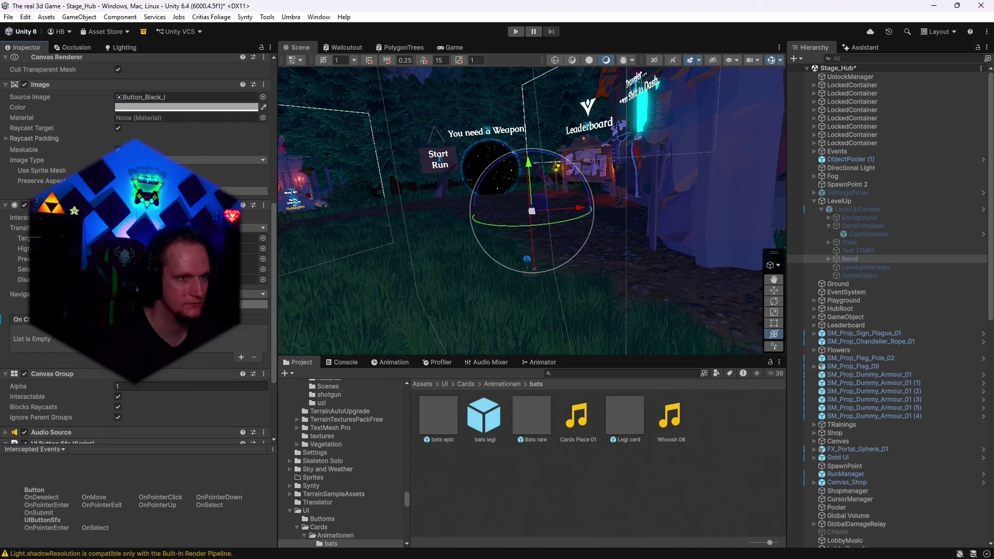
scroll(250, 300, "down", 3)
scroll(909, 392, "down", 3)
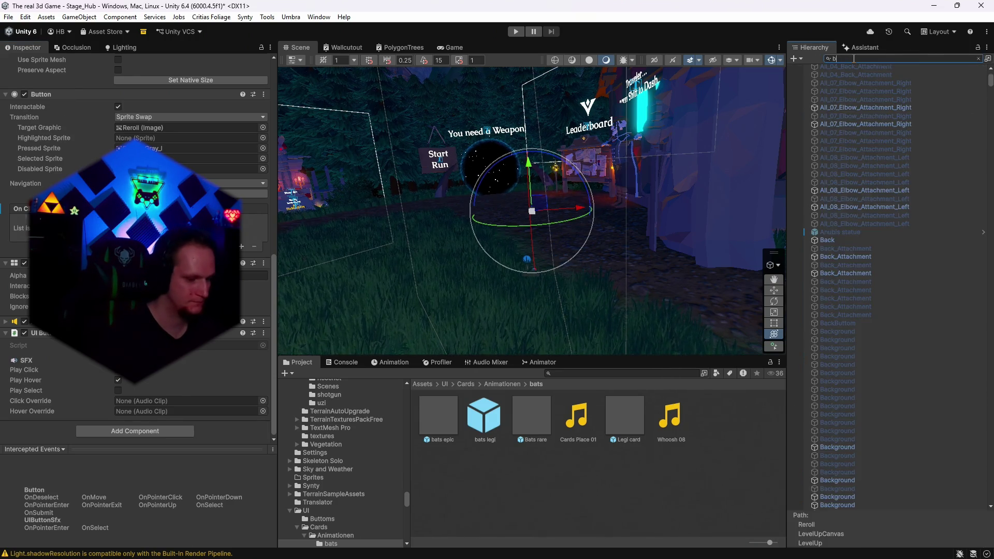
Filter the Hierarchy for 'button' and set Button Sounds' Click Volume to 0.5
type("utto")
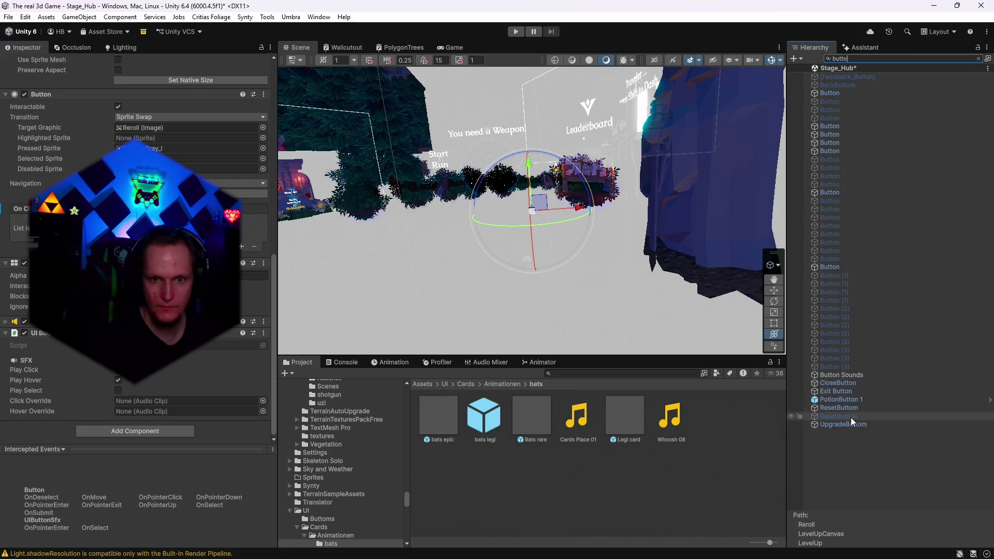
left_click(847, 374)
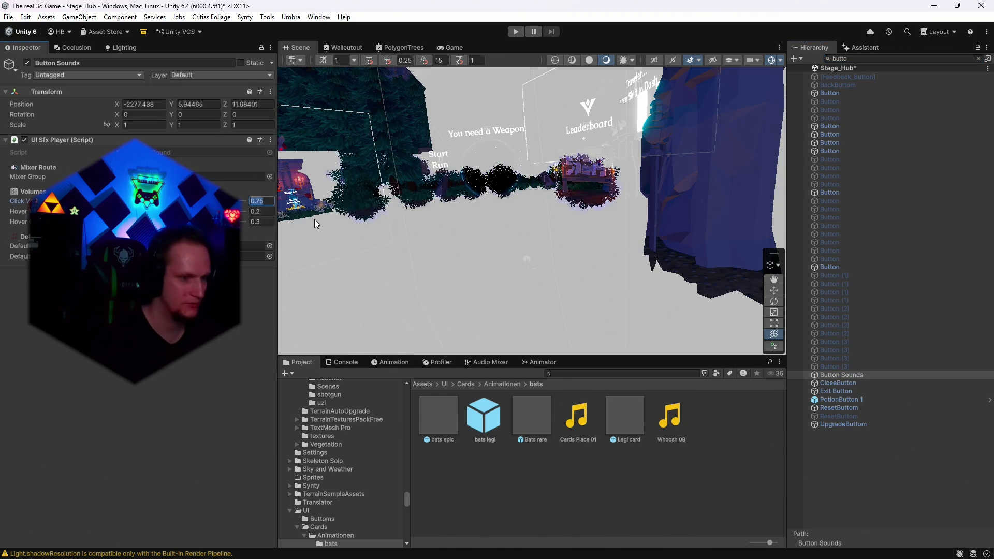
type("0.5")
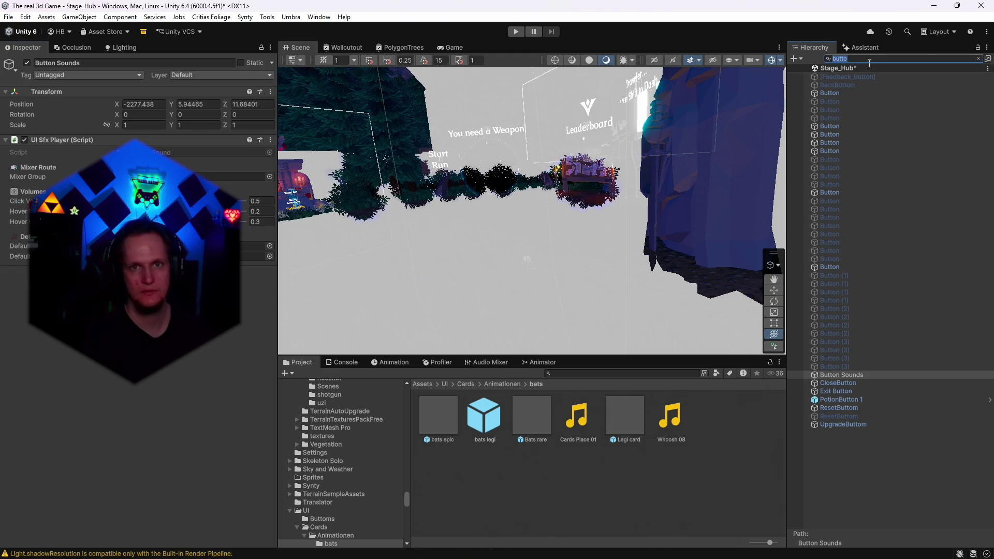
key("BackSpace")
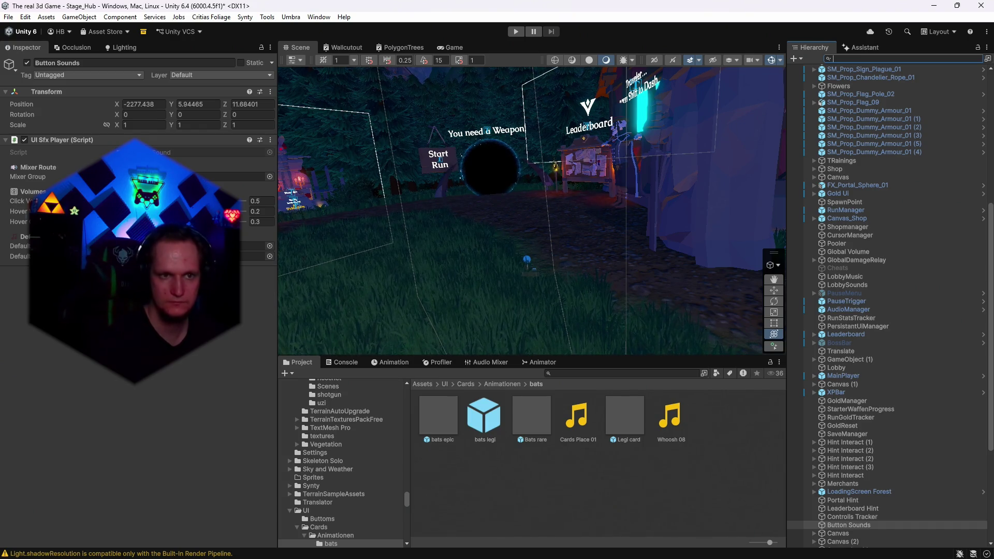
Deselect Button Sounds and fly the scene camera over to the temple entrance
left_click(661, 452)
mouse_move(463, 298)
left_mouse_down()
mouse_move(266, 145)
mouse_move(249, 194)
mouse_move(721, 313)
left_mouse_up()
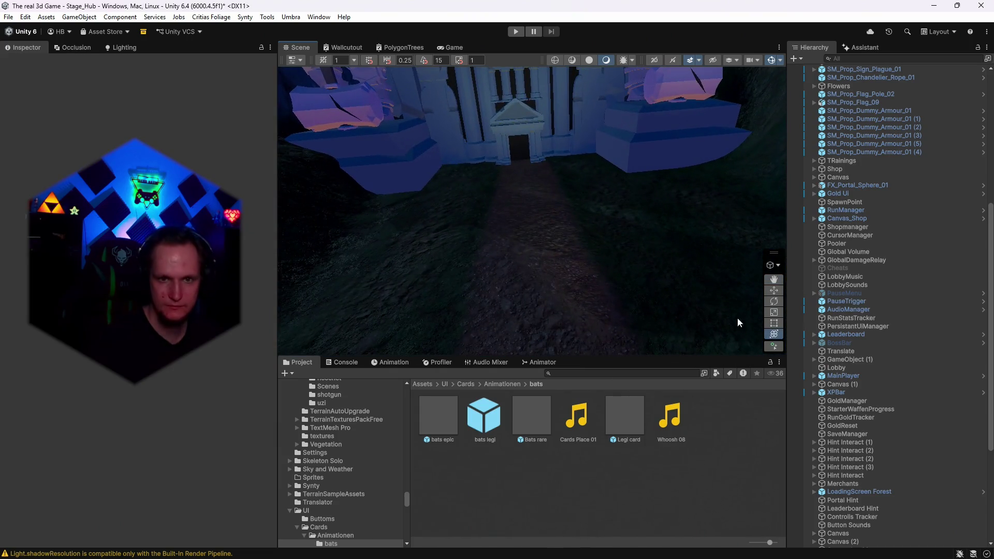
mouse_move(497, 286)
left_mouse_down()
mouse_move(455, 262)
mouse_move(477, 248)
mouse_move(605, 252)
mouse_move(618, 330)
mouse_move(563, 254)
mouse_move(467, 266)
mouse_move(501, 201)
mouse_move(289, 249)
mouse_move(595, 223)
left_mouse_up()
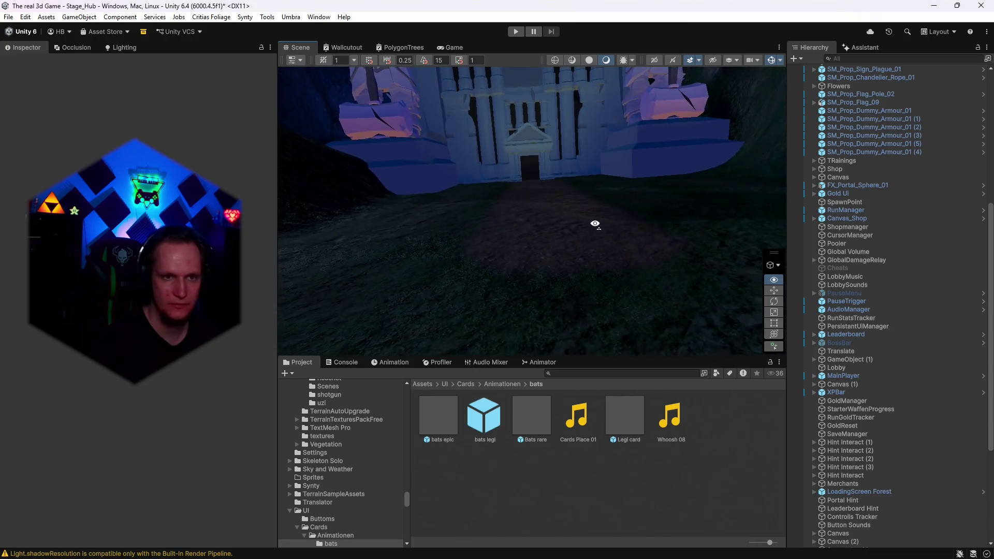
key("w")
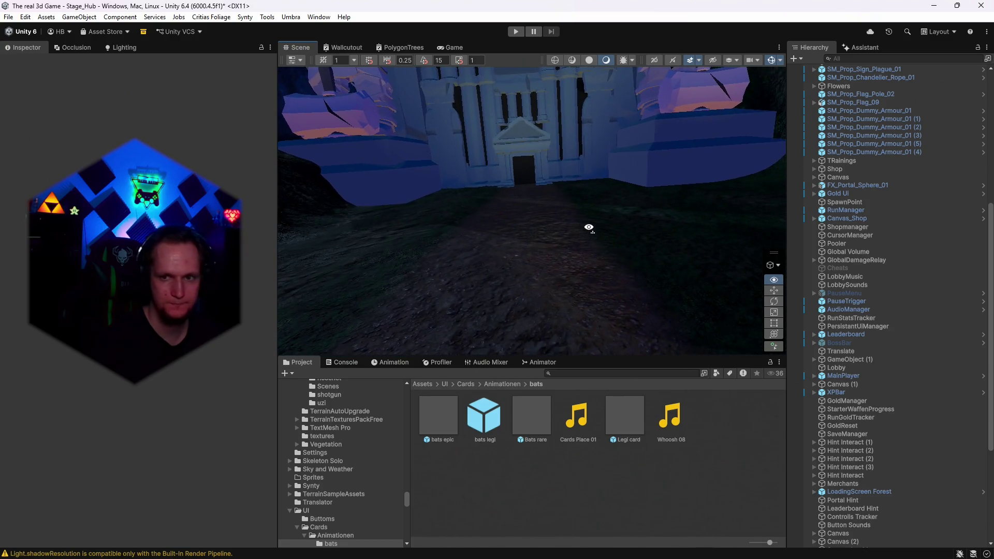
mouse_move(589, 228)
left_mouse_down()
mouse_move(566, 233)
mouse_move(599, 250)
mouse_move(417, 269)
mouse_move(344, 216)
mouse_move(514, 224)
mouse_move(586, 213)
mouse_move(574, 146)
left_mouse_up()
mouse_move(574, 153)
left_mouse_down()
mouse_move(643, 218)
mouse_move(637, 211)
mouse_move(791, 251)
mouse_move(761, 233)
mouse_move(604, 233)
mouse_move(598, 386)
left_mouse_up()
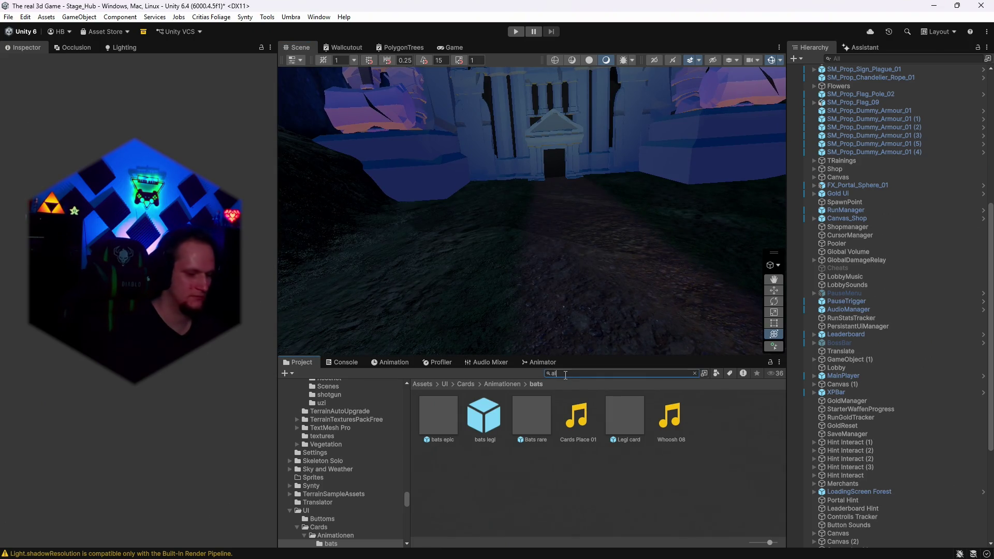
Search Project for 'altar' and drop SM_RockFormationAltar_Unity on the ground near the temple
type("tar")
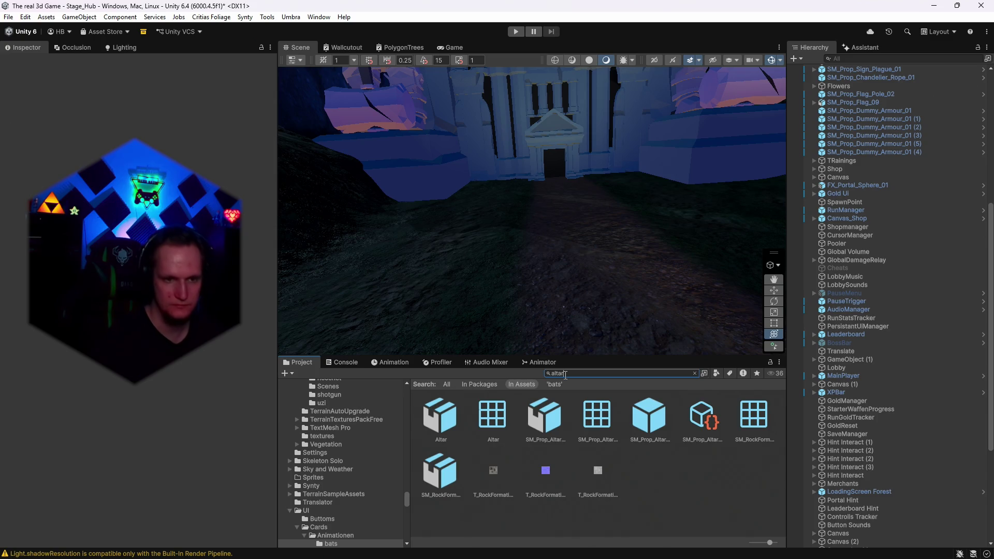
mouse_move(443, 446)
left_mouse_down()
mouse_move(488, 291)
mouse_move(557, 289)
mouse_move(656, 366)
mouse_move(528, 293)
left_mouse_up()
mouse_move(356, 334)
left_mouse_down()
mouse_move(604, 300)
mouse_move(700, 315)
left_mouse_up()
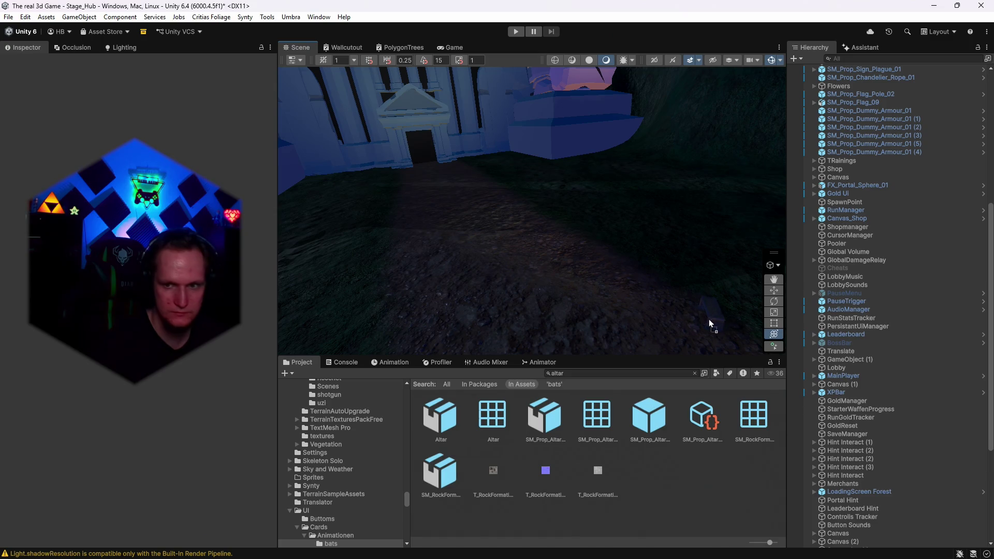
mouse_move(509, 315)
left_mouse_down()
mouse_move(466, 293)
mouse_move(366, 308)
mouse_move(597, 263)
left_mouse_up()
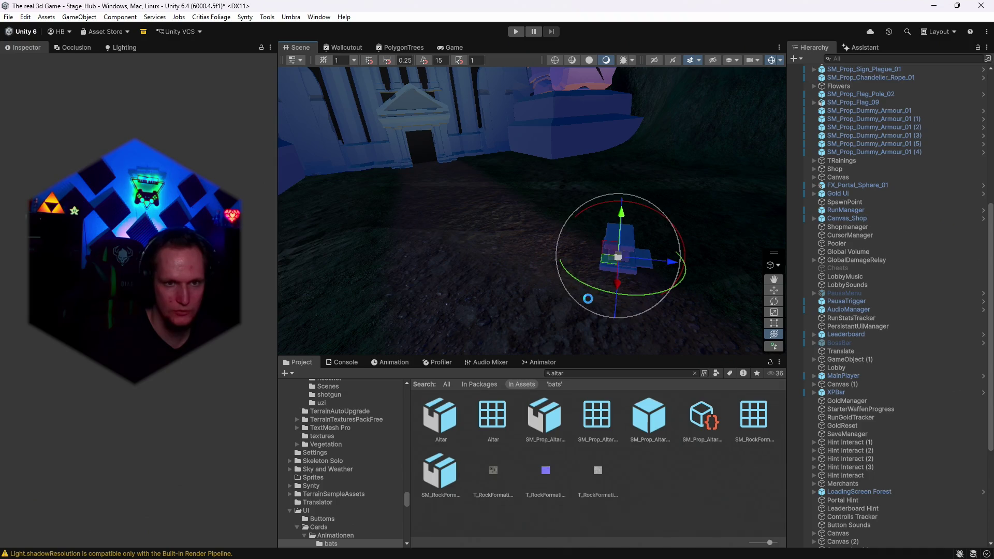
Turn the rock altar to about 134° around Y and slide it along the ground
left_click_drag(532, 297, 363, 311)
mouse_move(595, 290)
left_mouse_down()
mouse_move(653, 301)
mouse_move(632, 311)
mouse_move(567, 285)
mouse_move(568, 264)
mouse_move(519, 243)
mouse_move(549, 228)
mouse_move(511, 263)
left_mouse_up()
mouse_move(643, 295)
left_mouse_down()
mouse_move(744, 348)
mouse_move(725, 336)
left_mouse_up()
mouse_move(568, 272)
left_mouse_down()
mouse_move(456, 207)
mouse_move(468, 237)
mouse_move(632, 250)
mouse_move(632, 309)
left_mouse_up()
key("e")
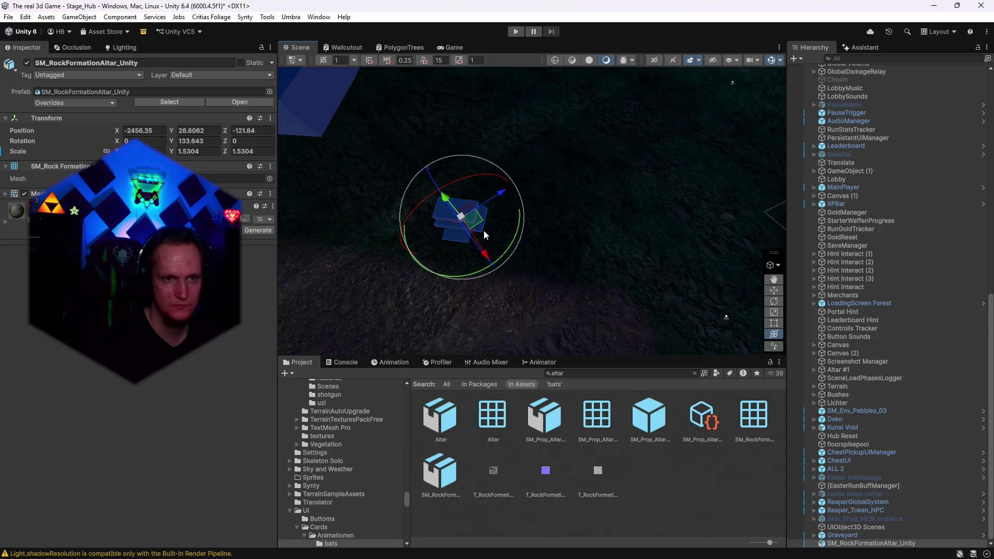
Duplicate the rock altar and set the grid plane to the Y axis
key("ctrl+d")
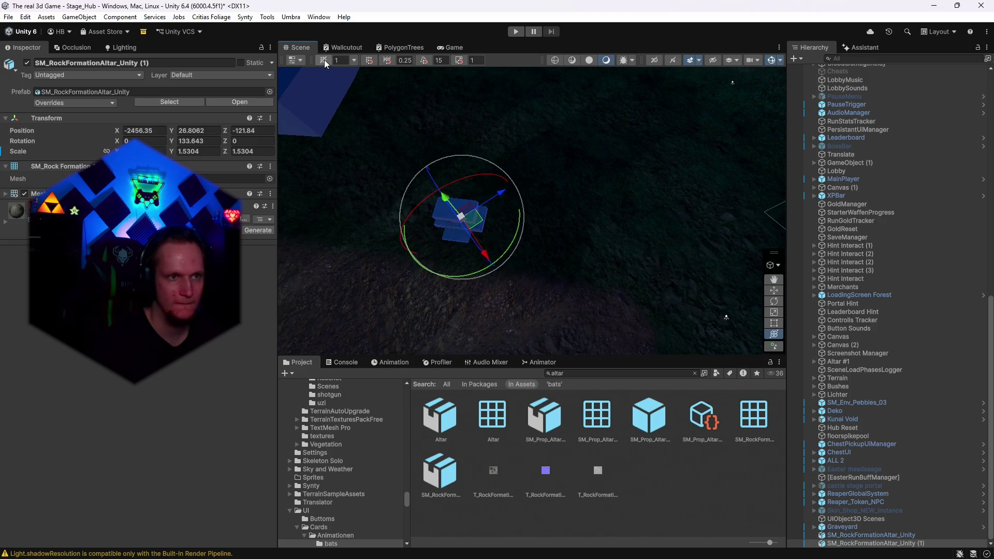
left_click(353, 60)
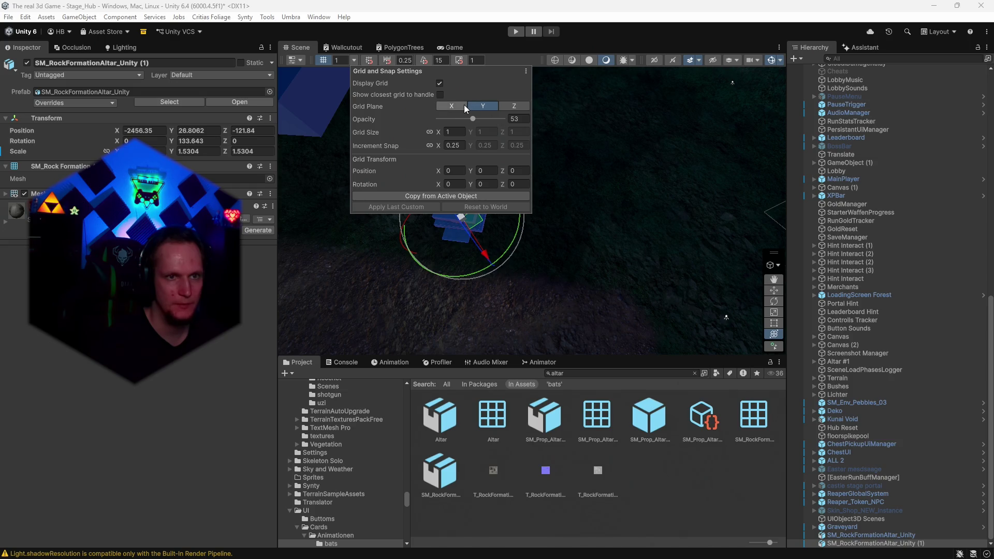
left_click(482, 105)
type("119.37")
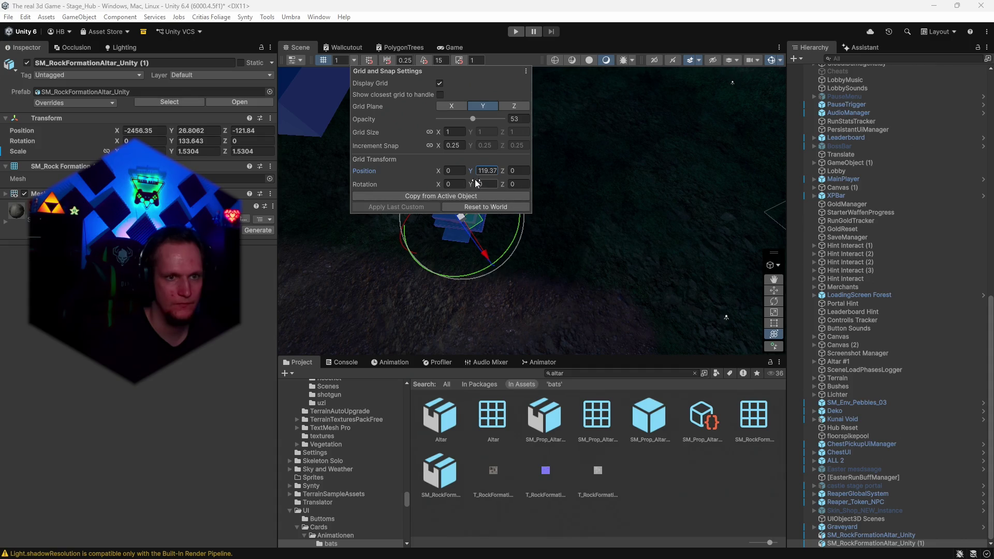
key("f")
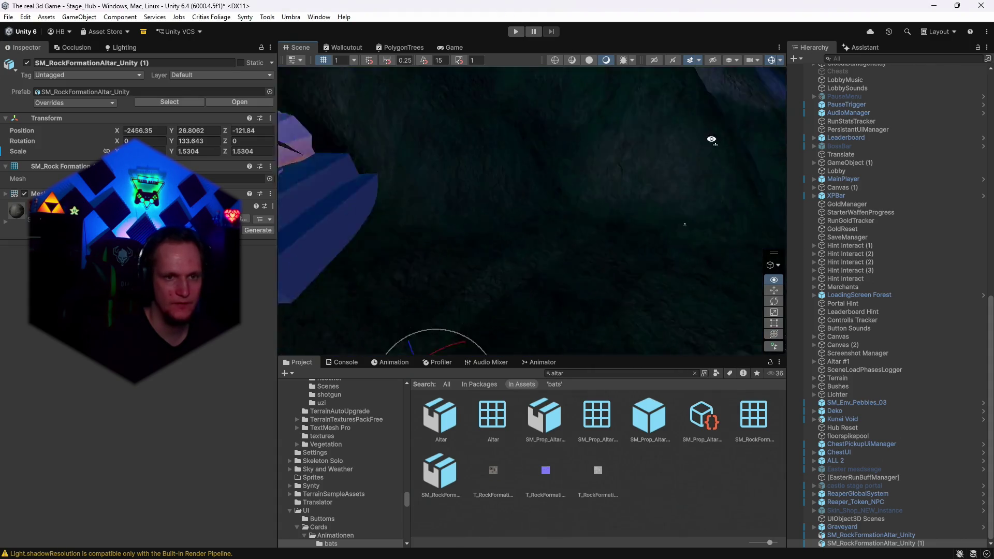
Raise the grid's vertical position to about 26.6, the altar rocks' height
left_click(353, 61)
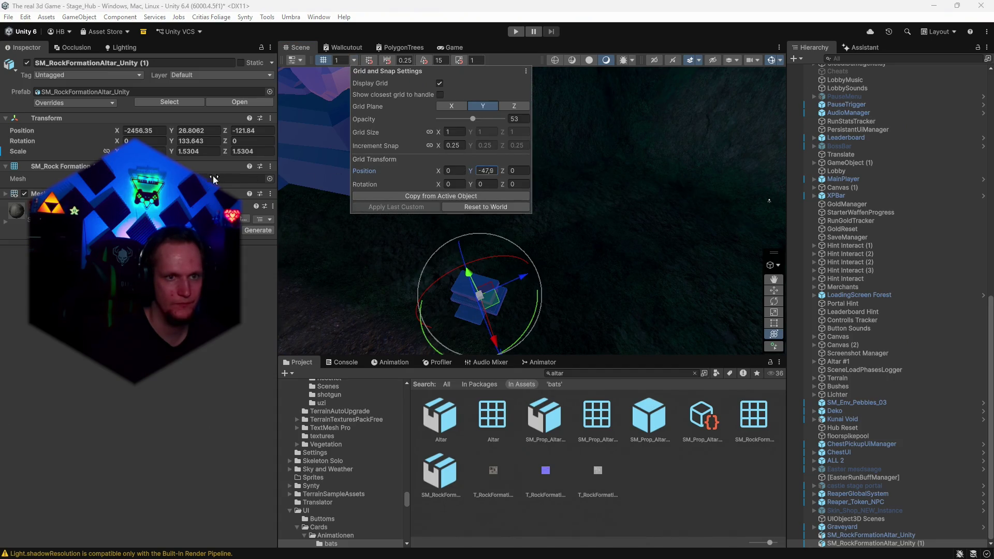
type("15.3")
mouse_move(307, 179)
left_mouse_down()
mouse_move(652, 159)
mouse_move(450, 273)
mouse_move(417, 244)
left_mouse_up()
left_click(354, 61)
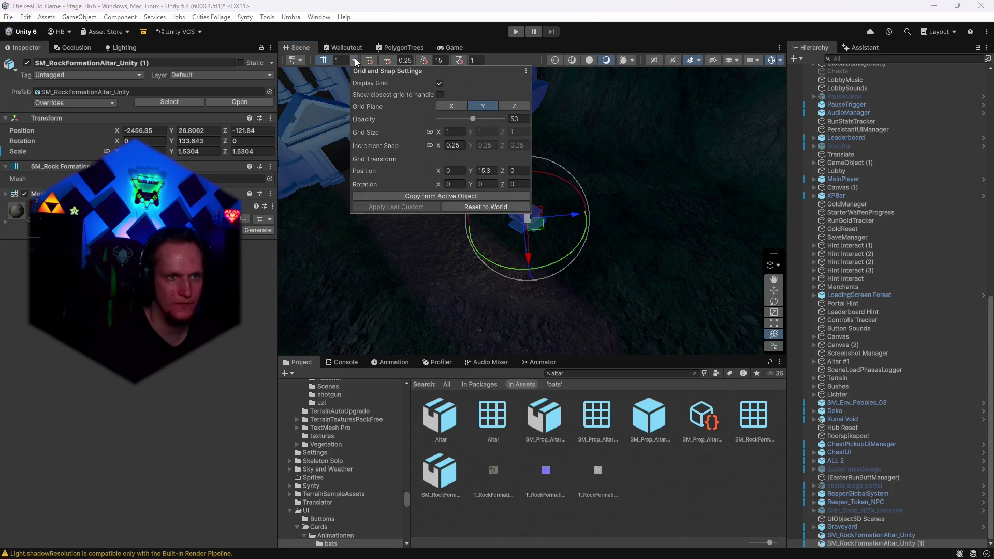
left_click(475, 171)
type("17,8")
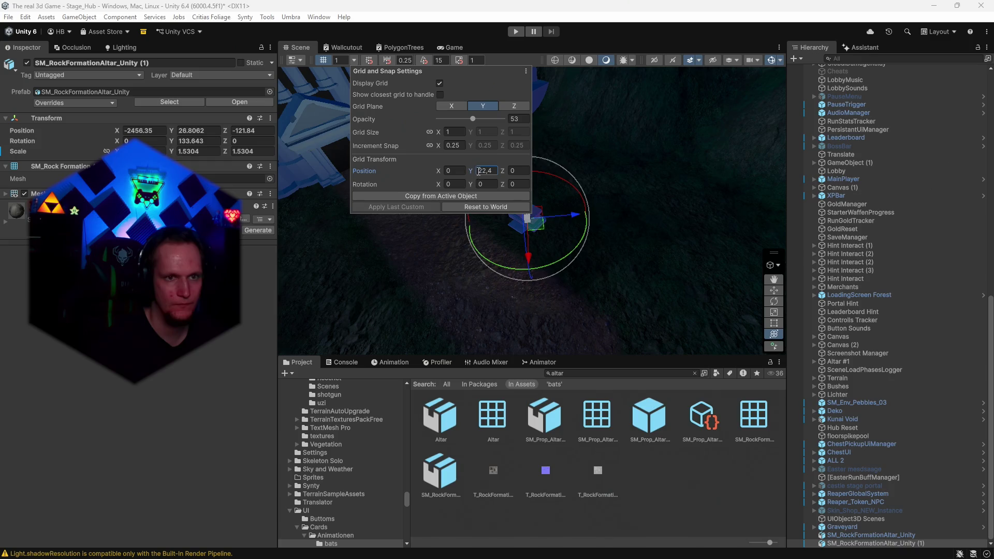
mouse_move(614, 268)
left_mouse_down()
mouse_move(963, 251)
mouse_move(526, 249)
left_mouse_up()
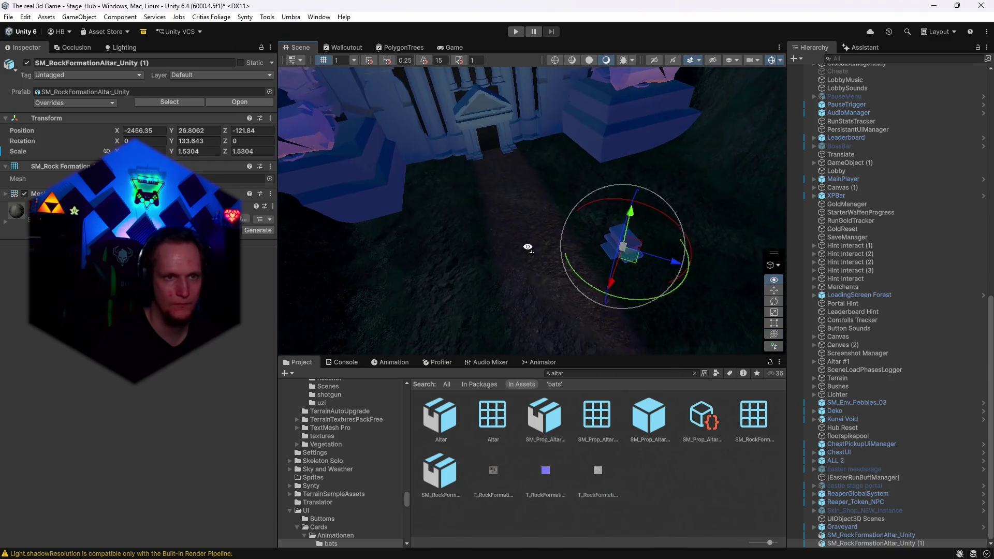
left_click(354, 60)
left_click_drag(482, 174, 467, 169)
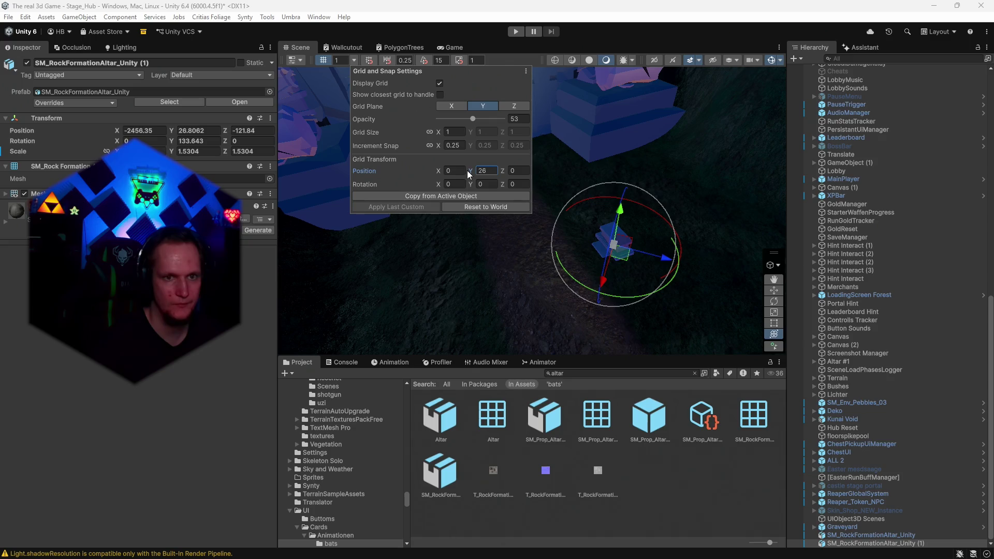
Slide the copied altar rock beside the first, to X -2469.55, Z -129.71
mouse_move(517, 218)
left_mouse_down()
mouse_move(674, 290)
mouse_move(845, 347)
left_mouse_up()
key("f")
mouse_move(518, 230)
left_mouse_down()
mouse_move(426, 223)
mouse_move(449, 232)
mouse_move(426, 195)
mouse_move(552, 254)
mouse_move(542, 254)
left_mouse_up()
key("y")
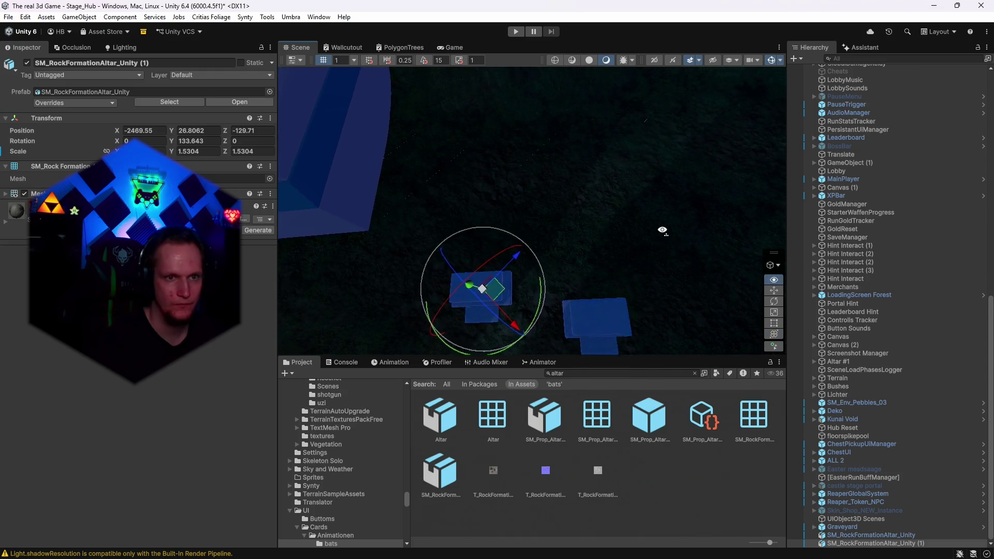
Set the grid height to 27.6 and close the grid and snap settings
left_click(354, 60)
left_click(475, 170)
type("27,6")
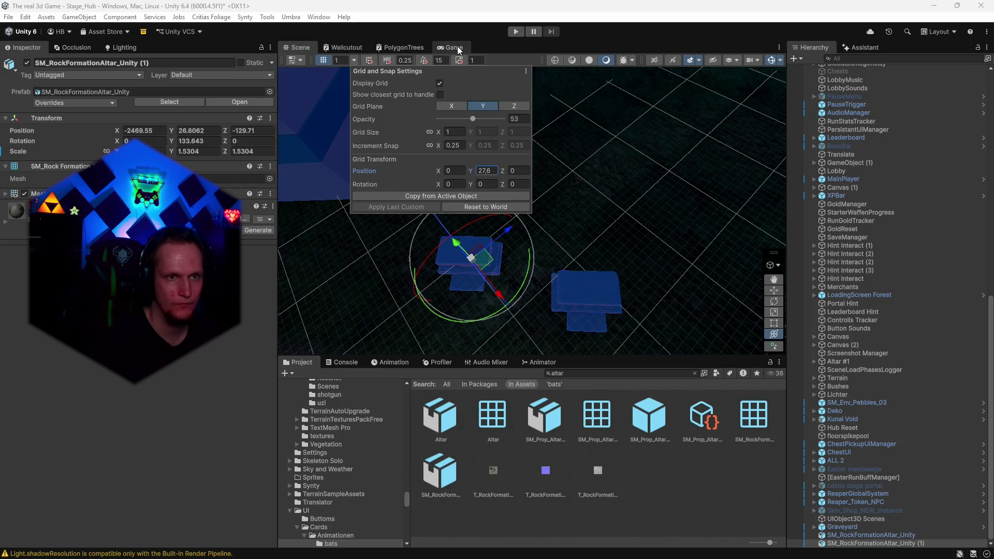
left_click(488, 45)
mouse_move(637, 216)
left_mouse_down()
mouse_move(659, 276)
mouse_move(577, 225)
mouse_move(613, 227)
mouse_move(613, 249)
mouse_move(530, 233)
mouse_move(533, 199)
left_mouse_up()
Duplicate the right altar rock further along the row, then select all three rocks
left_click(529, 231)
mouse_move(643, 263)
left_mouse_down()
mouse_move(671, 301)
mouse_move(604, 226)
mouse_move(616, 226)
mouse_move(612, 217)
left_mouse_up()
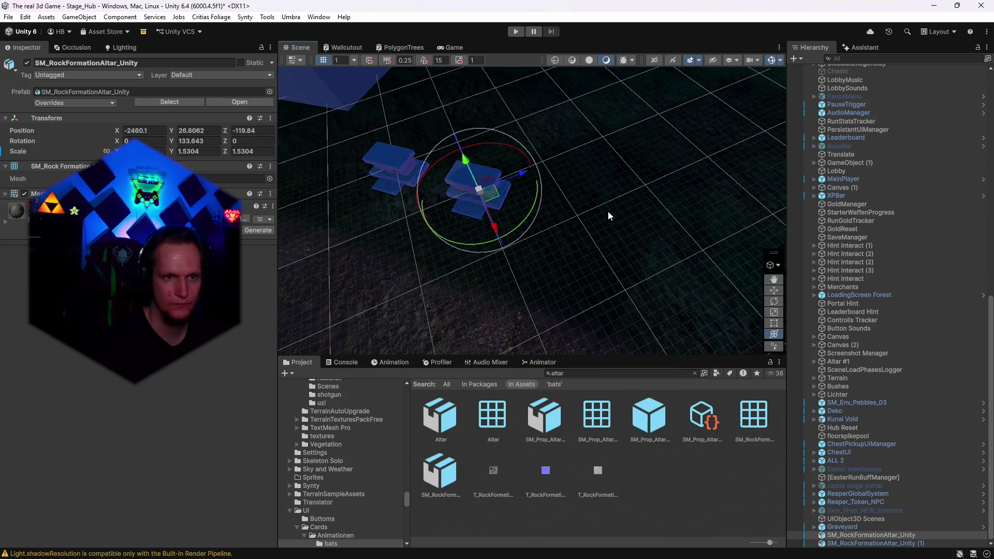
key("ctrl+d")
mouse_move(494, 194)
left_mouse_down()
mouse_move(596, 215)
mouse_move(706, 271)
mouse_move(724, 290)
mouse_move(513, 254)
mouse_move(468, 207)
mouse_move(514, 189)
mouse_move(669, 235)
mouse_move(559, 168)
mouse_move(594, 222)
mouse_move(573, 204)
left_mouse_up()
left_click(558, 167, "shift")
left_click(497, 152, "shift")
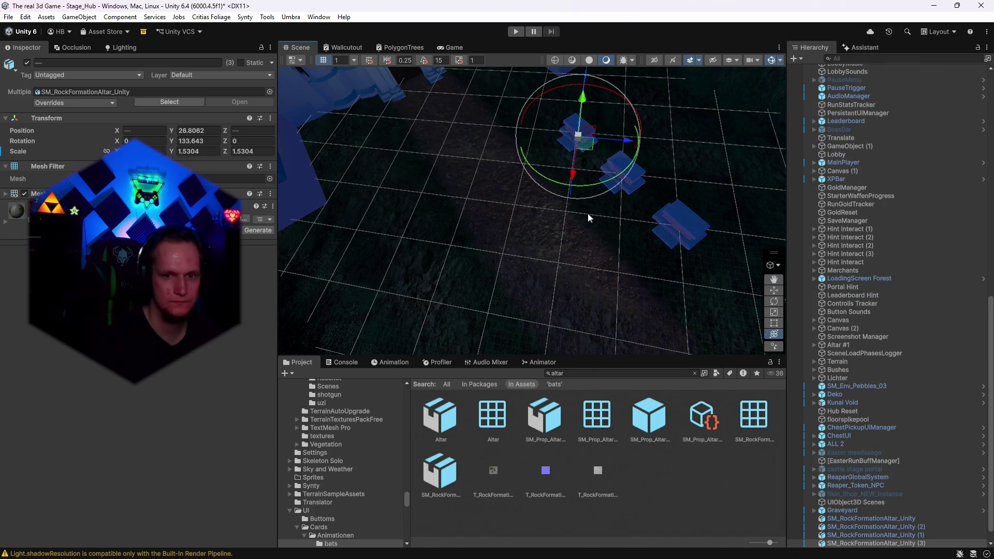
Parent the selected altar rocks under a new empty named Twitch streamer
scroll(852, 455, "down", 2)
right_click(855, 528)
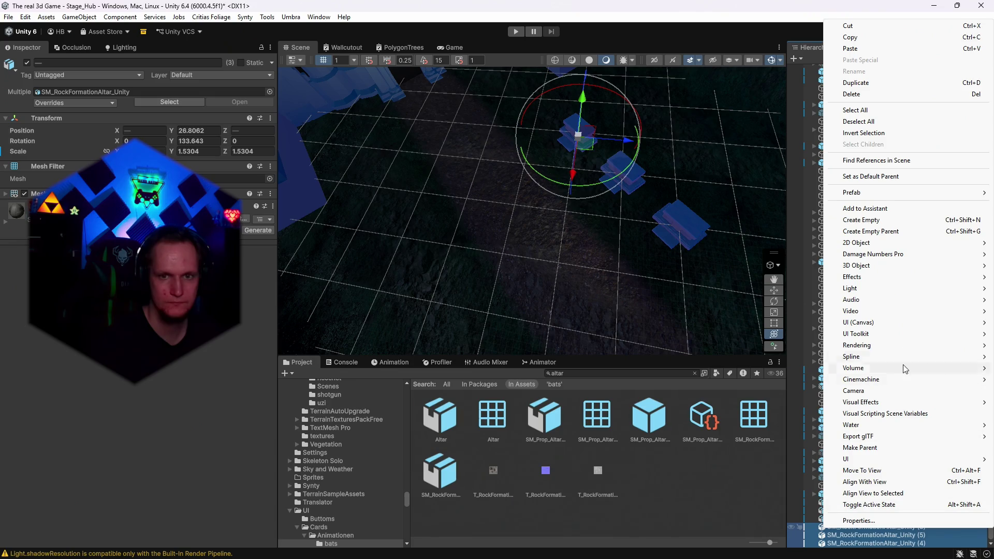
left_click(871, 231)
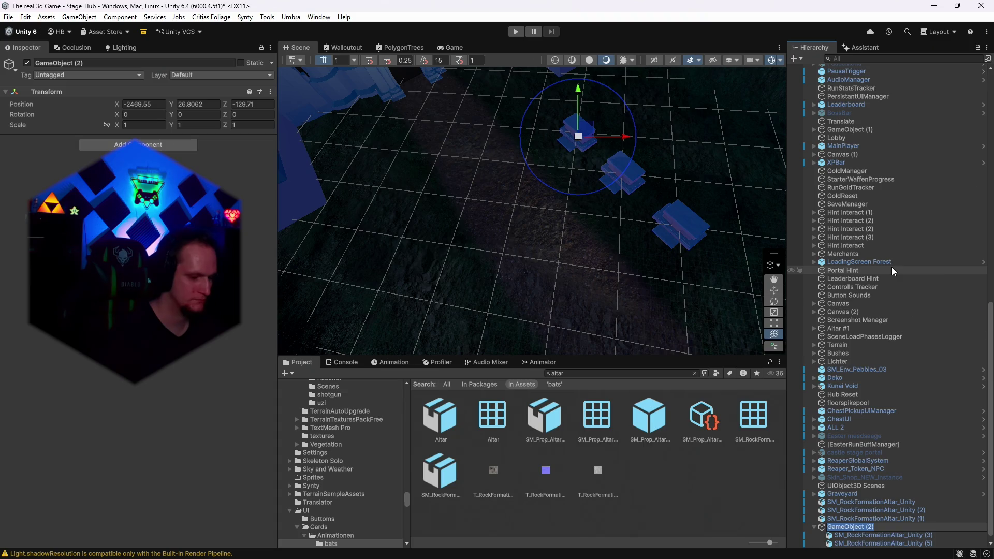
type("Twitch stre")
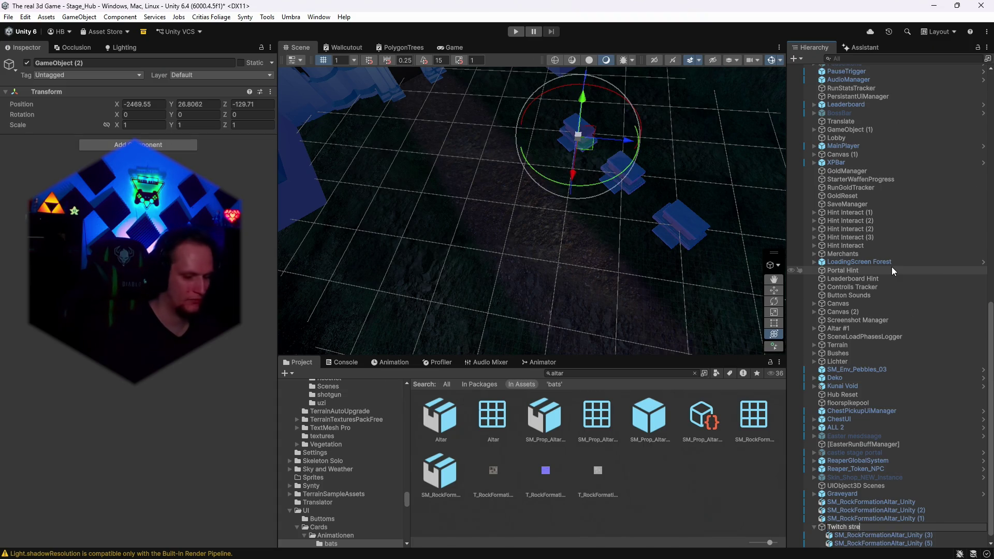
type("amer")
key("Return")
Move the Twitch streamer group across the ground and rotate it 180 degrees on Y
left_click_drag(666, 266, 663, 241)
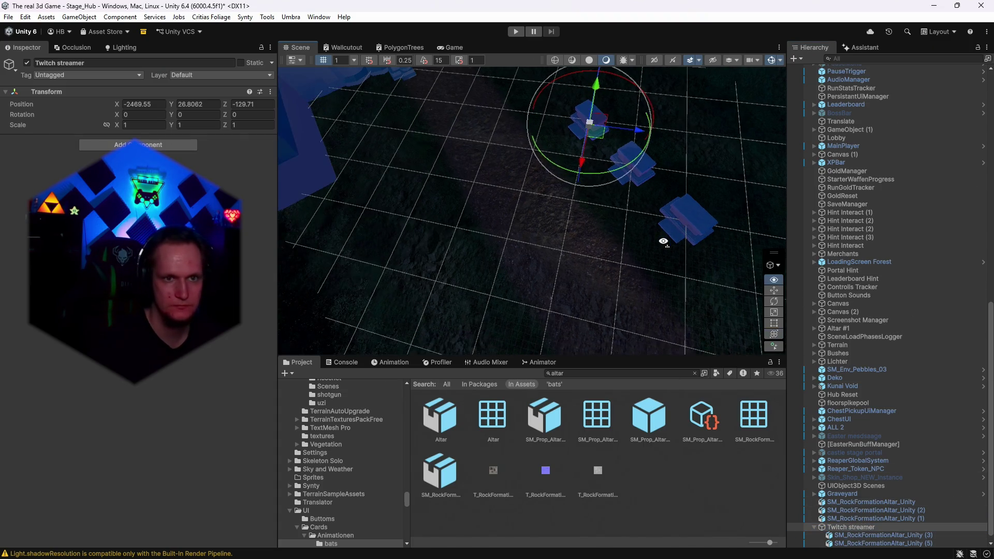
mouse_move(596, 132)
left_mouse_down()
mouse_move(370, 242)
mouse_move(411, 235)
left_mouse_up()
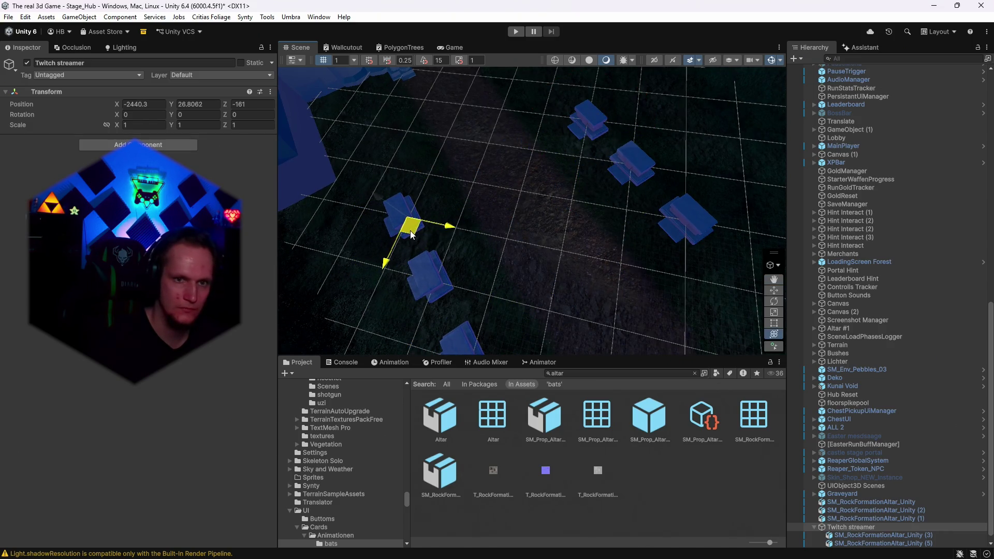
mouse_move(581, 197)
left_mouse_down()
mouse_move(518, 181)
mouse_move(493, 218)
mouse_move(492, 239)
mouse_move(276, 168)
left_mouse_up()
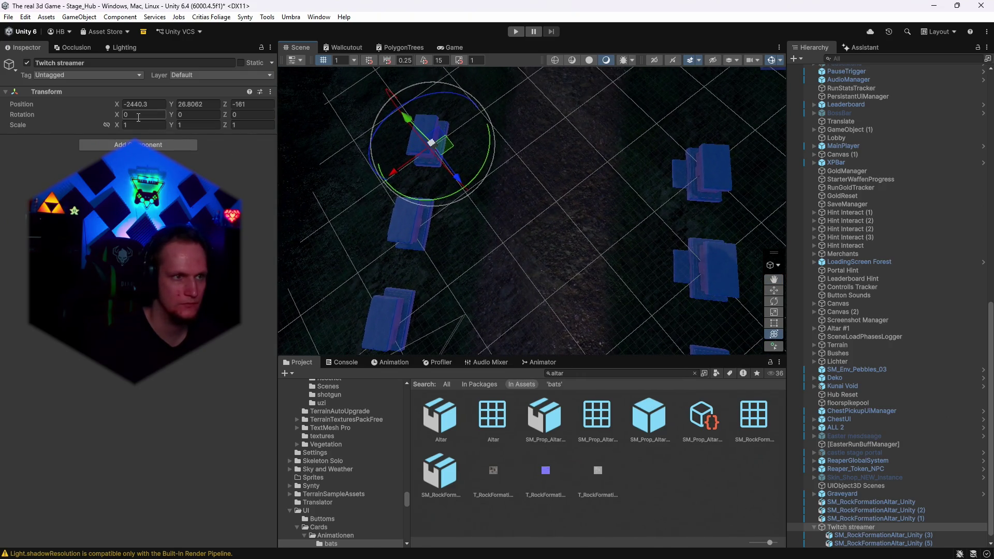
type("180")
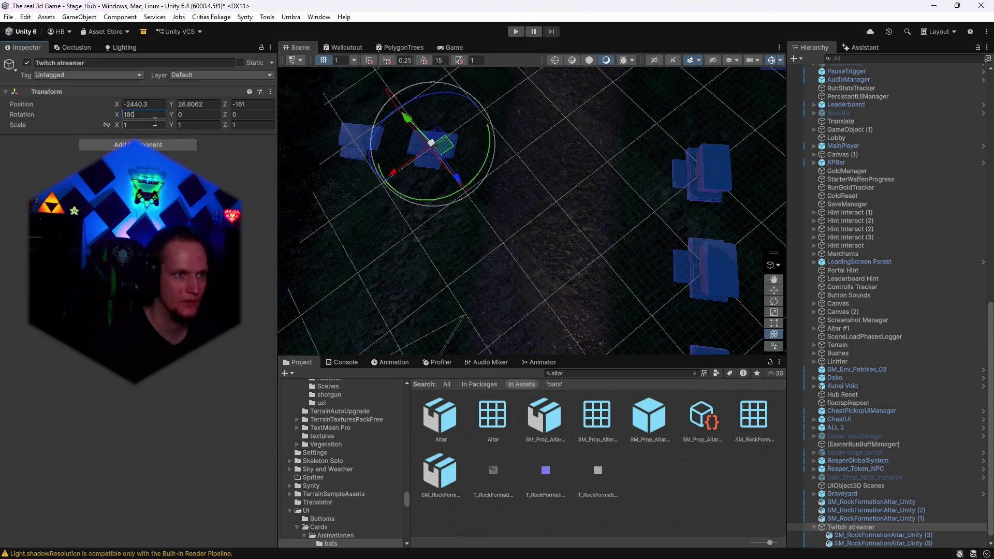
type("90")
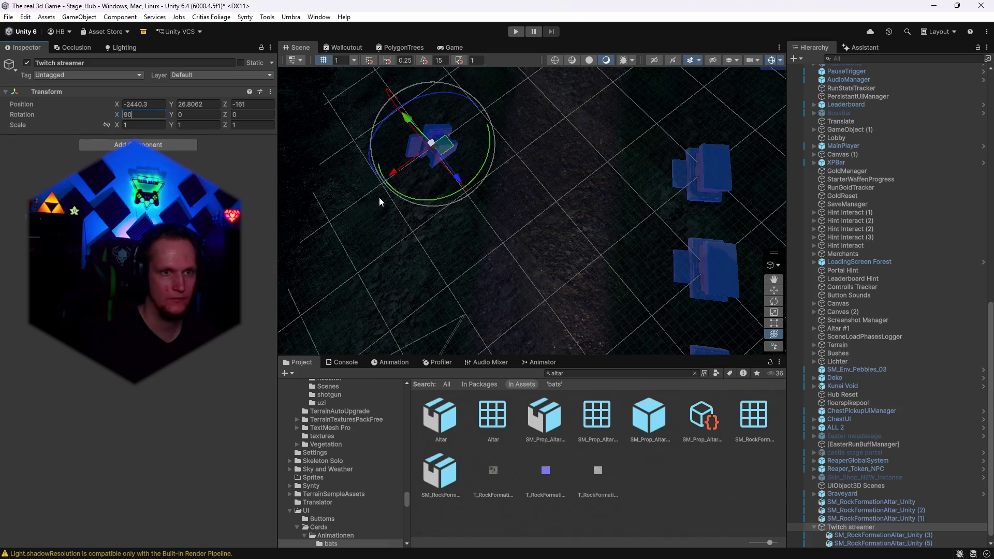
key("BackSpace")
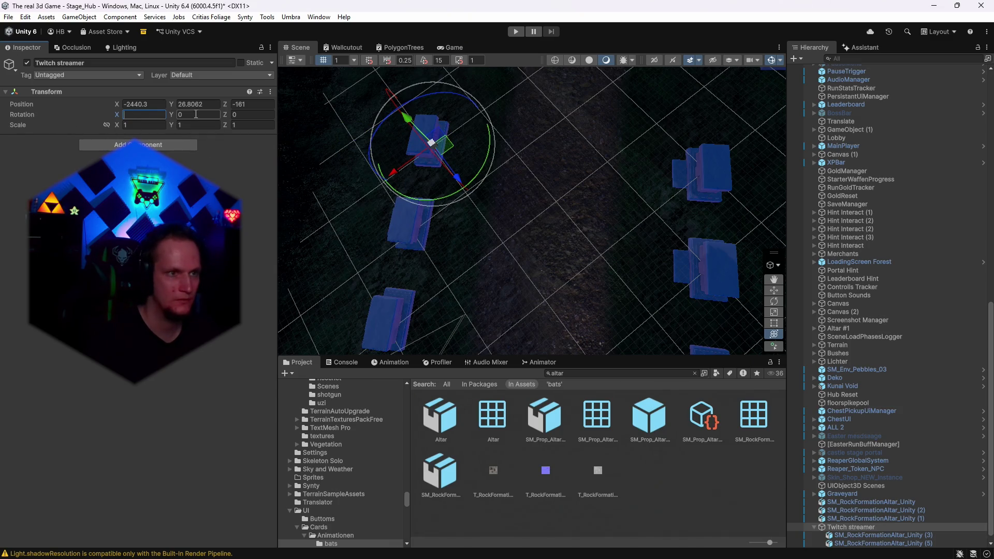
left_click(195, 113)
type("180")
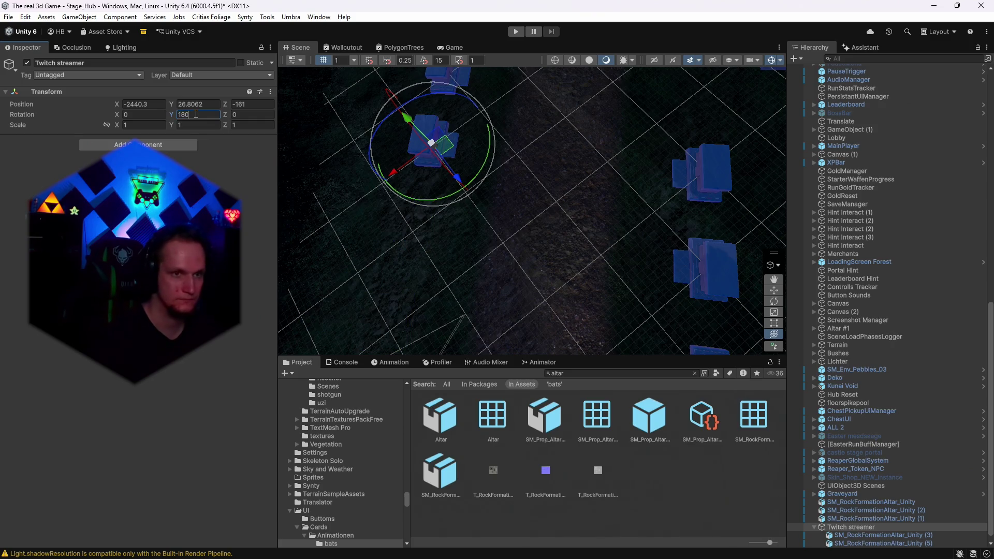
Align the turned Twitch streamer row at X -2420.05, Z -140
mouse_move(573, 203)
left_mouse_down()
mouse_move(437, 200)
mouse_move(389, 216)
mouse_move(383, 195)
mouse_move(394, 204)
left_mouse_up()
left_click_drag(629, 122, 488, 149)
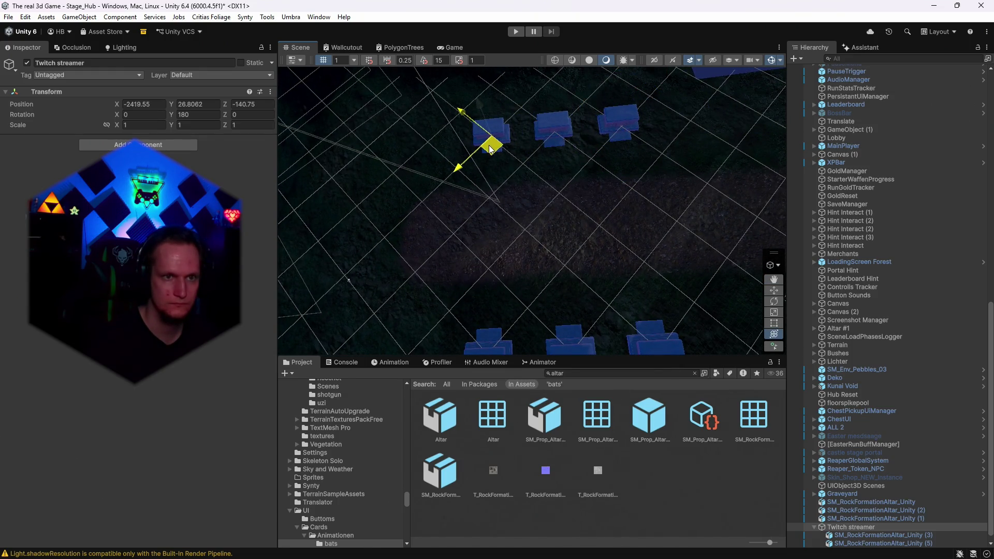
key("e")
mouse_move(588, 209)
left_mouse_down()
mouse_move(615, 229)
mouse_move(604, 266)
mouse_move(551, 241)
left_mouse_up()
mouse_move(539, 207)
left_mouse_down()
mouse_move(414, 218)
mouse_move(24, 170)
mouse_move(9, 453)
left_mouse_up()
key("e")
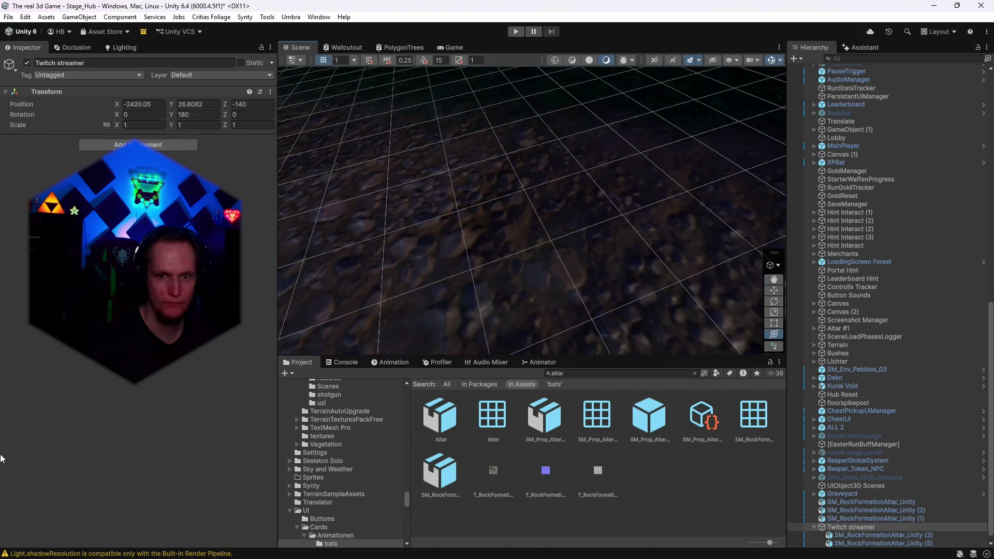
Select the three remaining altar rocks and parent them under a new empty named Streamer 2
left_click(860, 518)
left_click(859, 502, "shift")
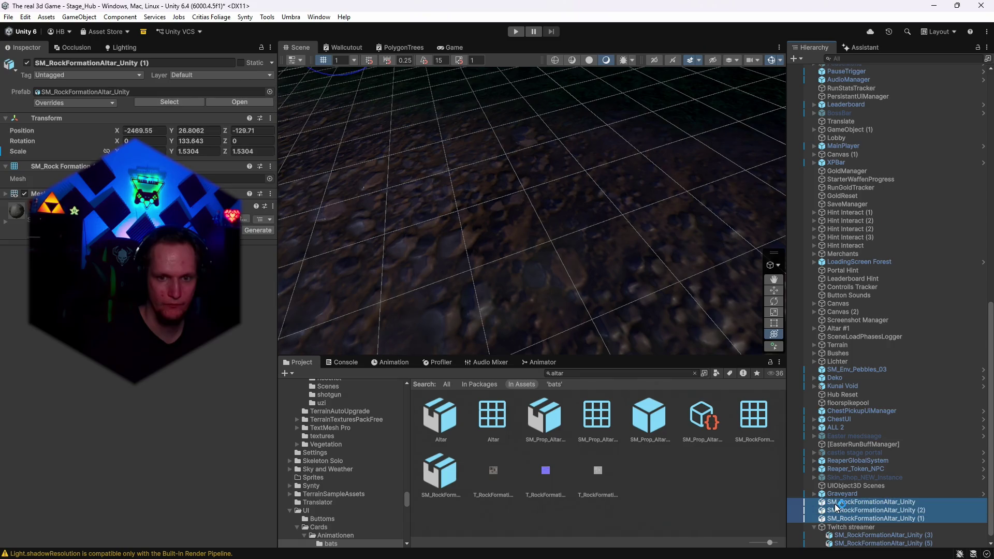
right_click(860, 501)
left_click(873, 265)
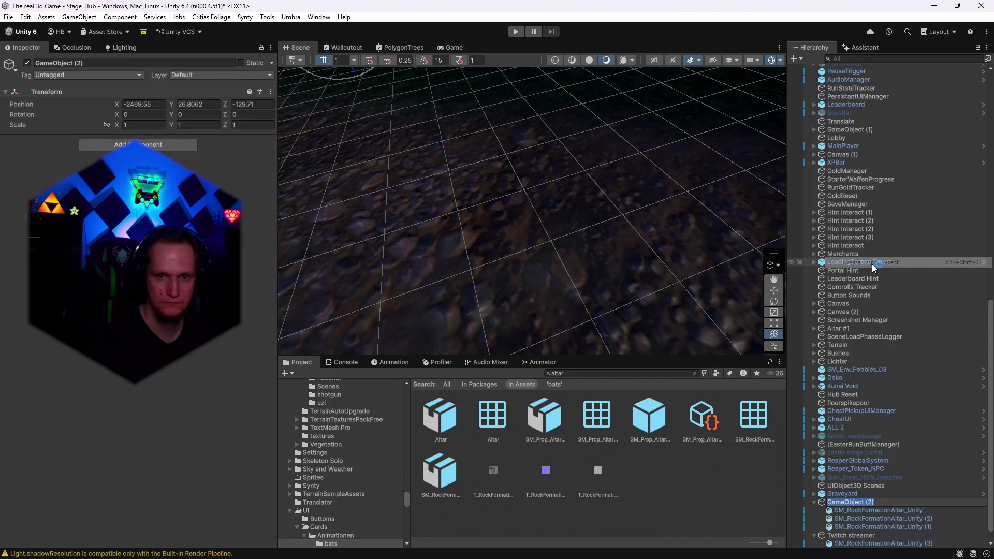
type("Streamer 2")
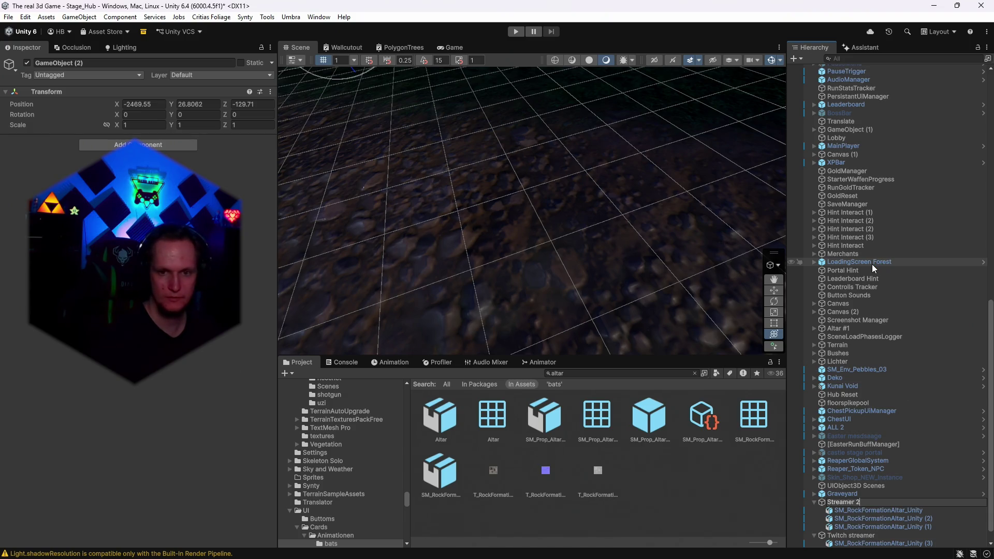
key("Return")
Frame the Streamer 2 group and orbit the view over the altars and village
key("f")
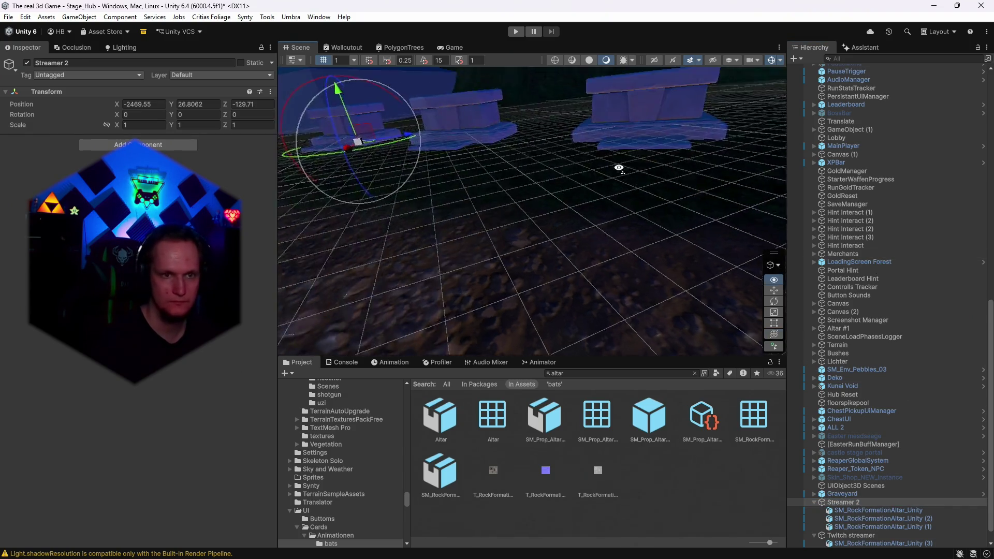
mouse_move(636, 251)
left_mouse_down()
mouse_move(701, 329)
mouse_move(539, 236)
mouse_move(615, 229)
mouse_move(620, 218)
left_mouse_up()
left_click_drag(532, 225, 531, 222)
mouse_move(638, 312)
left_mouse_down()
mouse_move(806, 265)
mouse_move(831, 213)
mouse_move(975, 173)
left_mouse_up()
mouse_move(348, 105)
left_mouse_down()
mouse_move(404, 167)
mouse_move(466, 208)
mouse_move(544, 239)
mouse_move(573, 238)
mouse_move(587, 277)
mouse_move(577, 288)
mouse_move(539, 289)
mouse_move(533, 248)
mouse_move(492, 238)
mouse_move(725, 259)
left_mouse_up()
left_click_drag(971, 301, 534, 218)
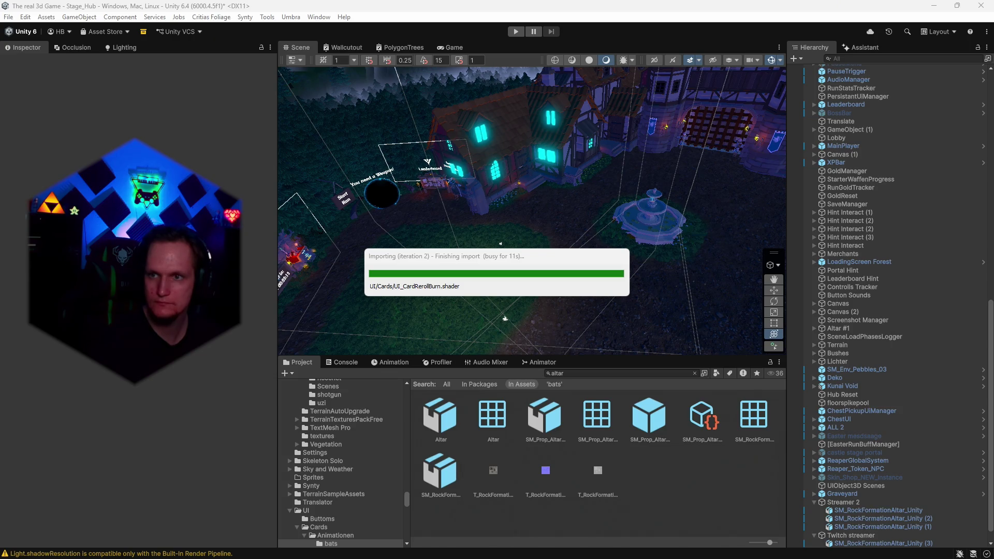
Search assets for 'fire' and preview BigFireball, CFX2_DoubleFireBall A Green and CFX3_Fire_Explosion
double_click(579, 373)
type("fire")
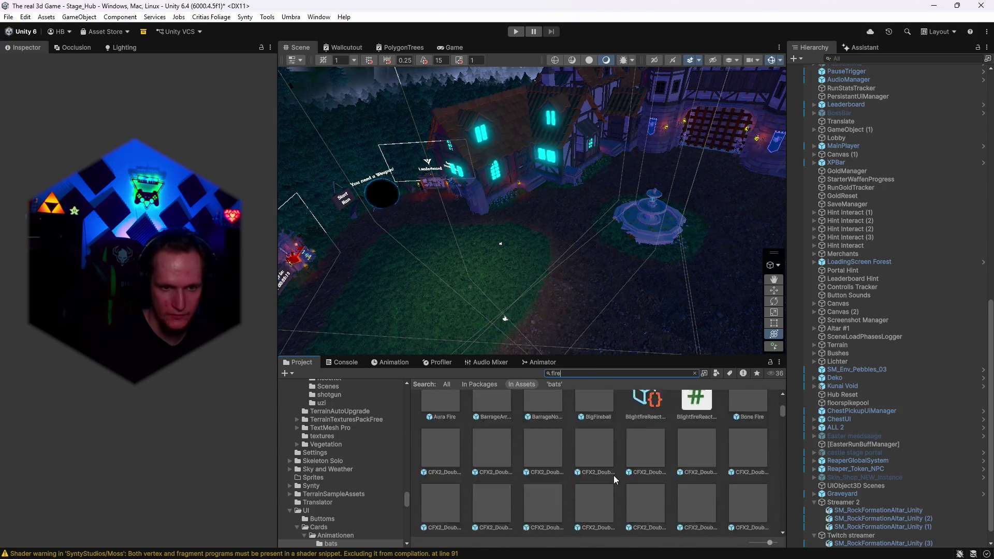
double_click(586, 445)
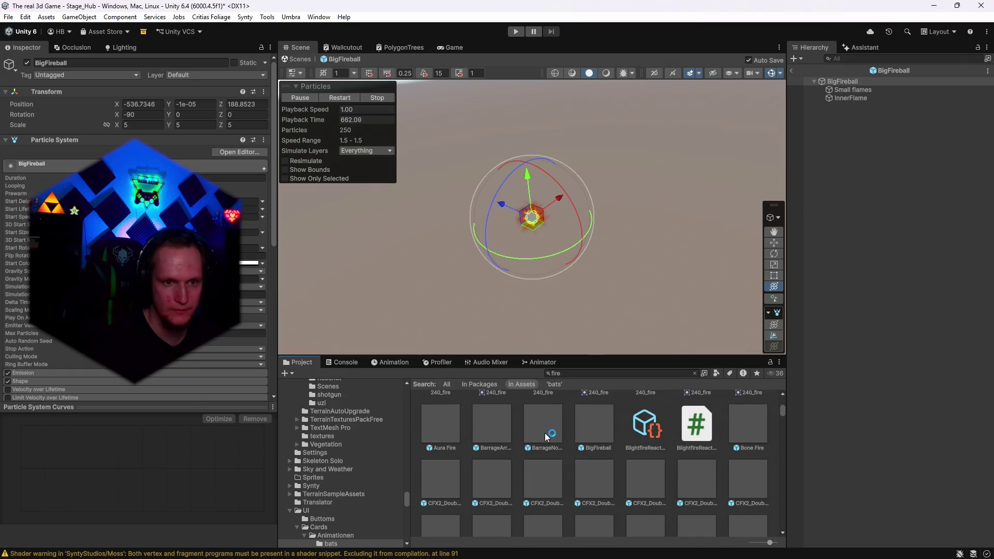
double_click(545, 433)
double_click(543, 476)
scroll(627, 498, "down", 3)
double_click(629, 497)
Preview more fire effects: CFX3_Hit_Fire_B_Air, CFX3_Fire_Shield, CFX4 Firework B (Blue), CFX_Firework_Trails
scroll(655, 488, "down", 3)
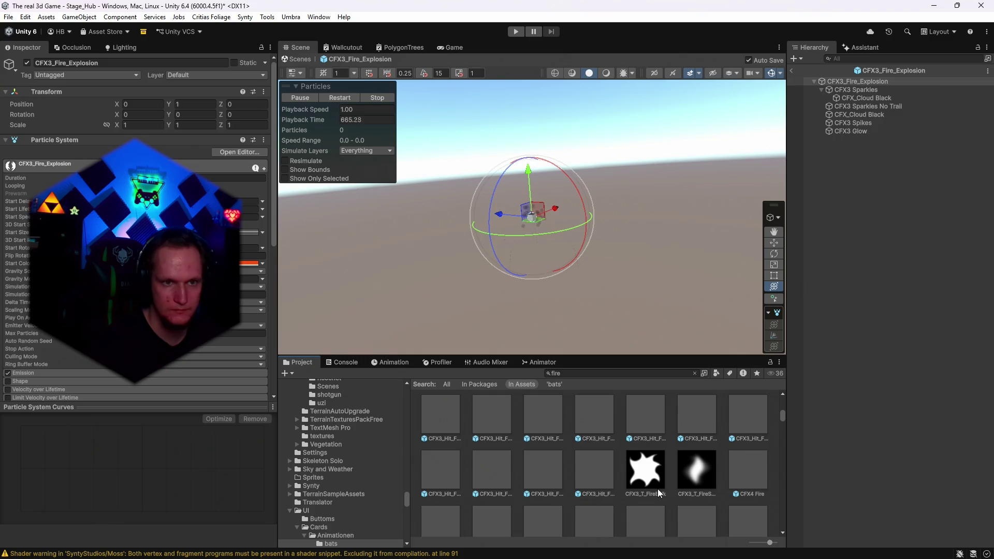
scroll(656, 490, "up", 2)
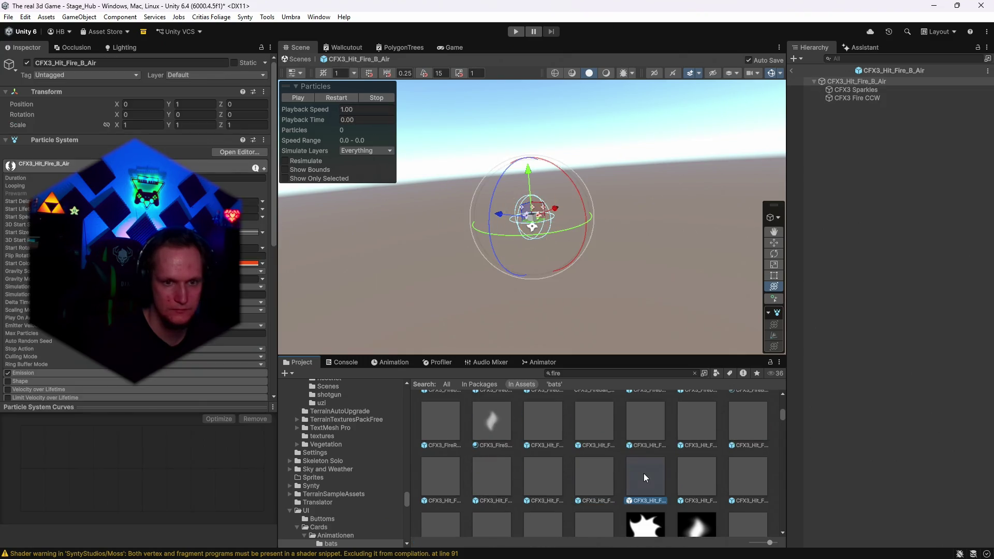
double_click(644, 474)
double_click(641, 443)
double_click(685, 442)
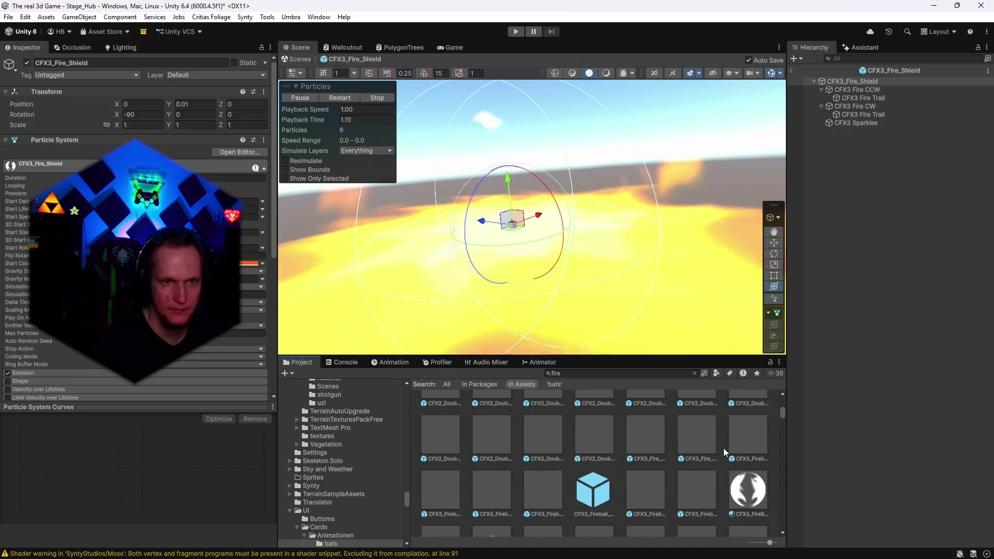
double_click(439, 505)
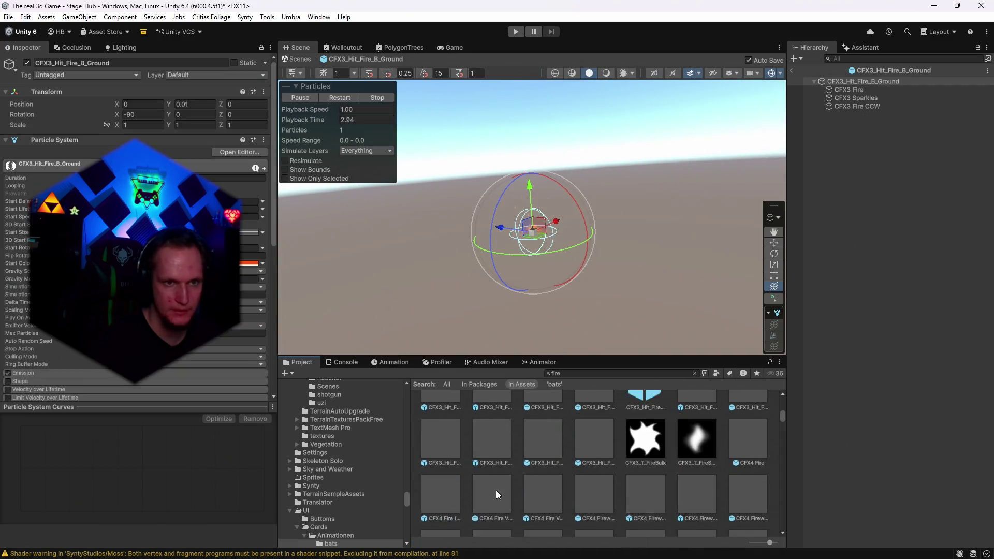
scroll(496, 490, "down", 2)
left_click(545, 430)
double_click(545, 430)
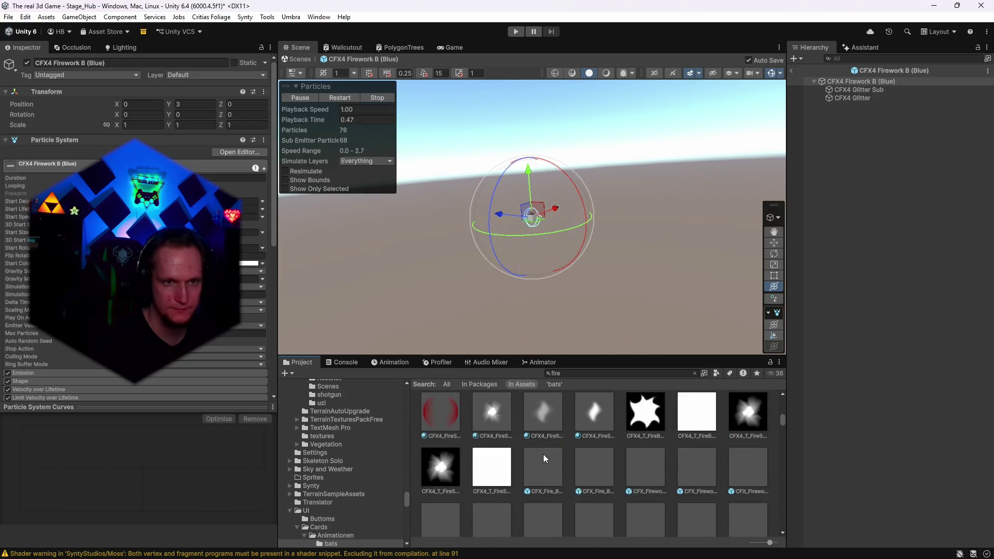
double_click(545, 449)
Open the CFXR Fire prefab and delete its Smoke and Point Light children, keeping Ember
double_click(601, 441)
left_click_drag(632, 231, 619, 226)
left_click(842, 89)
left_click(842, 107)
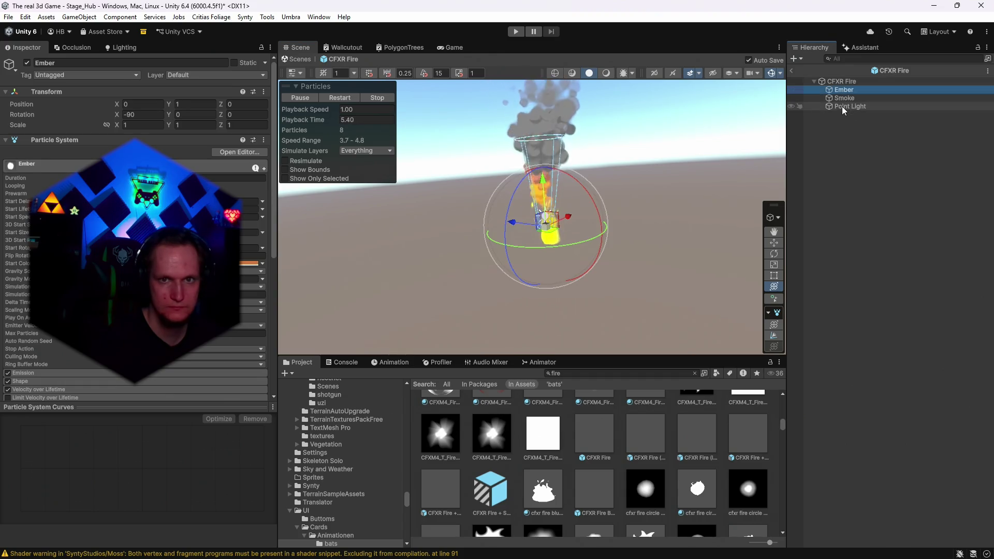
key("shift+Up")
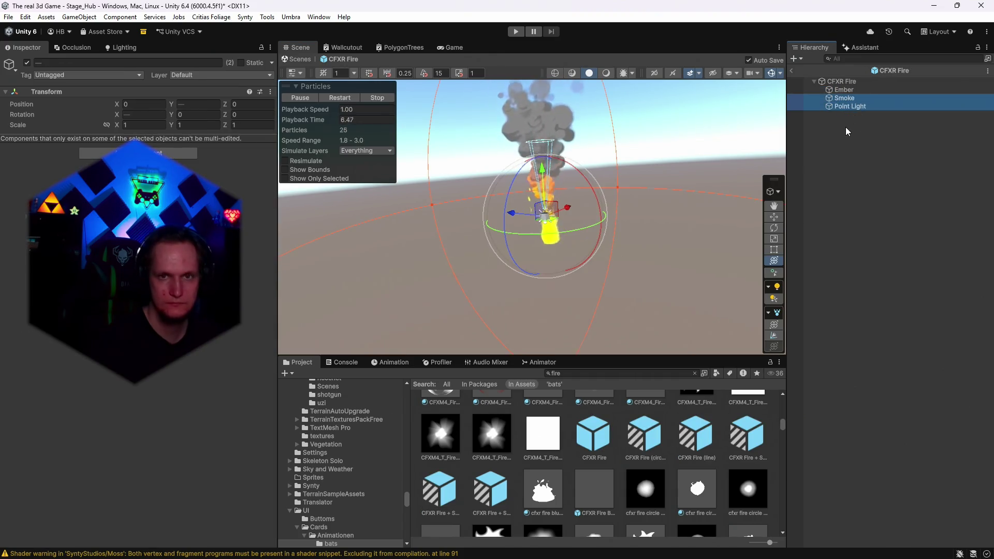
key("Delete")
Change the CFXR Fire root's X value from 0.75 to 0
double_click(839, 82)
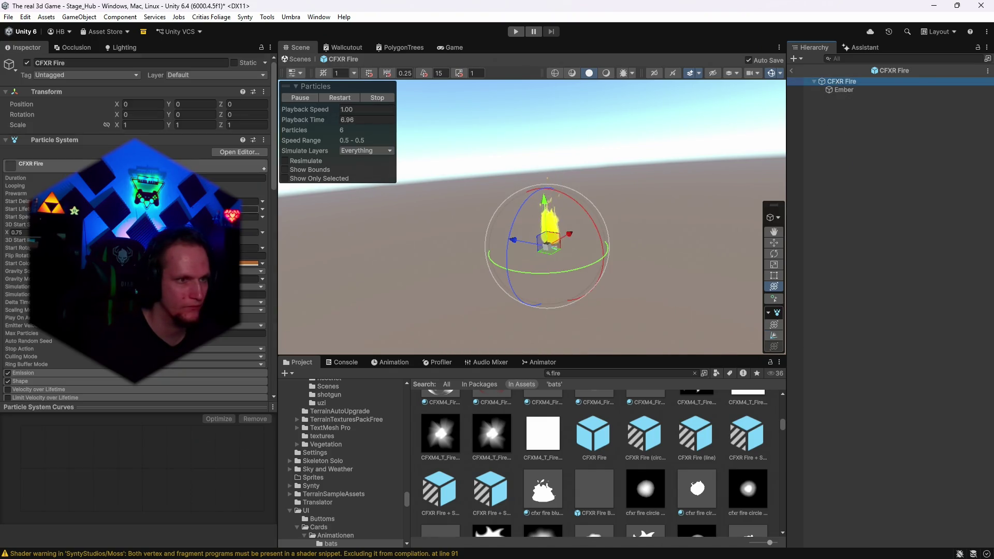
left_click(16, 232)
type("0")
key("Return")
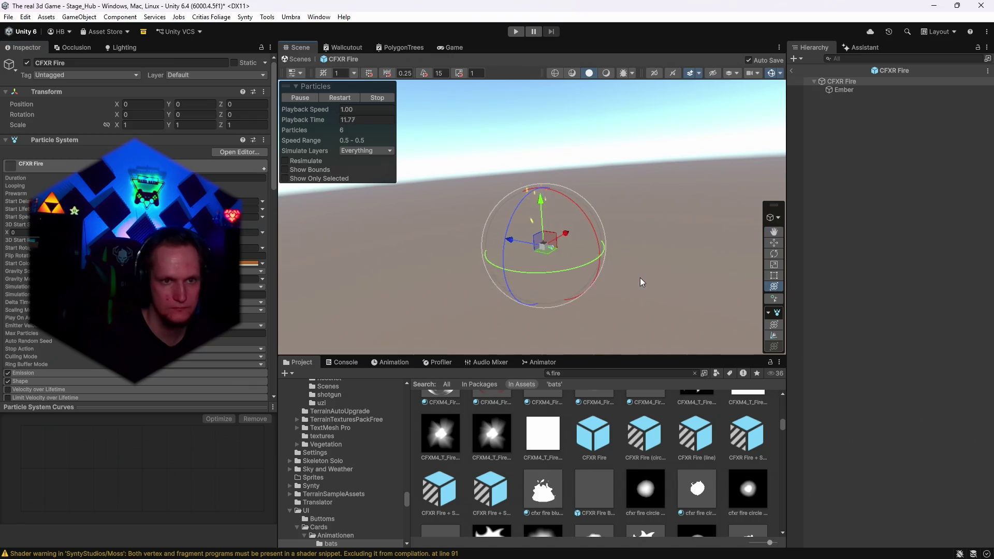
left_click(607, 73)
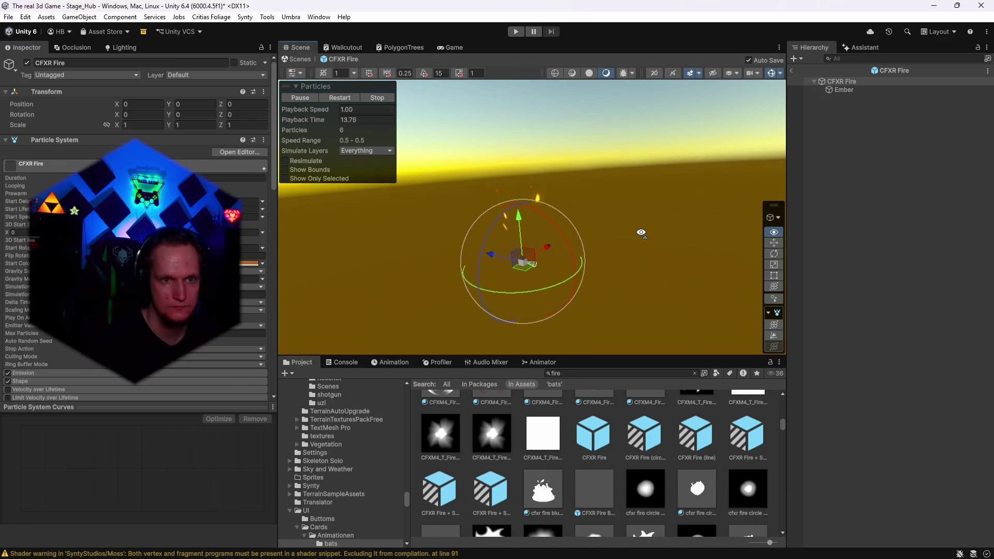
left_click_drag(642, 233, 641, 237)
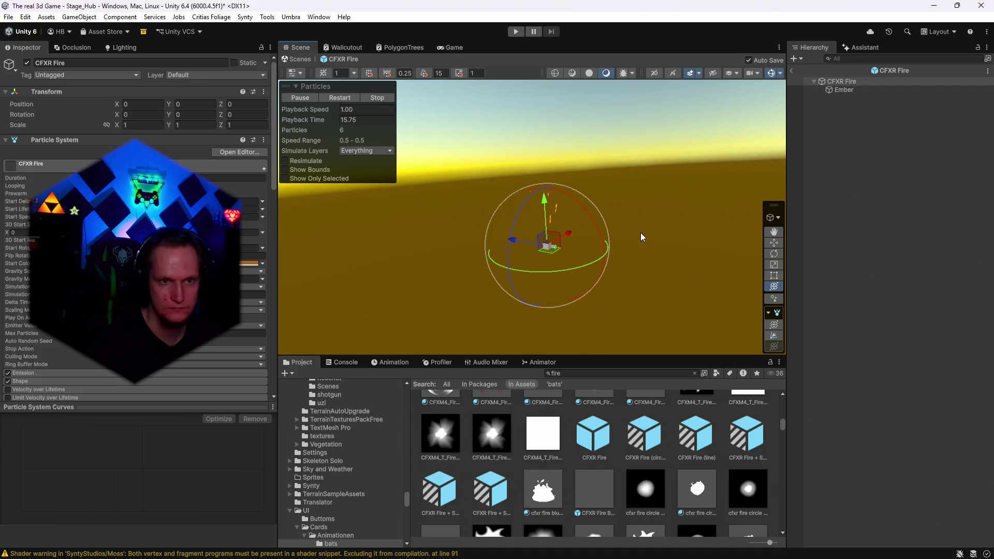
left_click(572, 372)
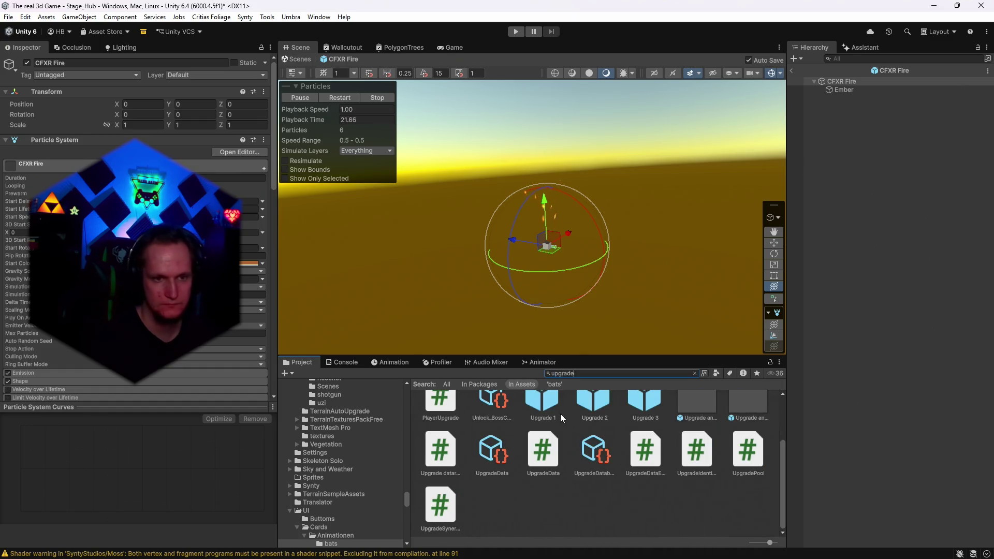
Save the CFXR Fire root as an Original Prefab in Assets/UI/Cards/Animationen
left_click(564, 415)
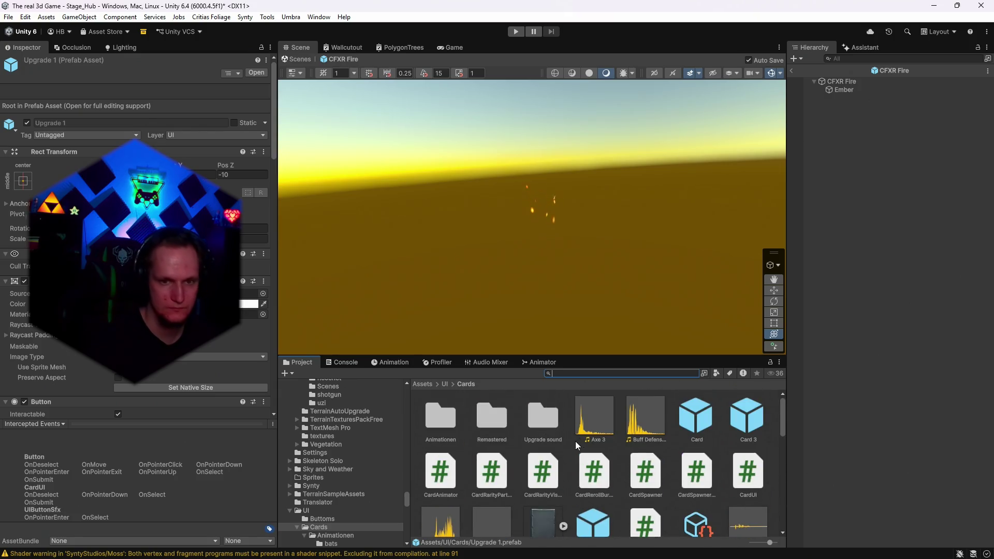
double_click(445, 422)
mouse_move(835, 82)
left_mouse_down()
mouse_move(654, 471)
mouse_move(619, 517)
left_mouse_up()
left_click(516, 298)
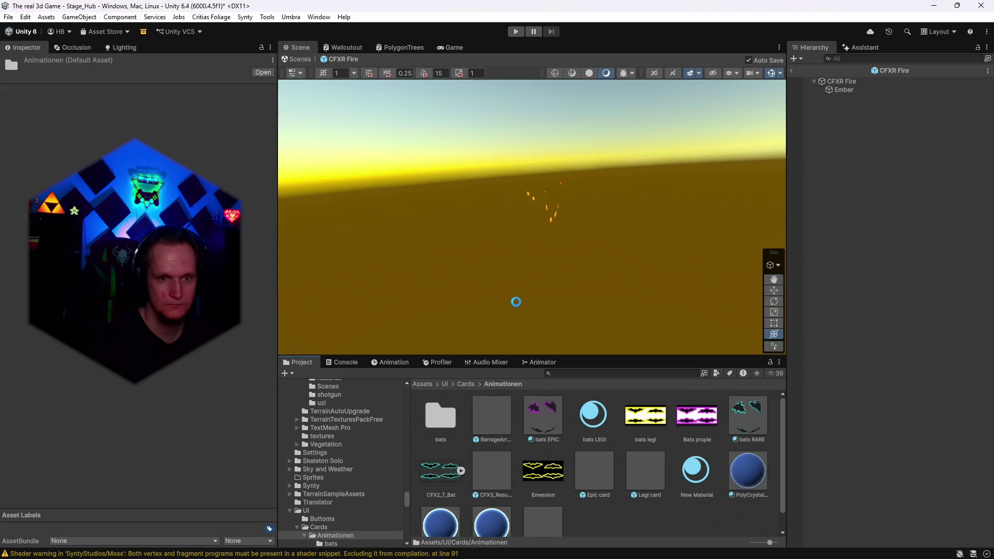
Back in the hub scene, assign CFXR Fire as CardSpawner's Sparks Prefab
left_click(793, 71)
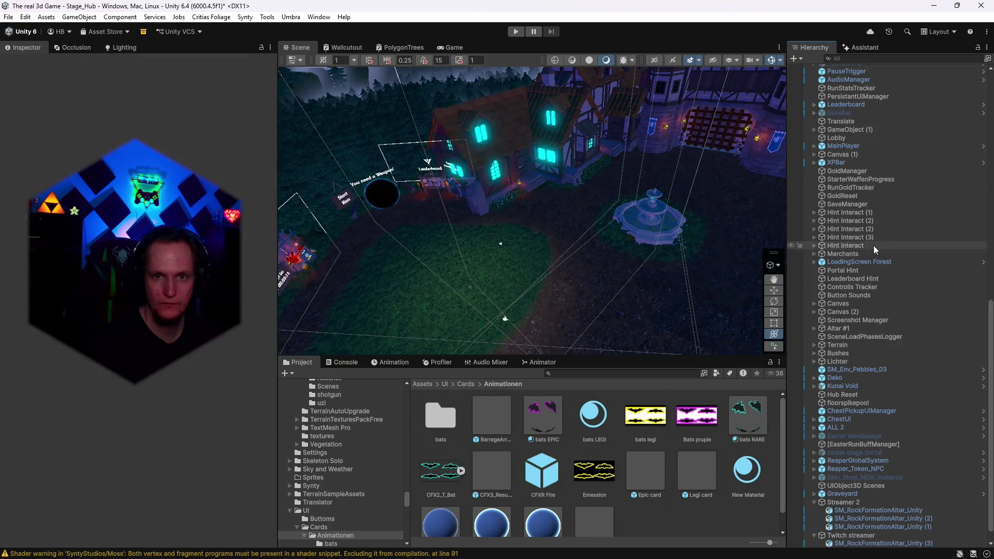
scroll(882, 290, "down", 5)
scroll(859, 445, "up", 10)
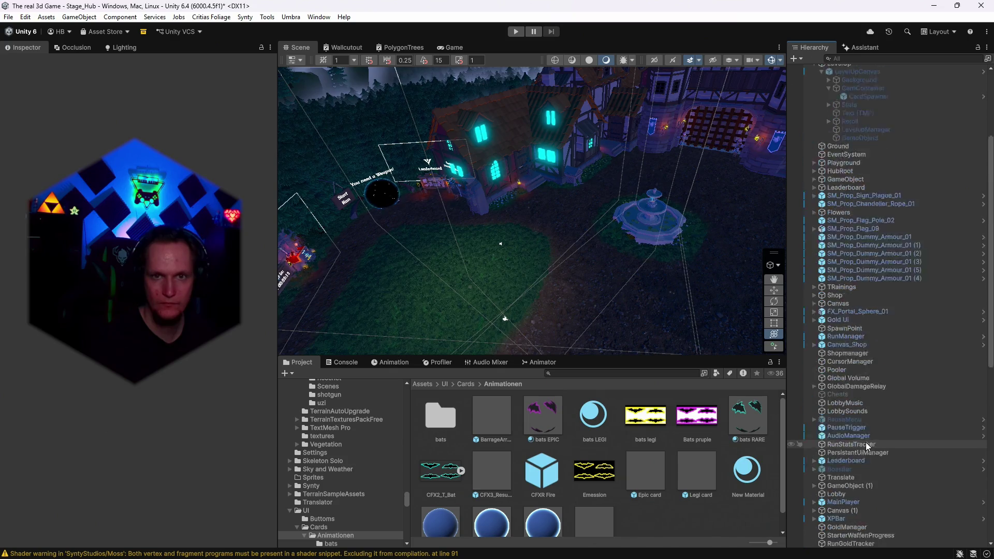
left_click(869, 234)
scroll(139, 310, "down", 10)
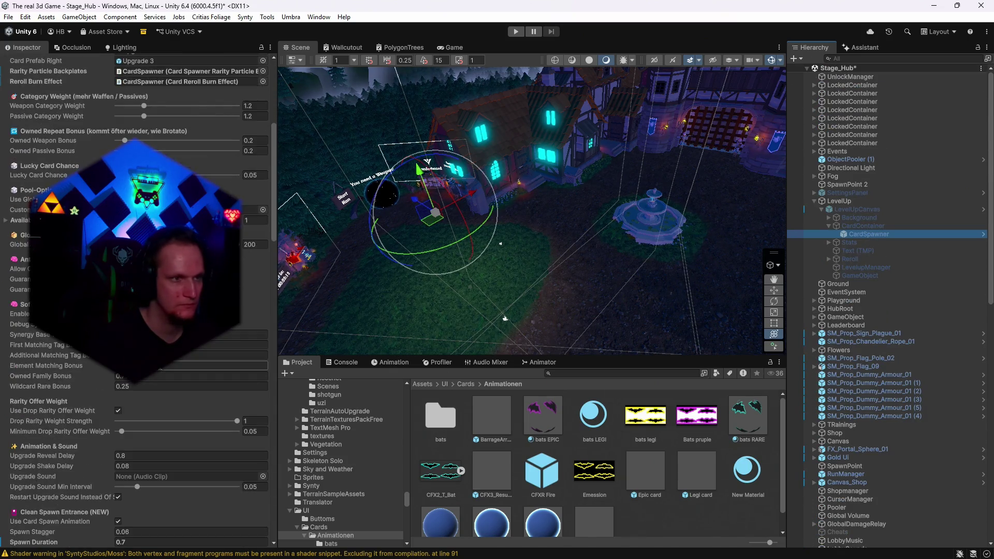
scroll(140, 311, "down", 10)
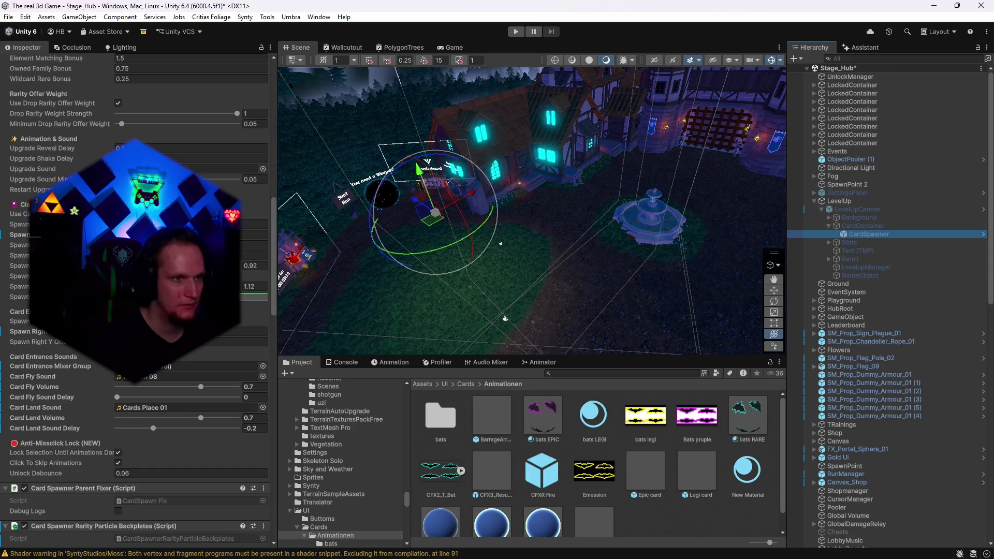
scroll(140, 311, "up", 4)
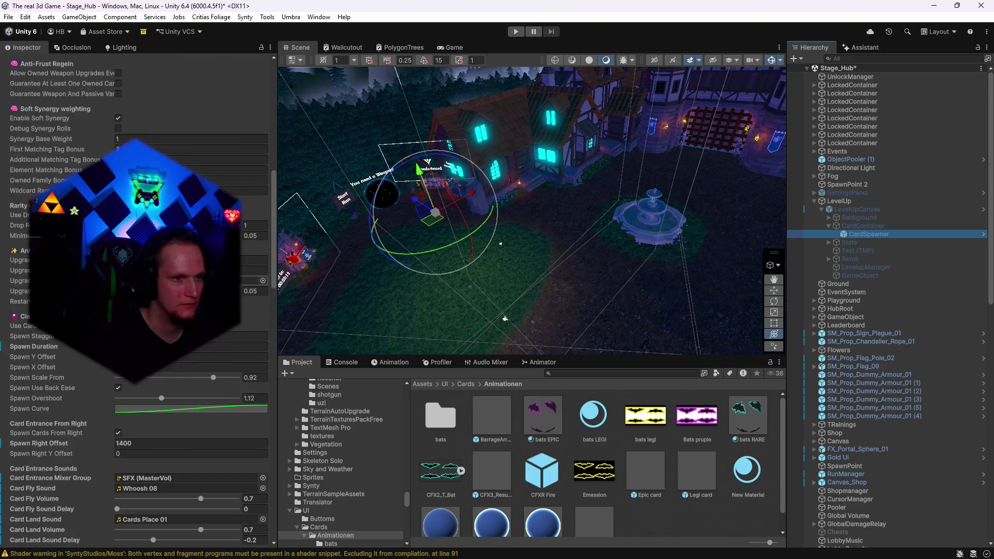
scroll(192, 352, "down", 5)
scroll(187, 353, "down", 20)
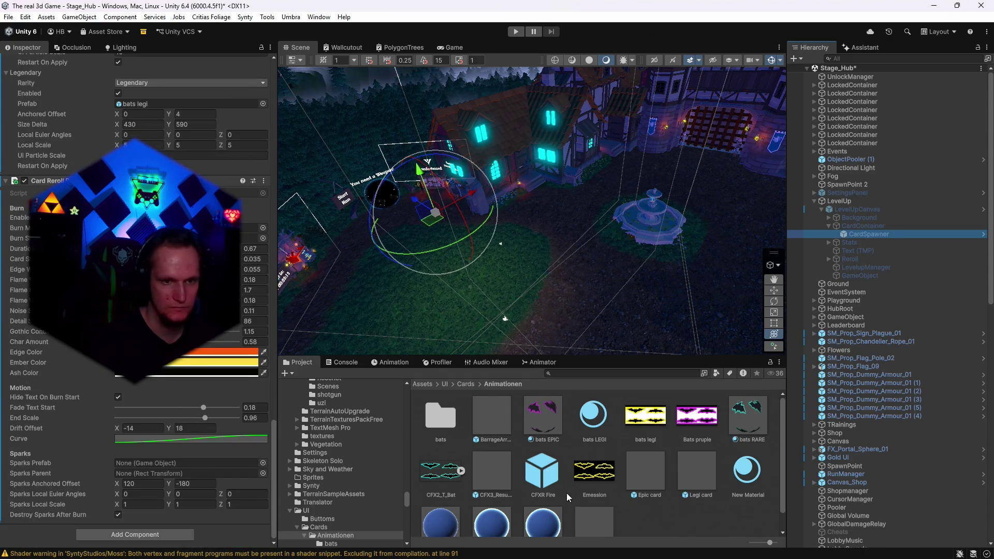
mouse_move(548, 483)
left_mouse_down()
mouse_move(321, 484)
mouse_move(148, 463)
left_mouse_up()
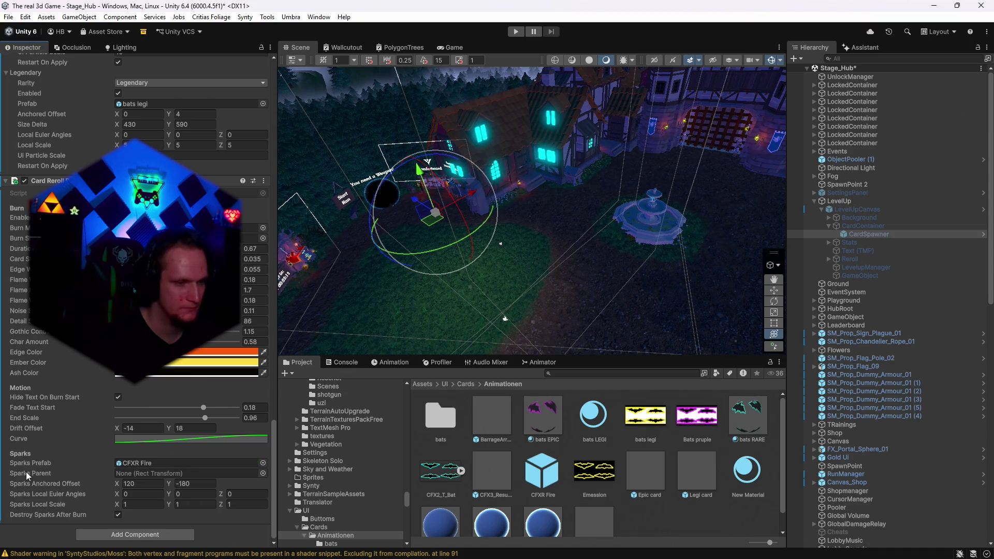
left_click_drag(518, 222, 564, 212)
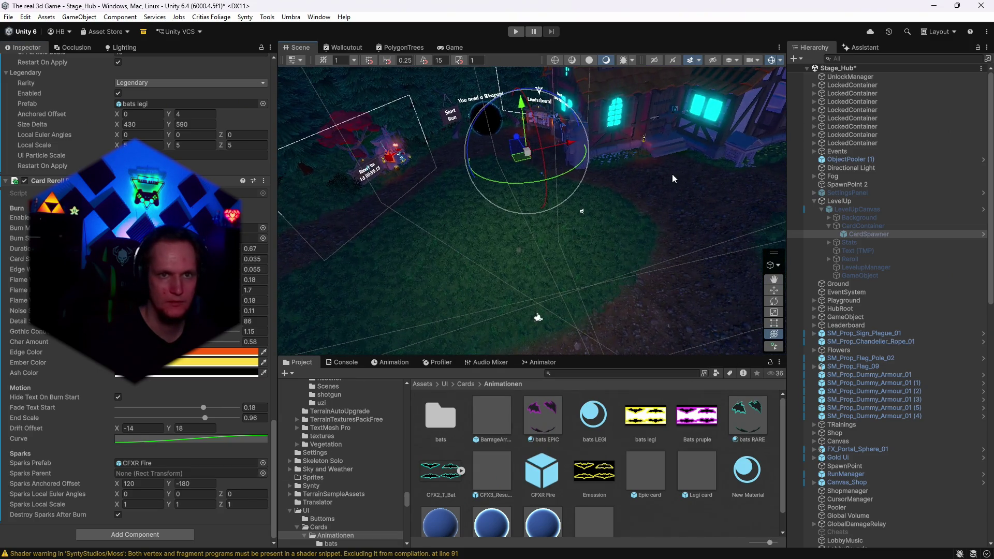
Save the Stage_Hub scene and try to enter play mode
left_click(8, 16)
left_click(31, 66)
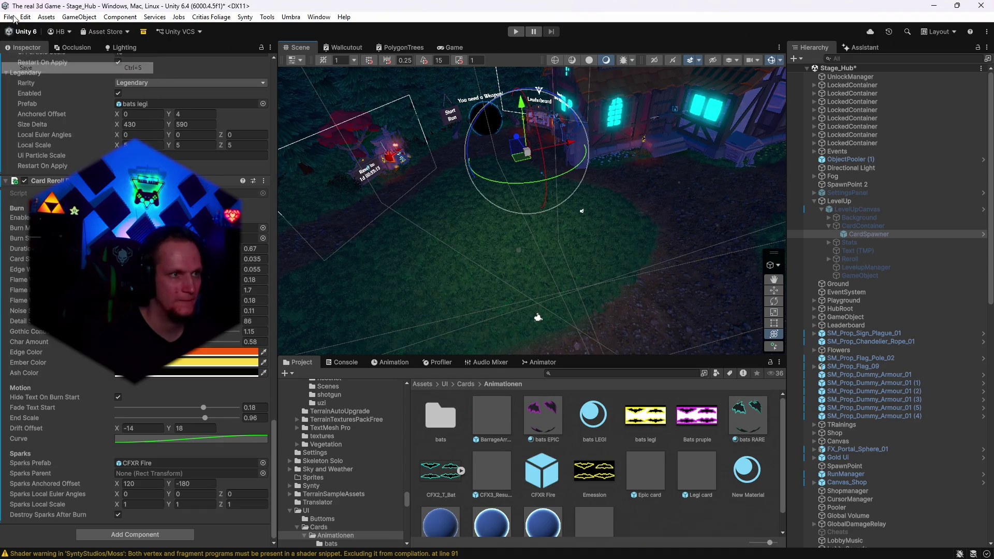
left_click(8, 16)
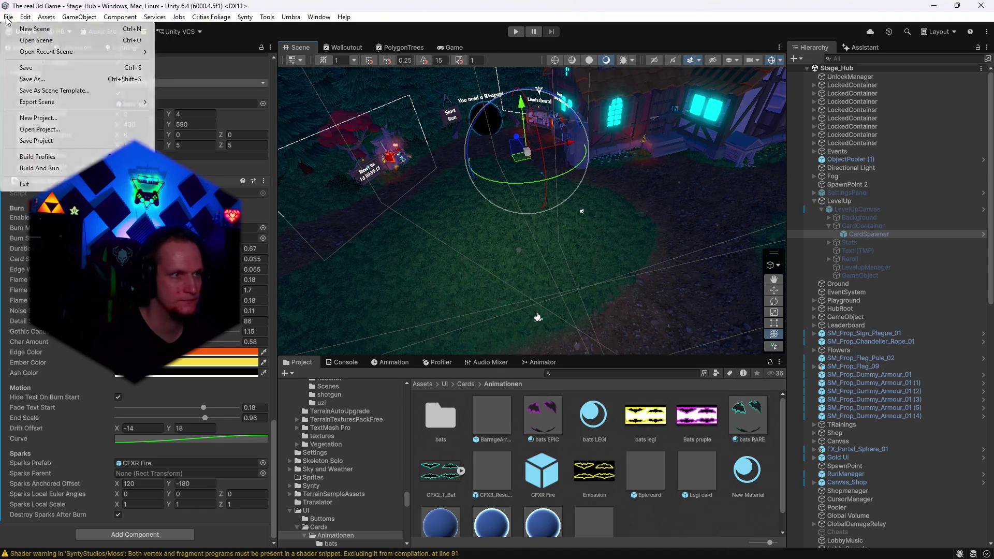
left_click(41, 67)
left_click(516, 31)
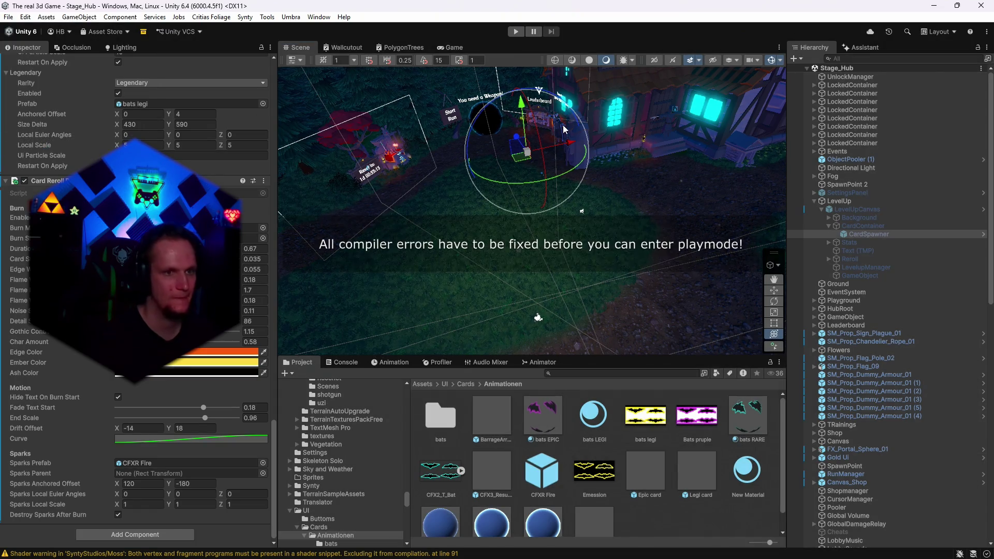
Clear the Console and show the CS1061 compile error from LevelupInput.cs
left_click(341, 363)
left_click(287, 373)
left_click(362, 388)
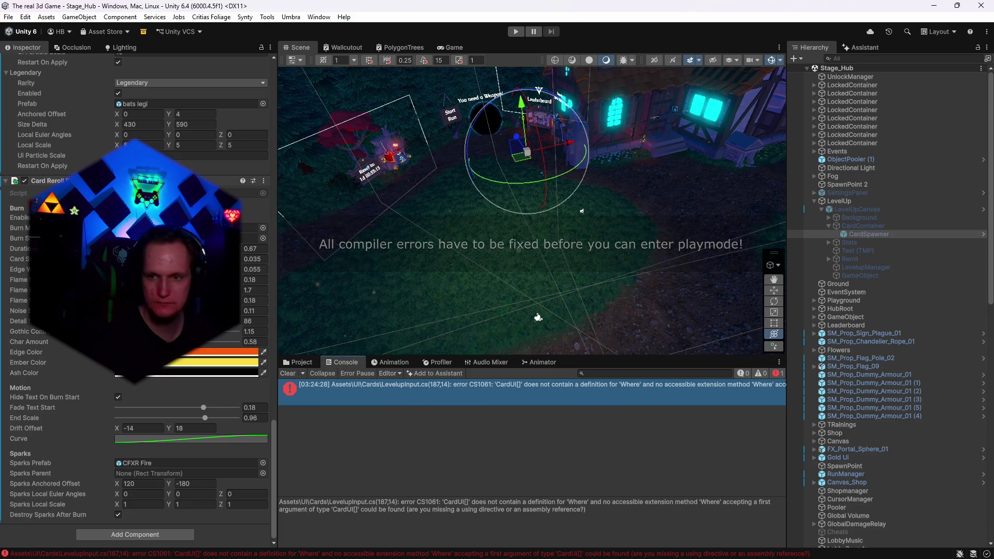
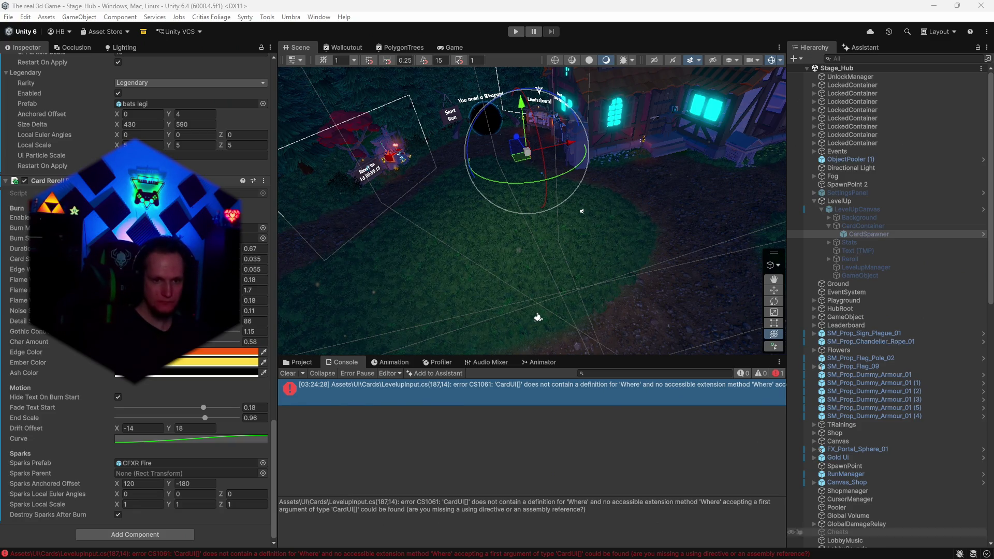
Bring Chrome forward, glance at the Steamworks builds bookmark, then return to the Supabase runs table
mouse_move(707, 558)
left_click(521, 547)
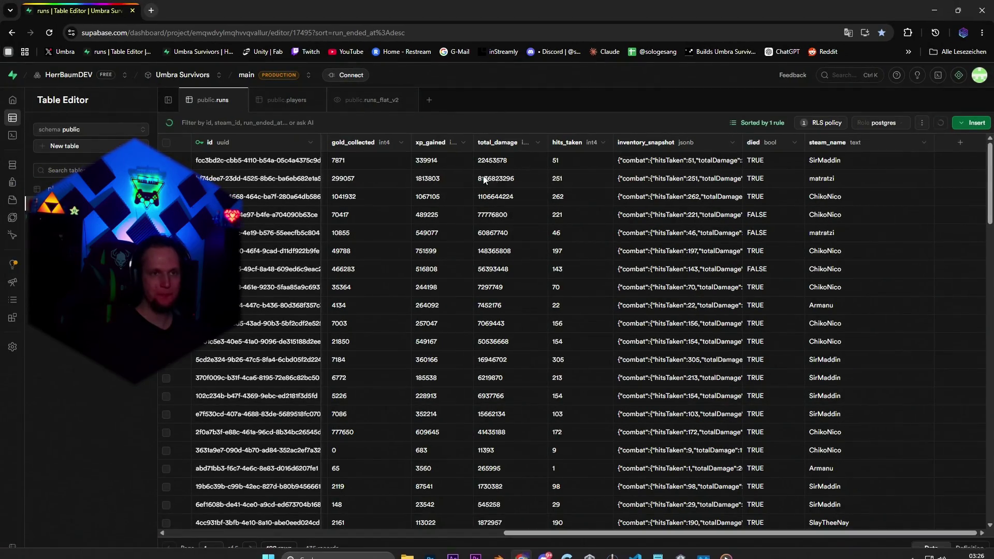
left_click(711, 50)
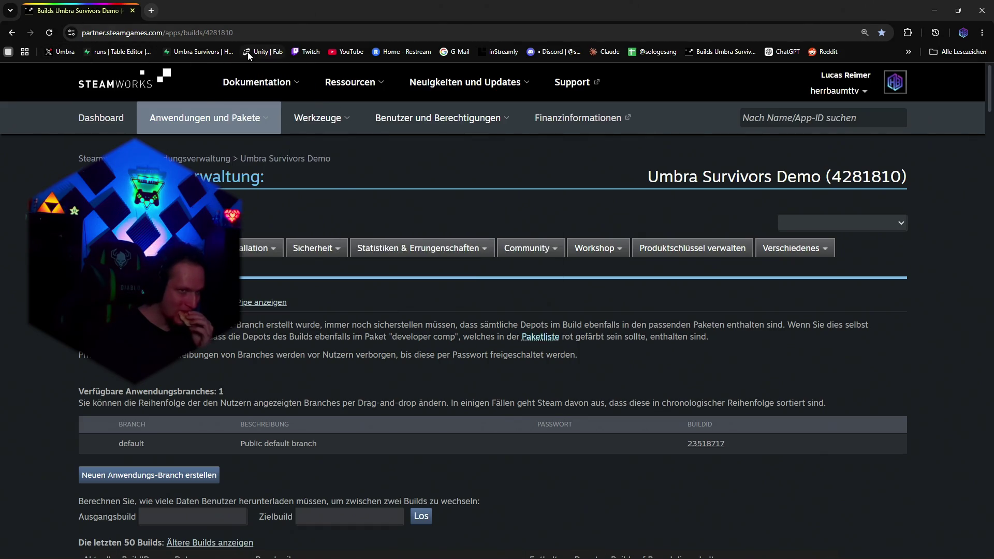
mouse_move(450, 93)
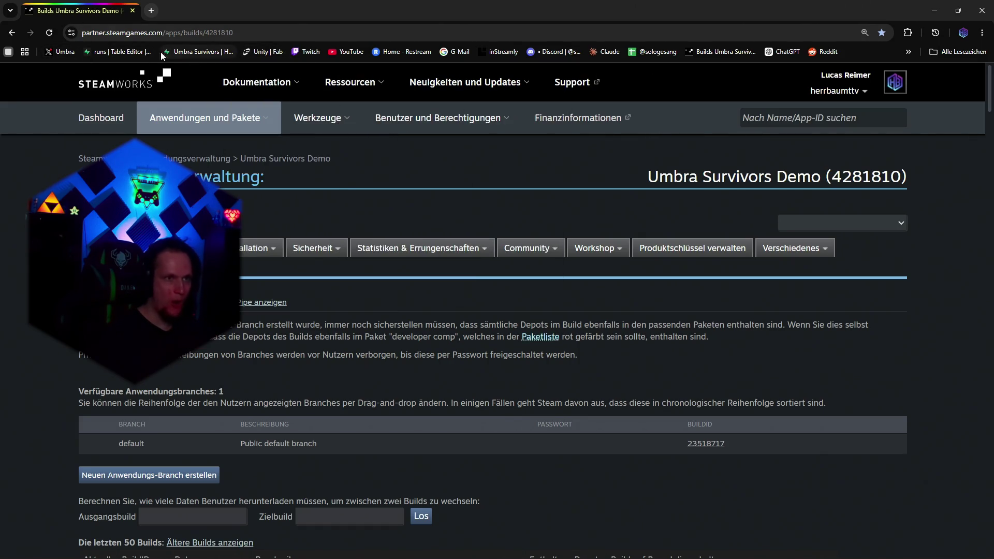
left_click(119, 51)
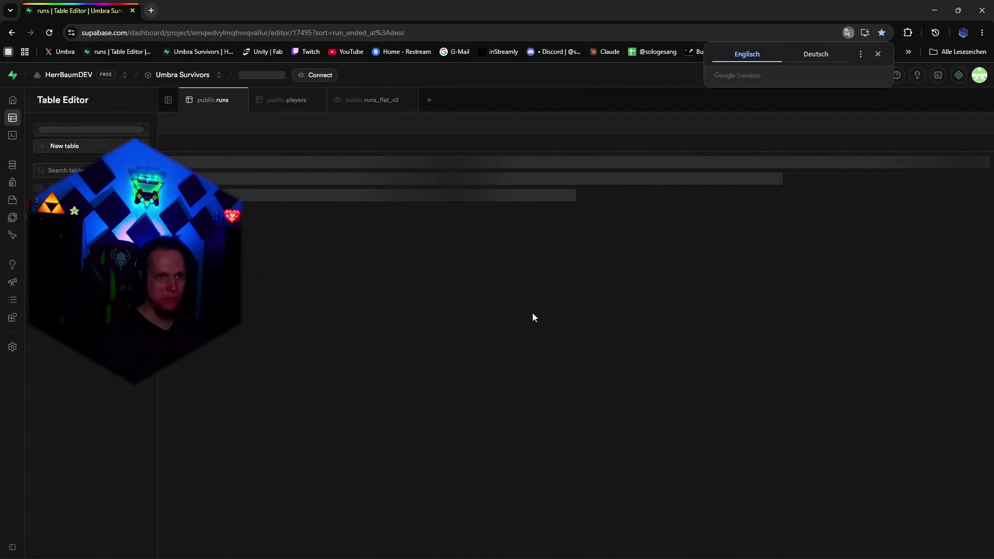
Scroll horizontally through the runs table's statistic columns, then minimize the browser
mouse_move(424, 533)
left_mouse_down()
mouse_move(673, 533)
mouse_move(648, 532)
left_mouse_up()
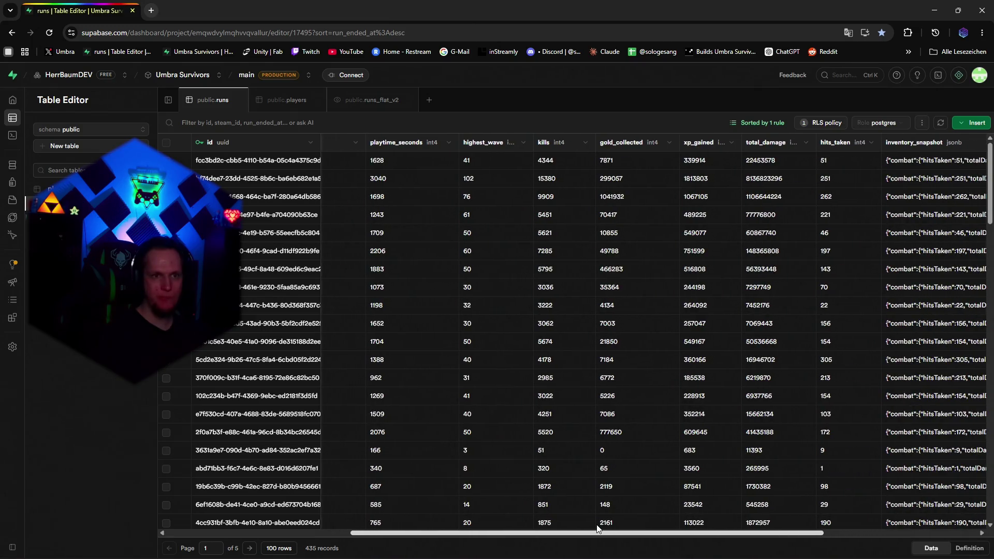
scroll(666, 525, "left", 2)
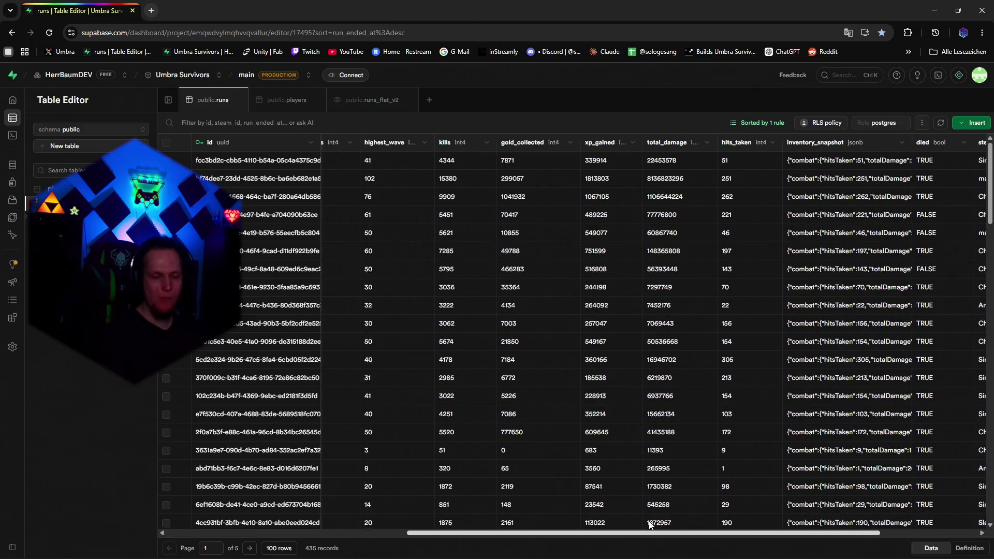
scroll(684, 524, "left", 3)
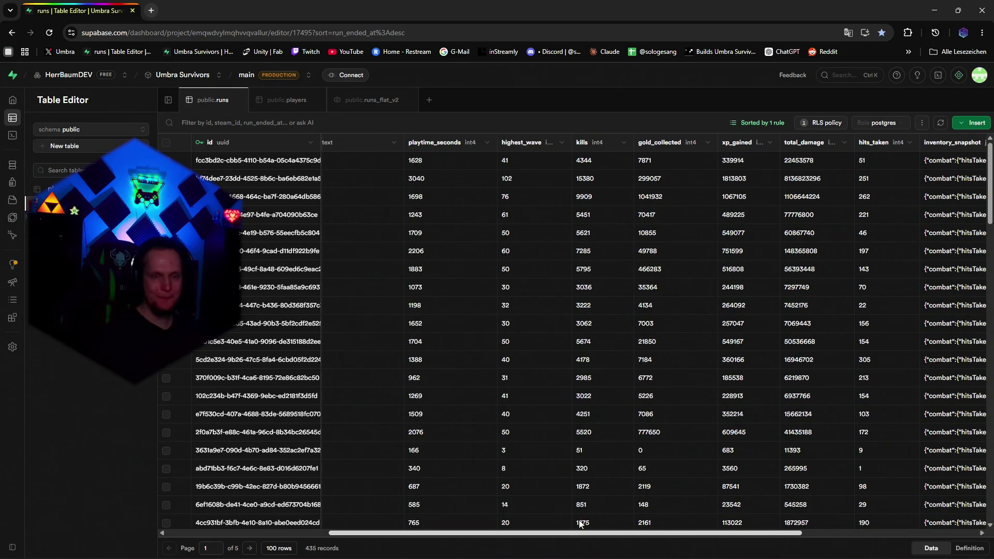
left_click(930, 15)
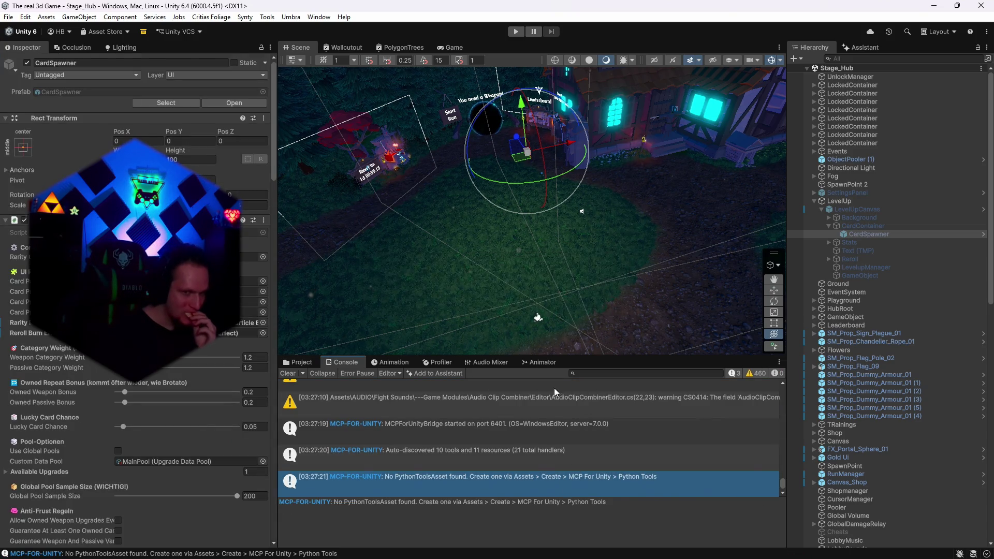
Show the Assets/UI/Cards folder in the Project window and enter Play mode
left_click(308, 367)
scroll(575, 442, "down", 5)
scroll(575, 442, "up", 6)
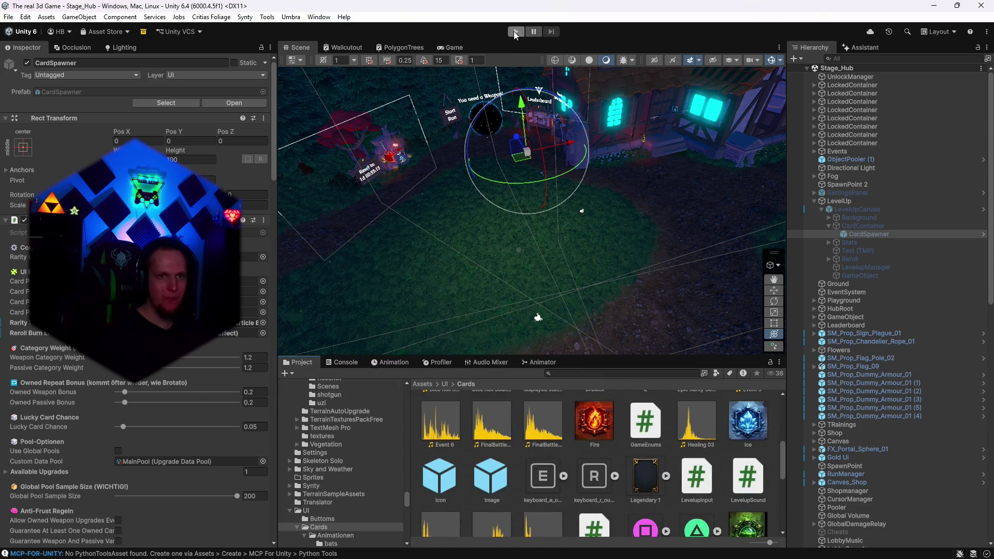
left_click(515, 31)
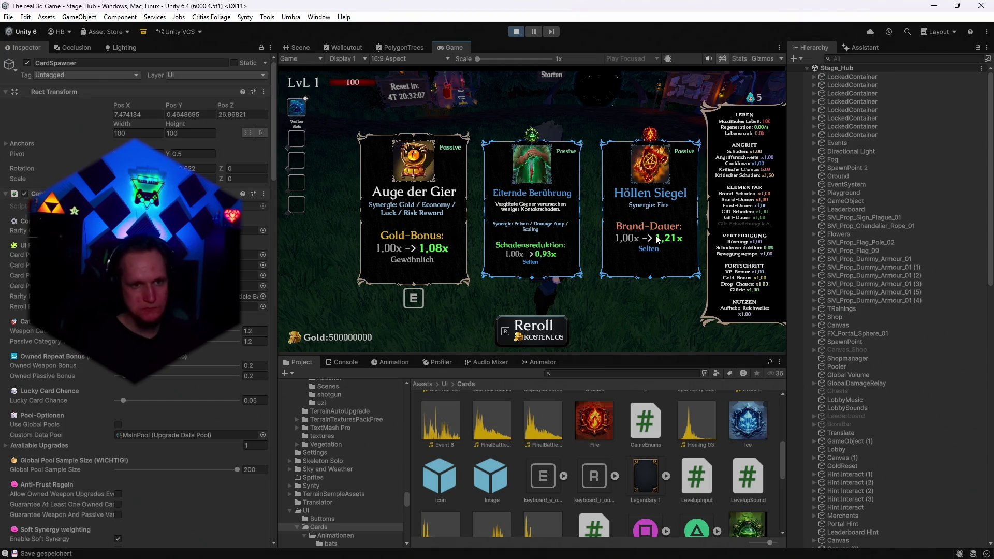
Reroll the level-up cards three times, then take the Silberschwert card
key("r")
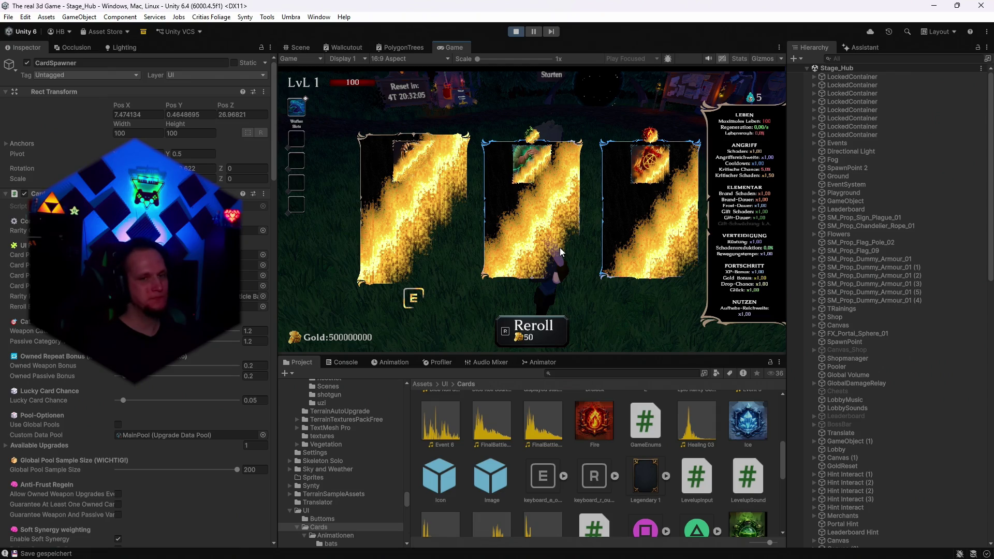
key("r")
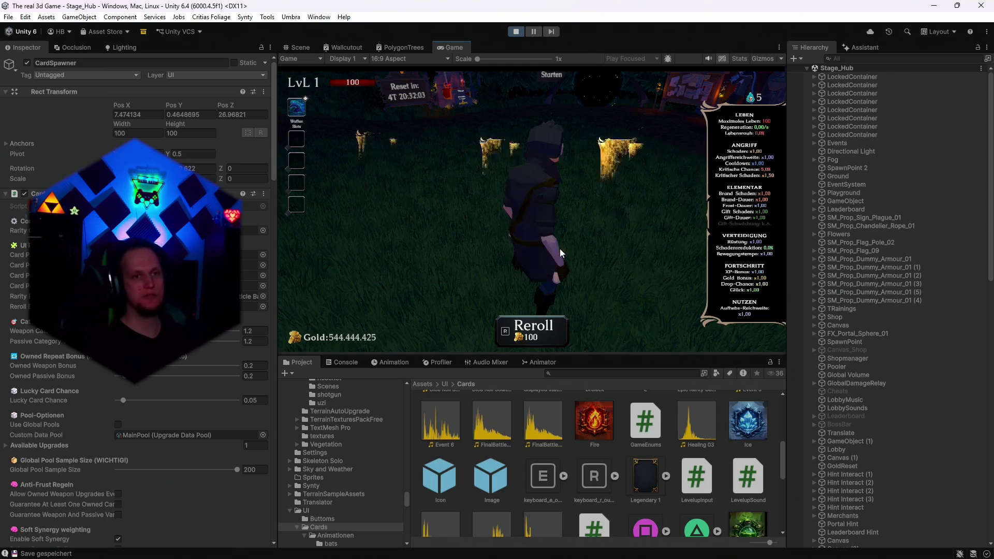
key("r")
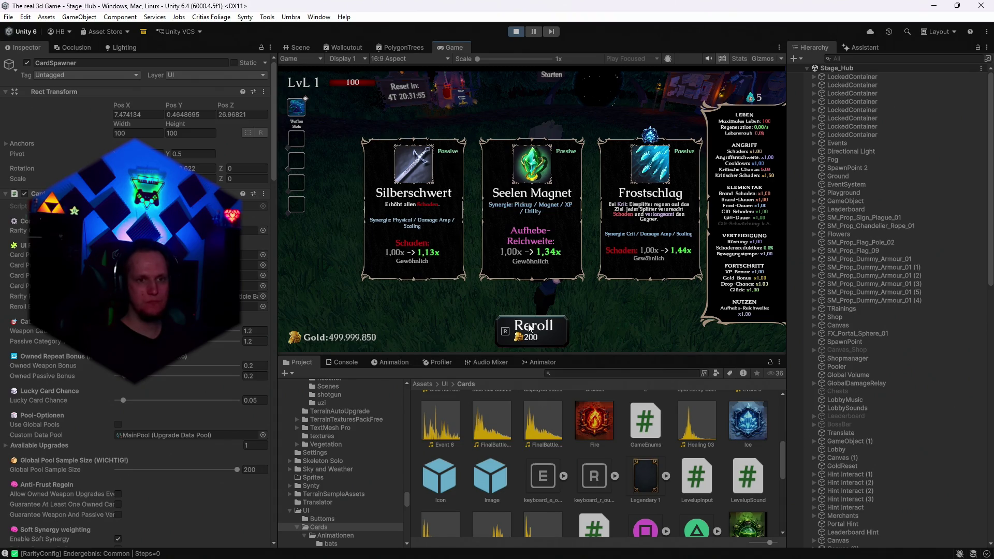
key("1")
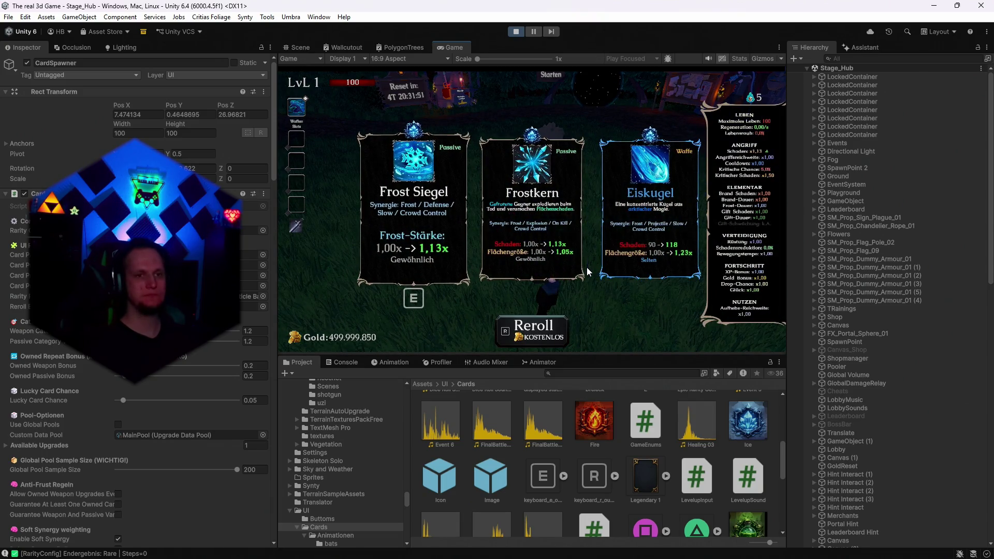
Keep rerolling the new card offers, watching the burn-away effect and the doubling reroll cost
key("1")
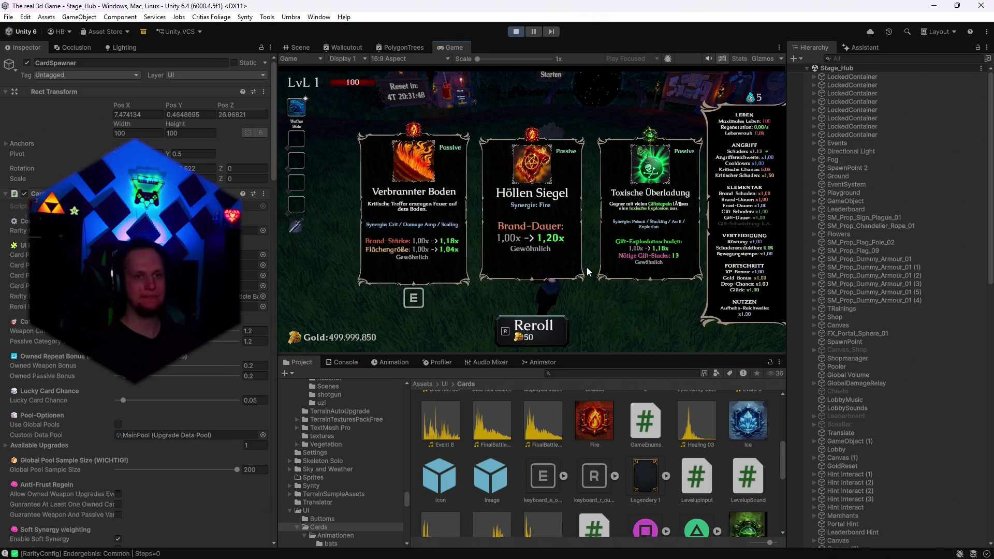
key("1")
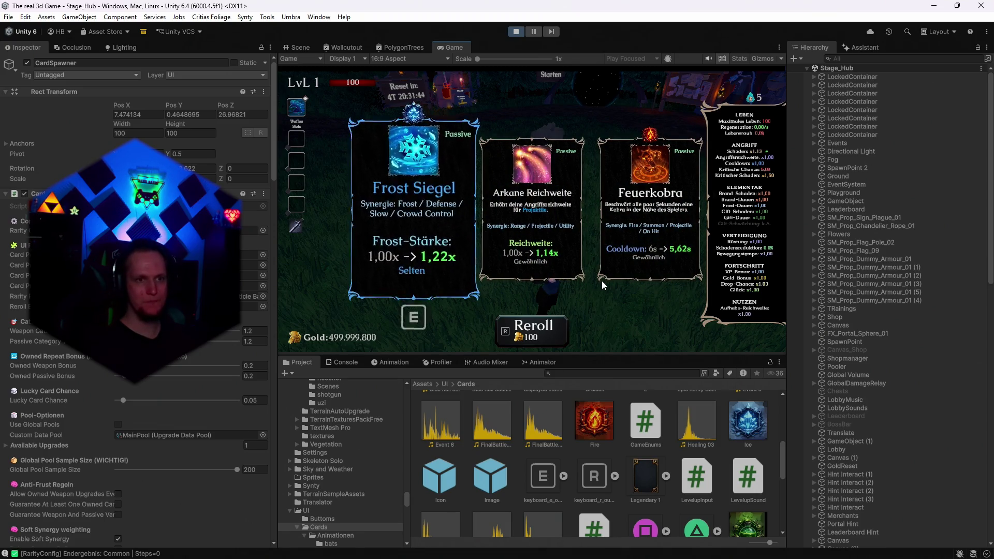
key("r")
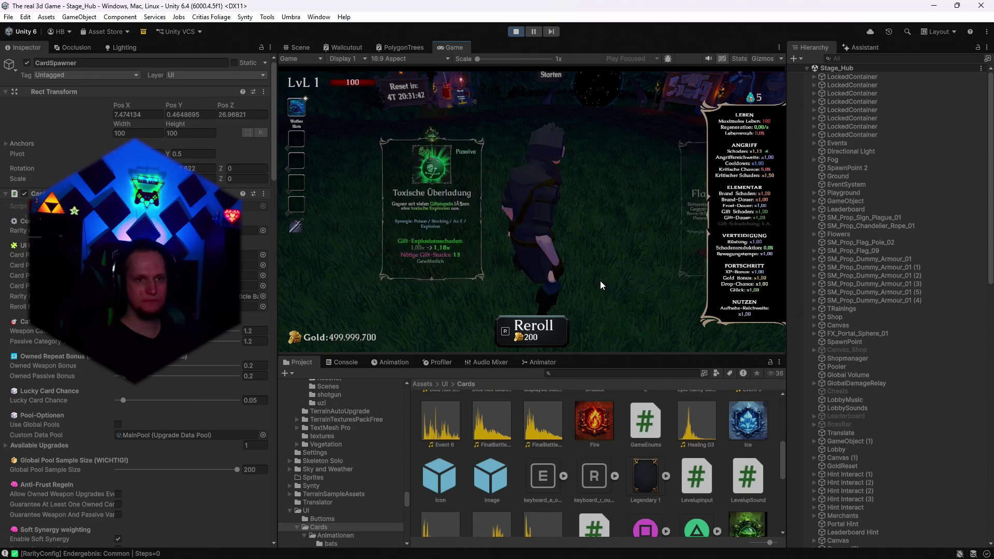
key("r")
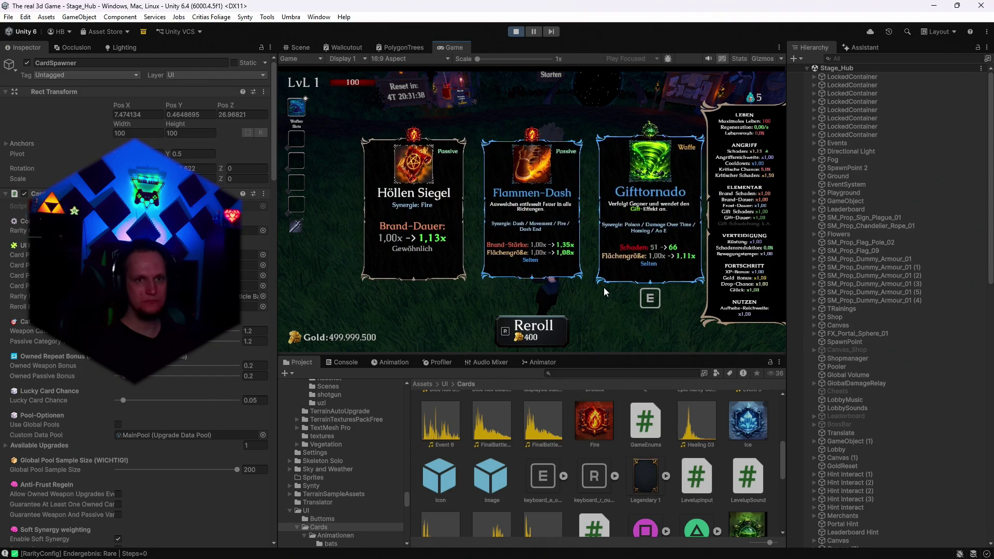
key("r")
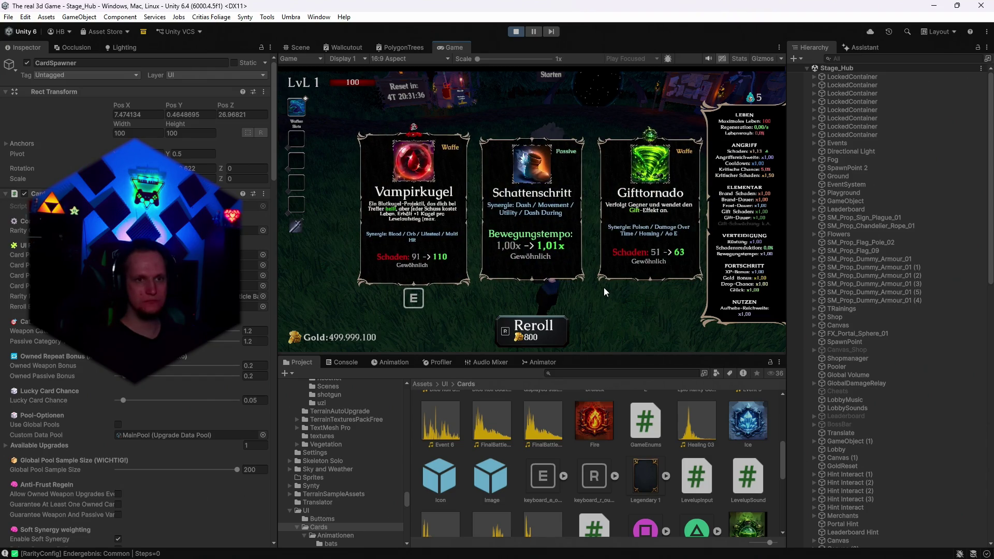
key("r")
key("r")
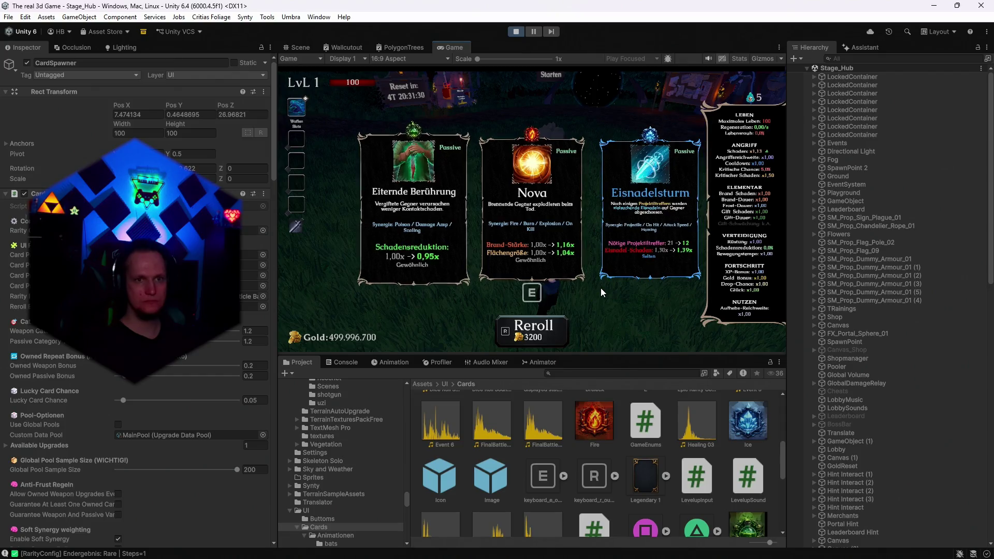
key("r")
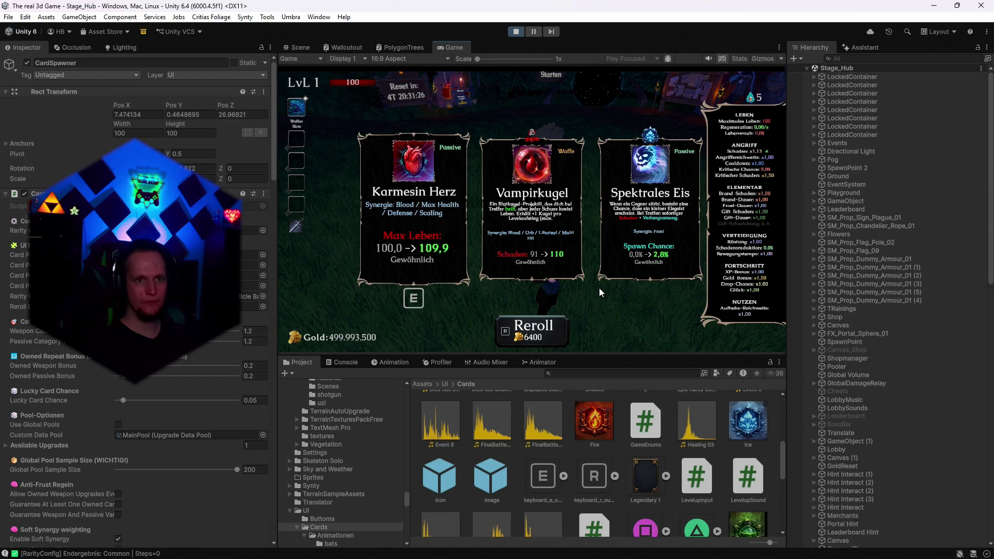
key("r")
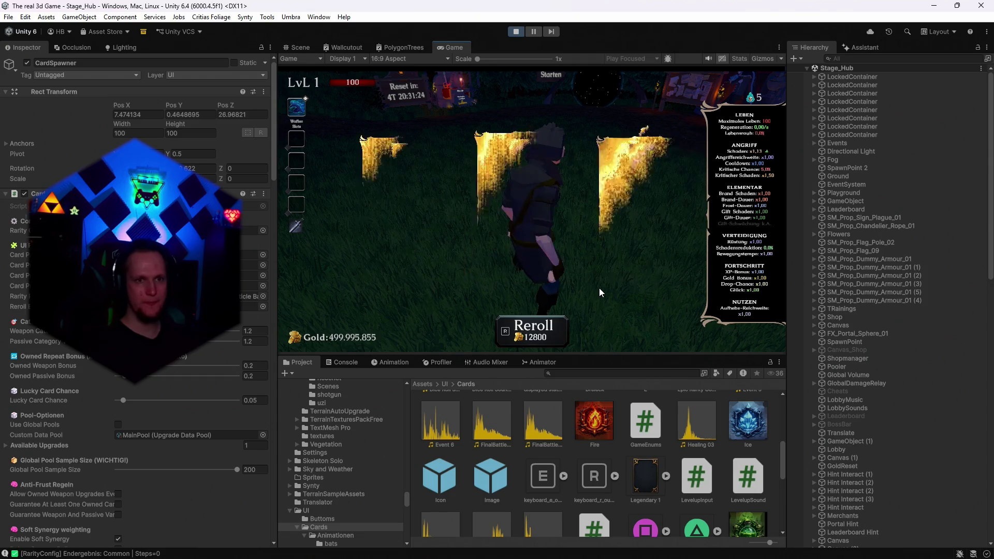
key("r")
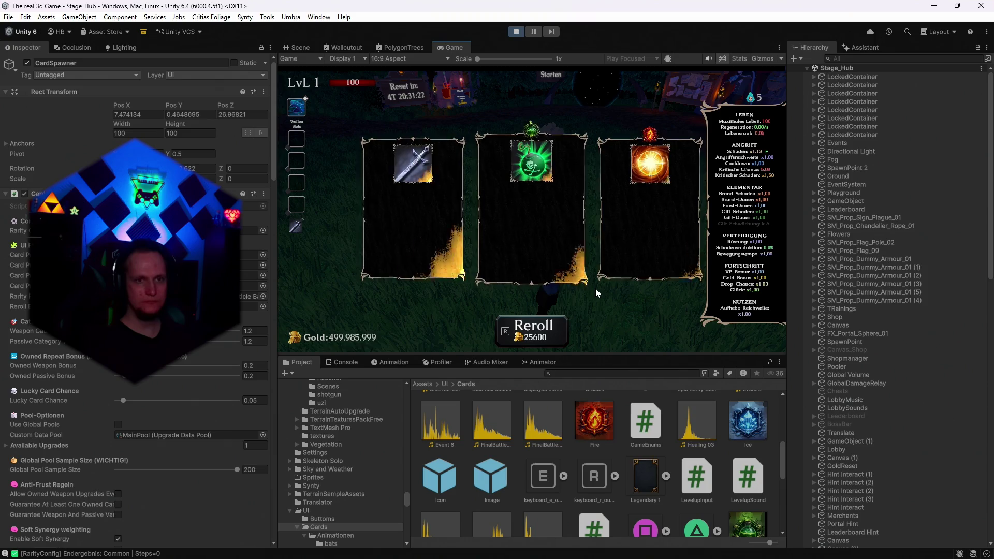
key("r")
key("r")
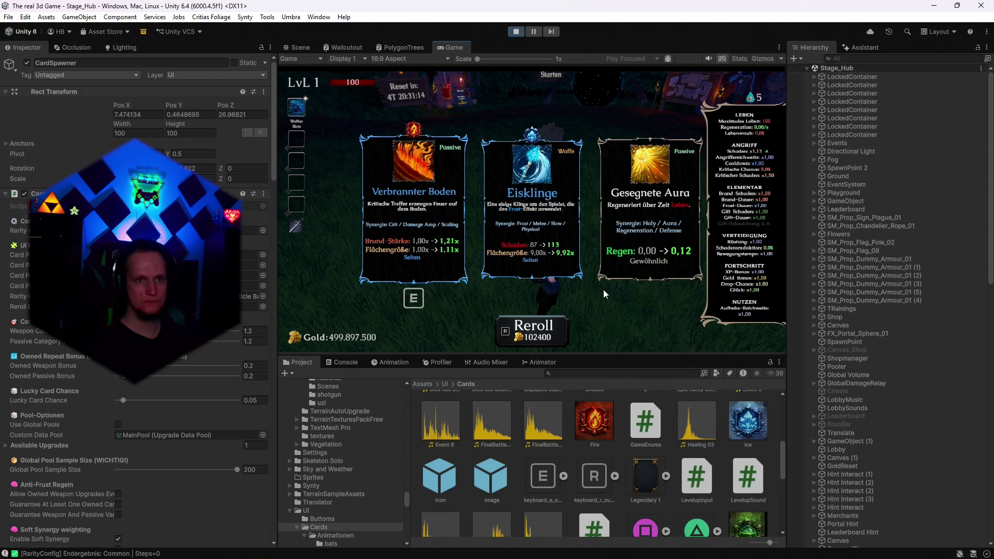
Move the card choice to Eisklinge and select Rare Particle Backplate under ParticleBackplates > CardParticleBackplate_1
key("d")
scroll(853, 290, "down", 10)
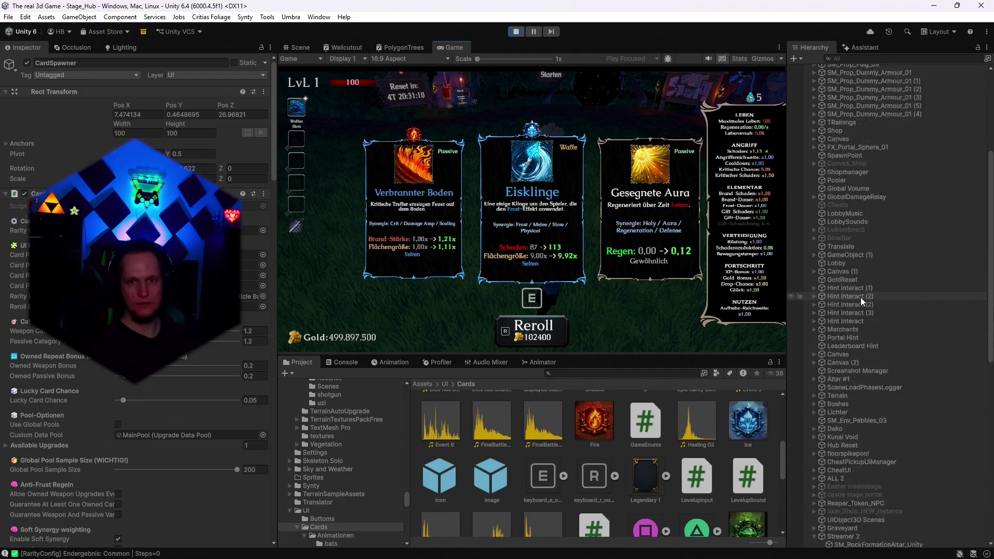
scroll(865, 297, "down", 5)
scroll(891, 303, "down", 20)
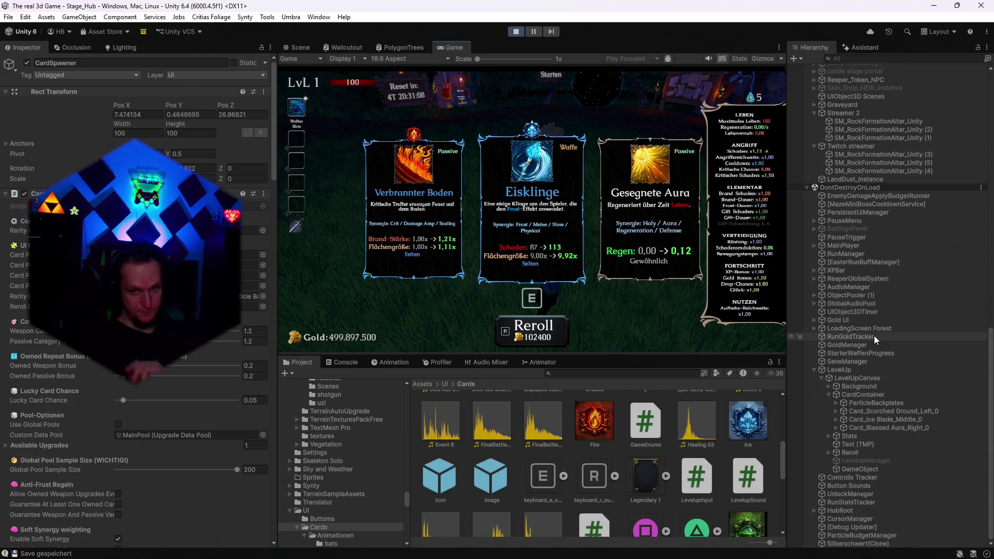
left_click(835, 403)
left_click(844, 412)
left_click(844, 428)
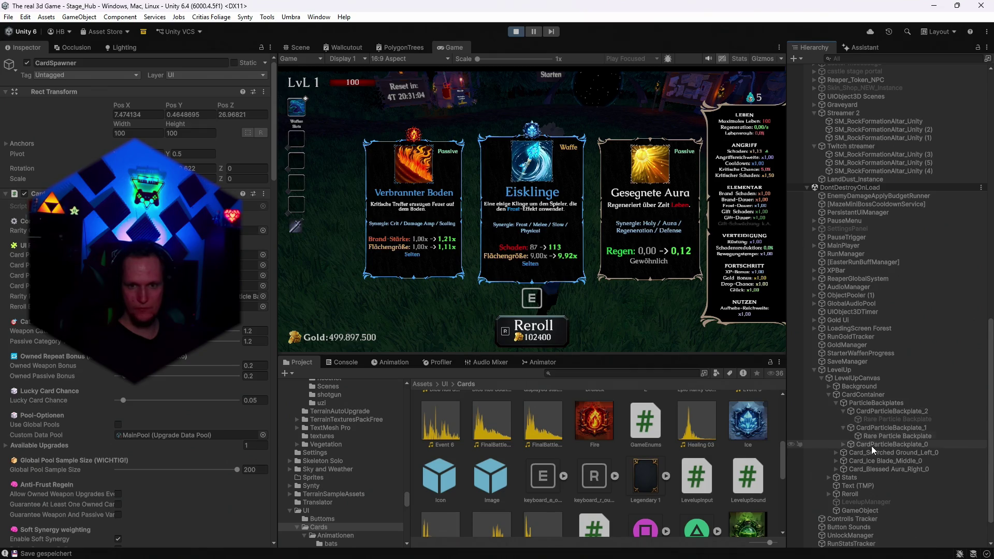
left_click(863, 437)
Frame the rare backplate in the Scene view, orbit around the bats, then stop the game
left_click(301, 47)
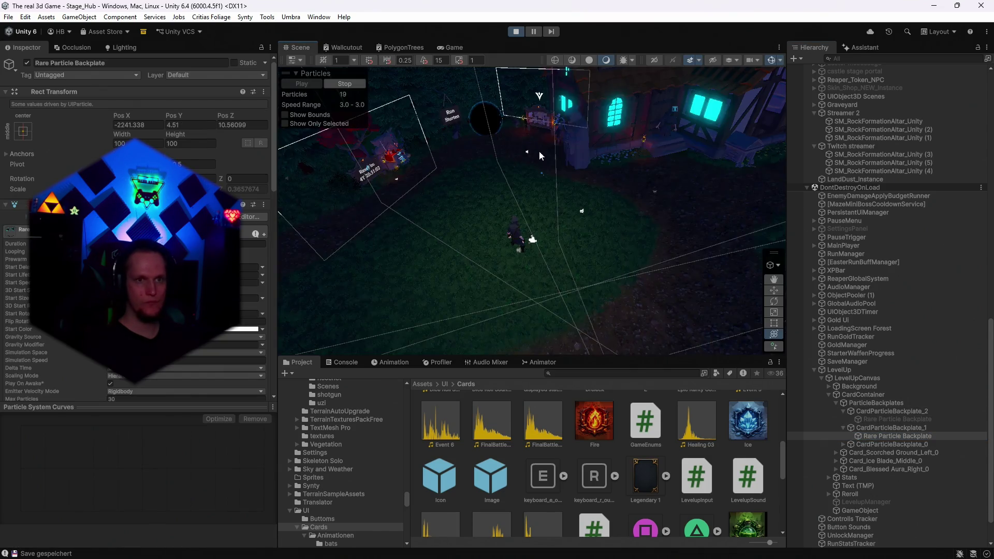
key("f")
mouse_move(580, 171)
left_mouse_down()
mouse_move(555, 122)
mouse_move(528, 108)
mouse_move(490, 47)
mouse_move(791, 145)
mouse_move(769, 166)
left_mouse_up()
key("f")
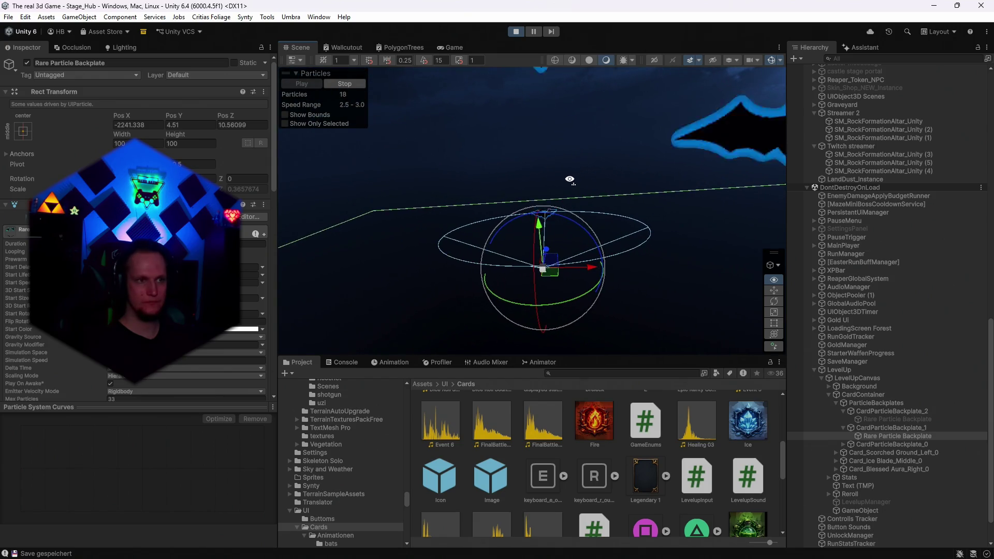
mouse_move(632, 170)
left_mouse_down()
mouse_move(708, 163)
mouse_move(689, 171)
mouse_move(736, 155)
mouse_move(790, 107)
left_mouse_up()
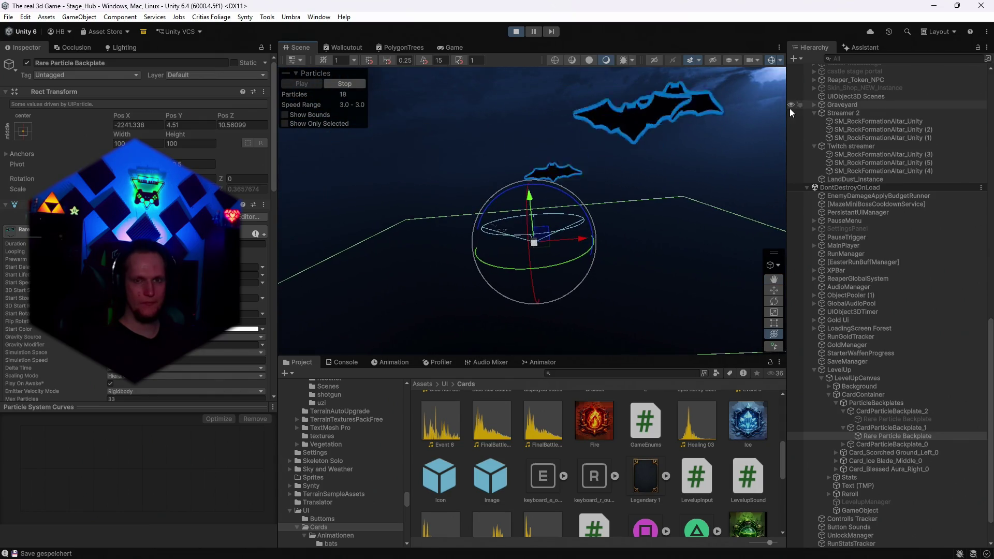
left_click(516, 32)
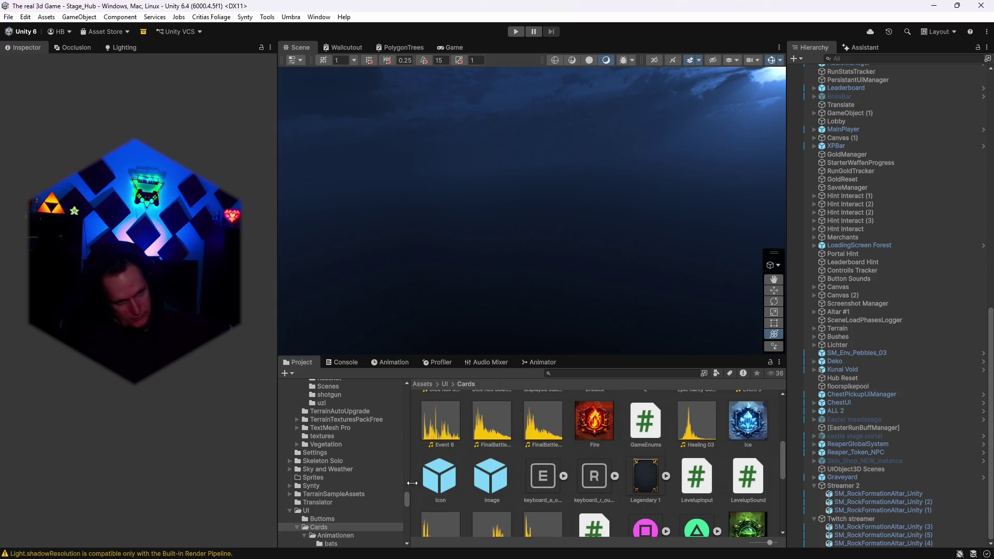
Open Animationen > bats and set the bats epic prefab's X and Z positions to 0
scroll(430, 477, "up", 5)
double_click(441, 418)
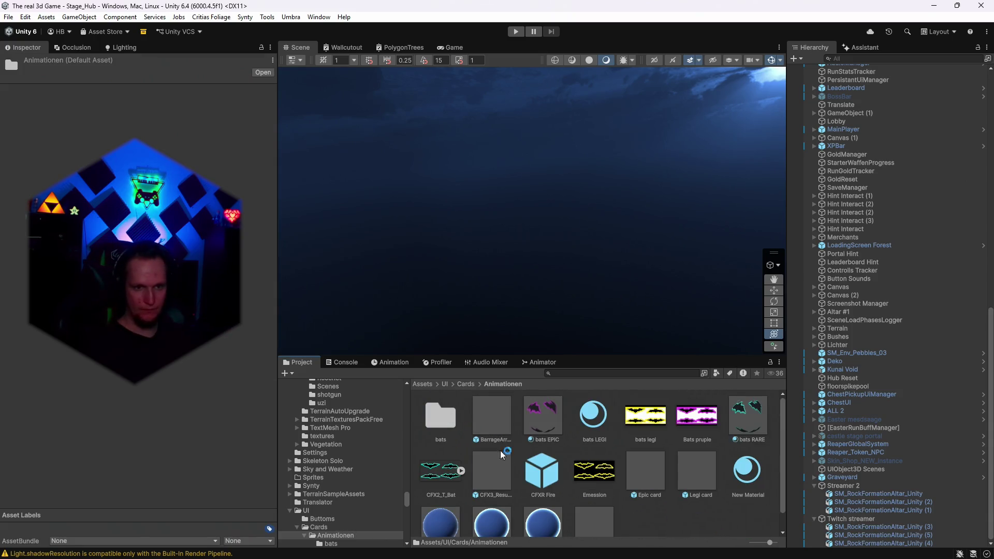
double_click(440, 417)
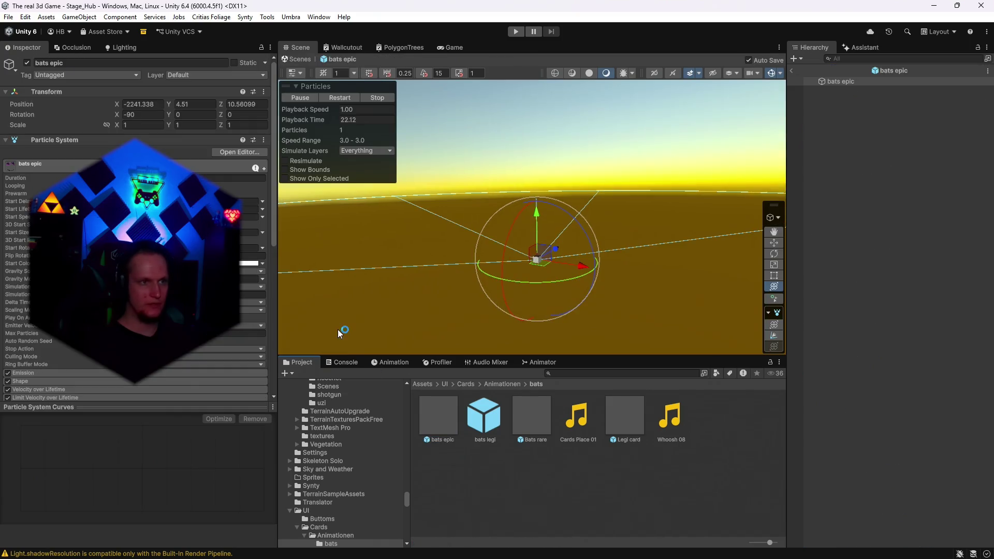
left_click(143, 104)
type("0")
left_click(252, 104)
type("0")
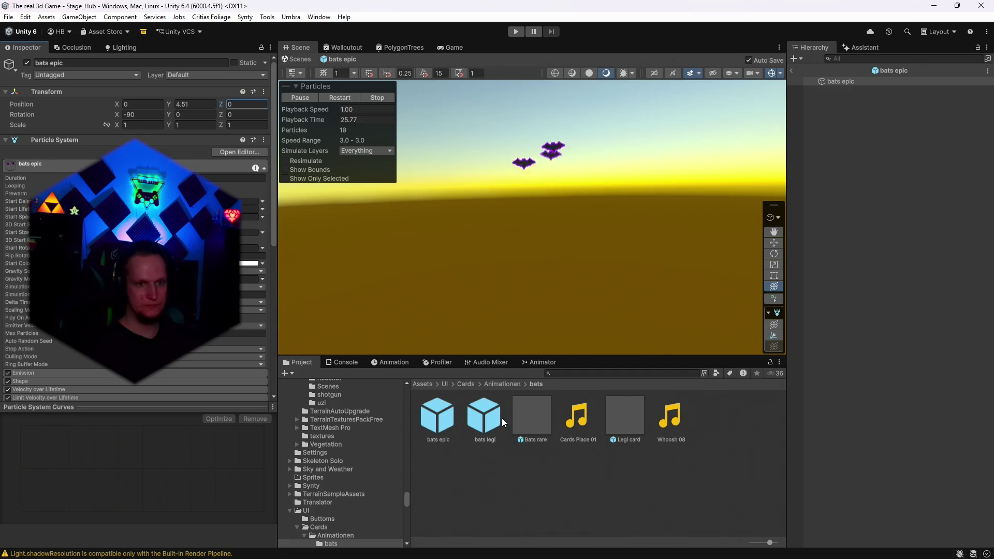
Zero the X and Z positions of the bats legi and Bats rare prefabs
double_click(477, 425)
left_click(153, 104)
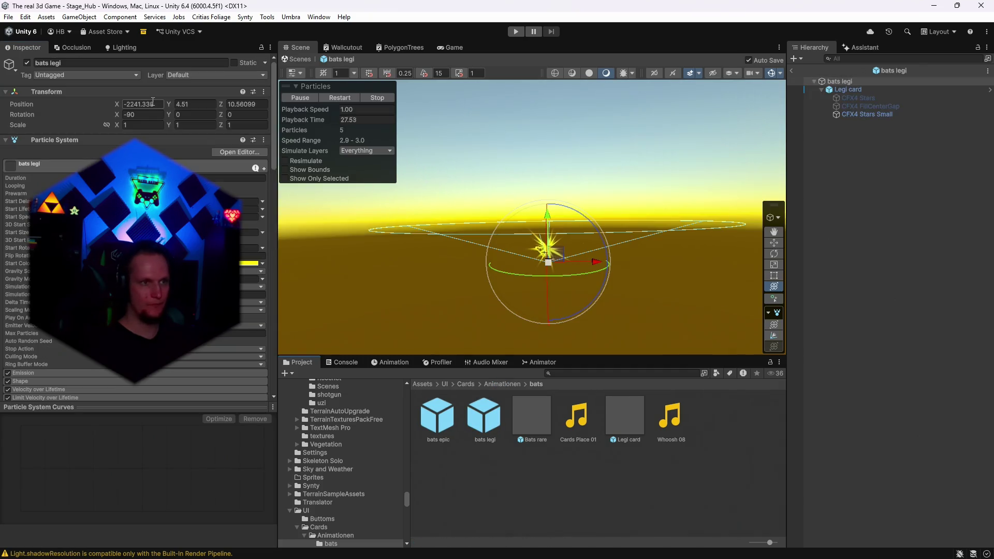
type("0")
key("Tab")
key("Tab")
type("0")
double_click(533, 421)
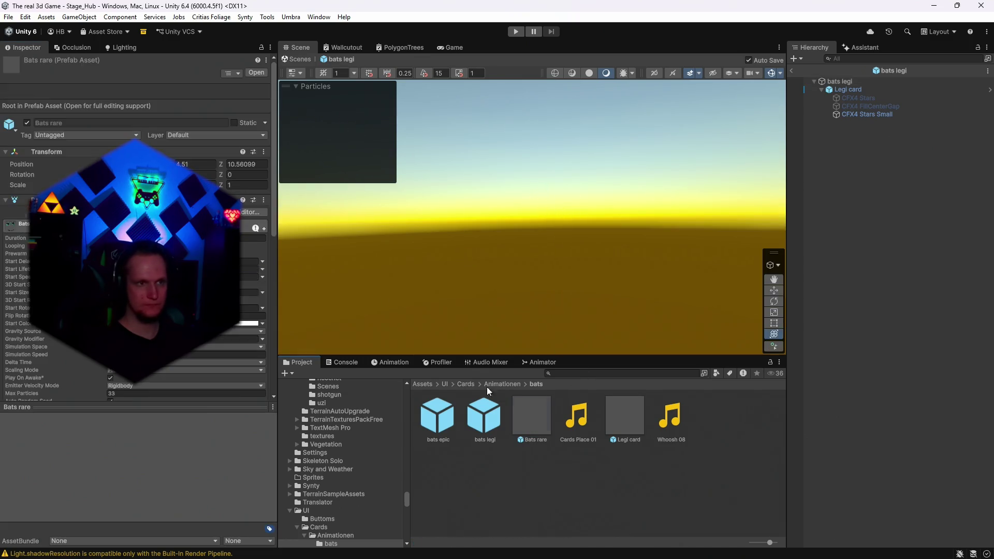
left_click(154, 105)
type("0")
left_click(251, 104)
type("0")
Adjust the Bats rare Y position, set bats epic Y to 4, then exit Prefab Mode and play
left_click_drag(575, 252, 651, 242)
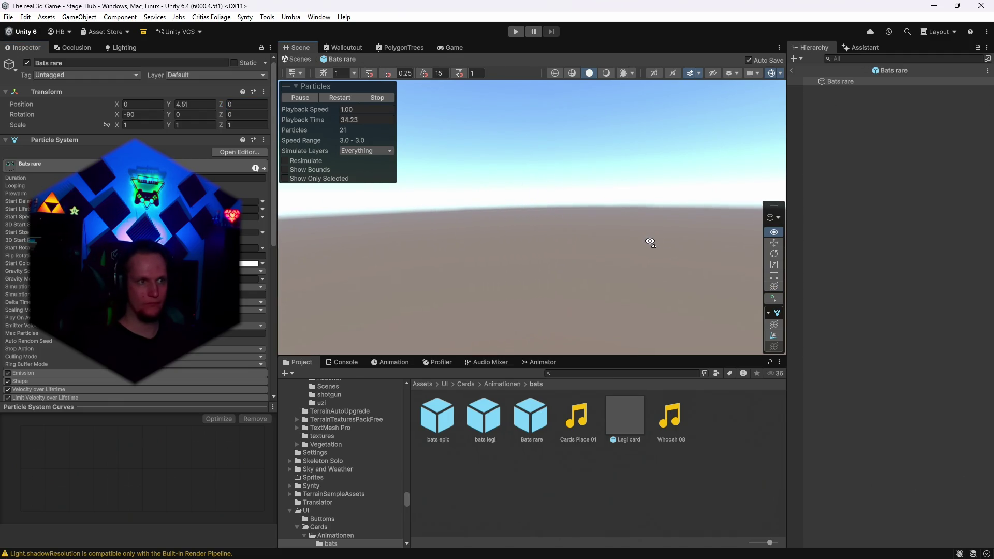
left_click(197, 105)
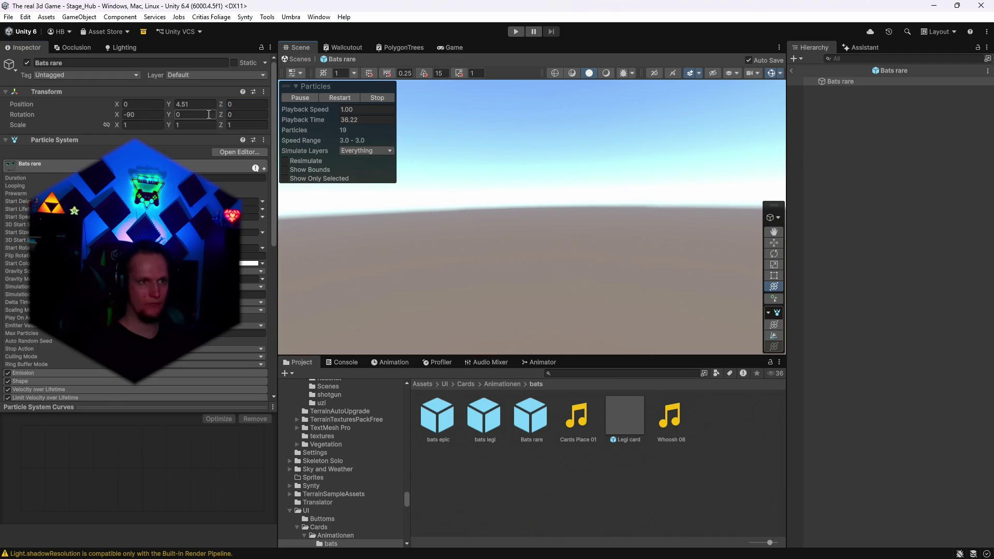
type("4")
double_click(436, 409)
left_click(190, 108)
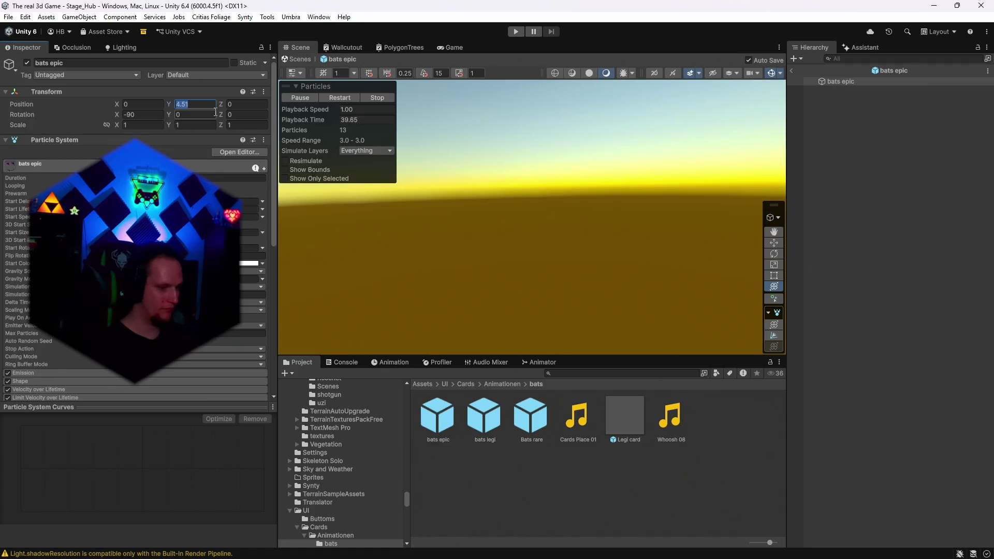
key("Return")
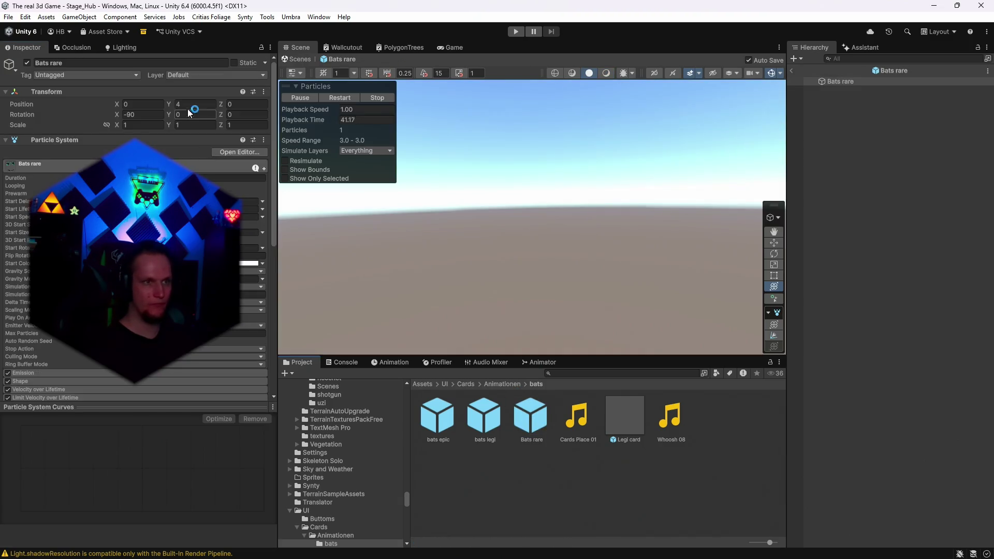
left_click(792, 73)
left_click(513, 34)
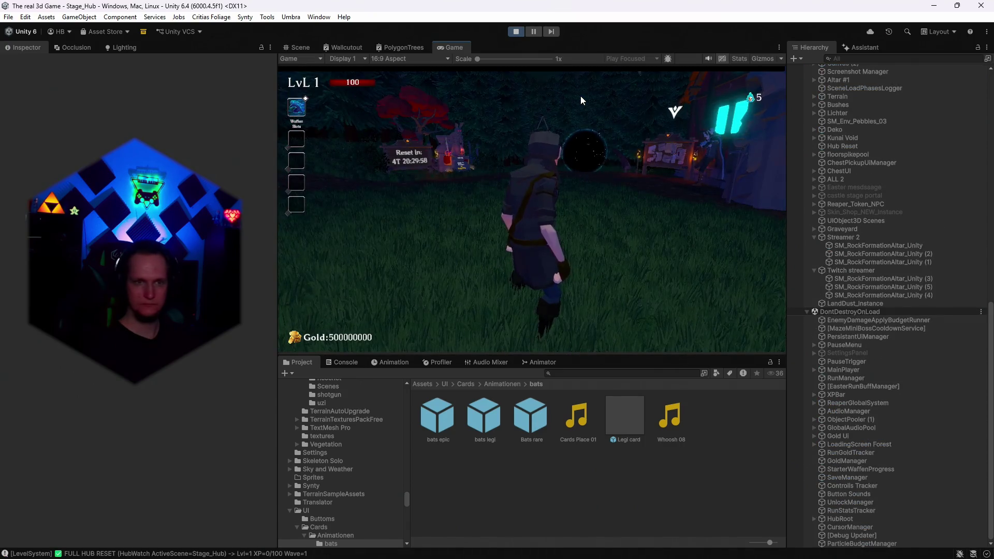
Pause with Escape, stop the game, and start it again for a fresh level-up card offer
key("Escape")
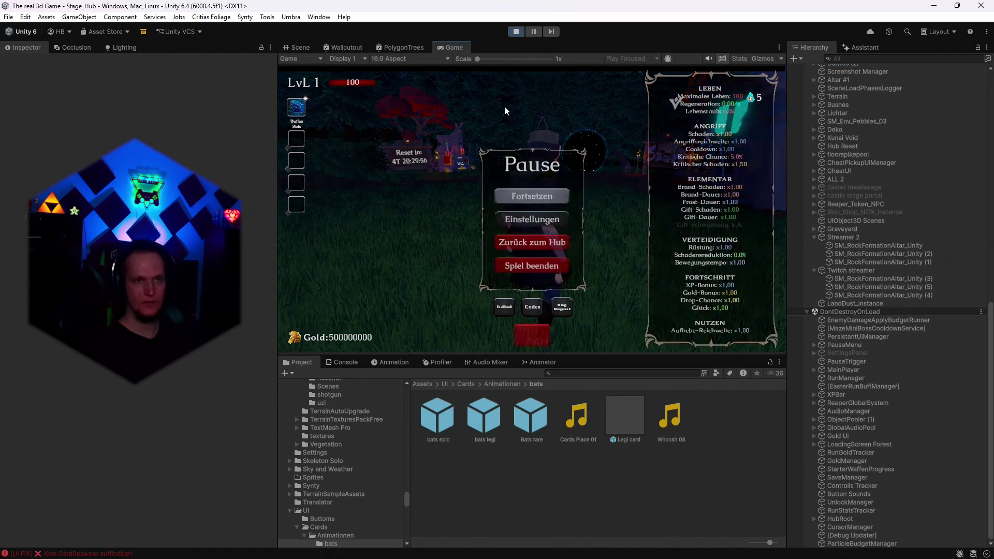
left_click(516, 32)
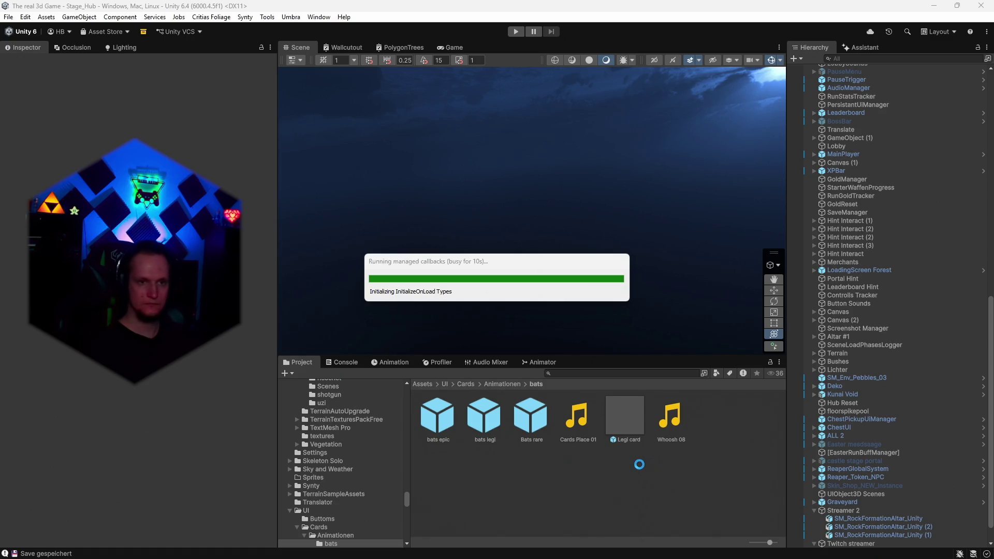
left_click(517, 31)
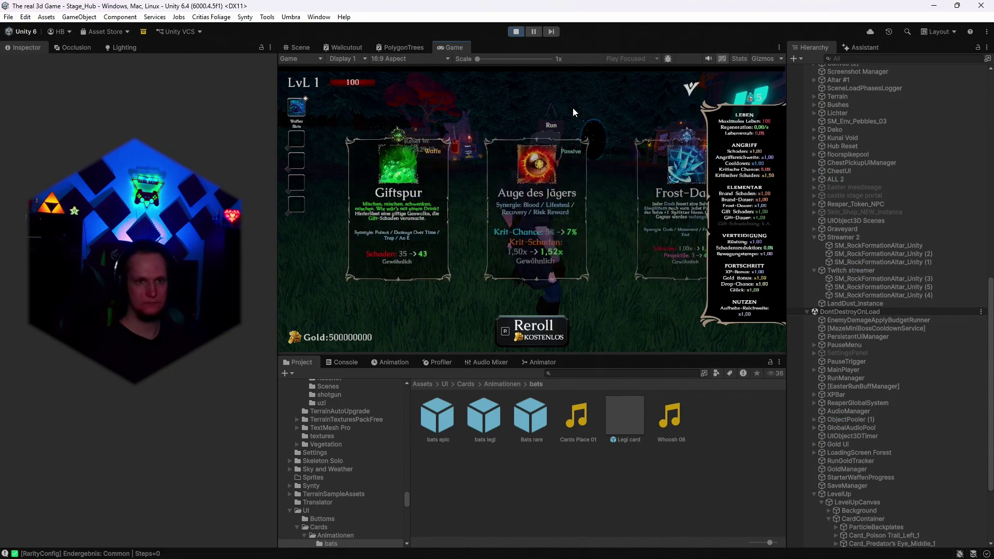
Reroll five times as the cost climbs from free to 800 gold, then move the choice to Eisnadelsturm
key("r")
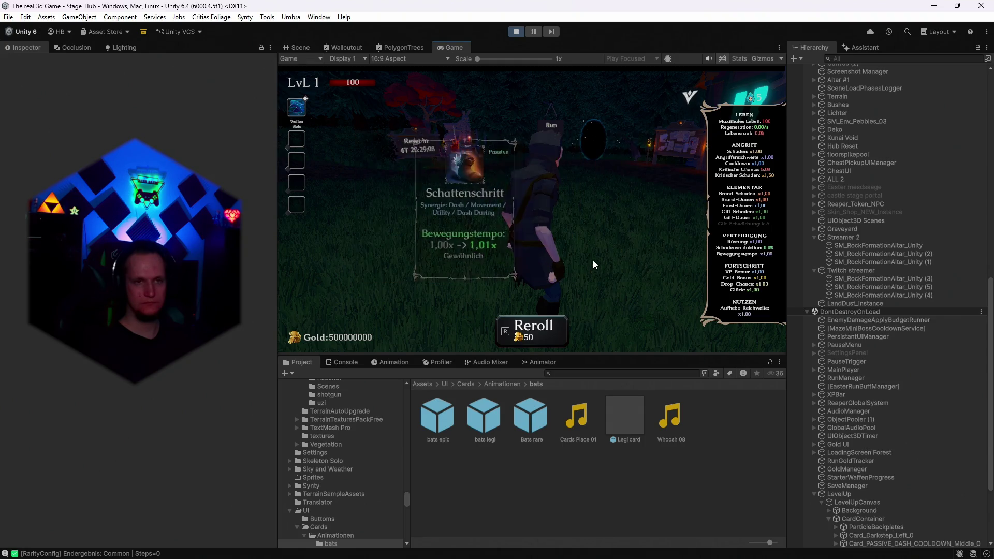
key("r")
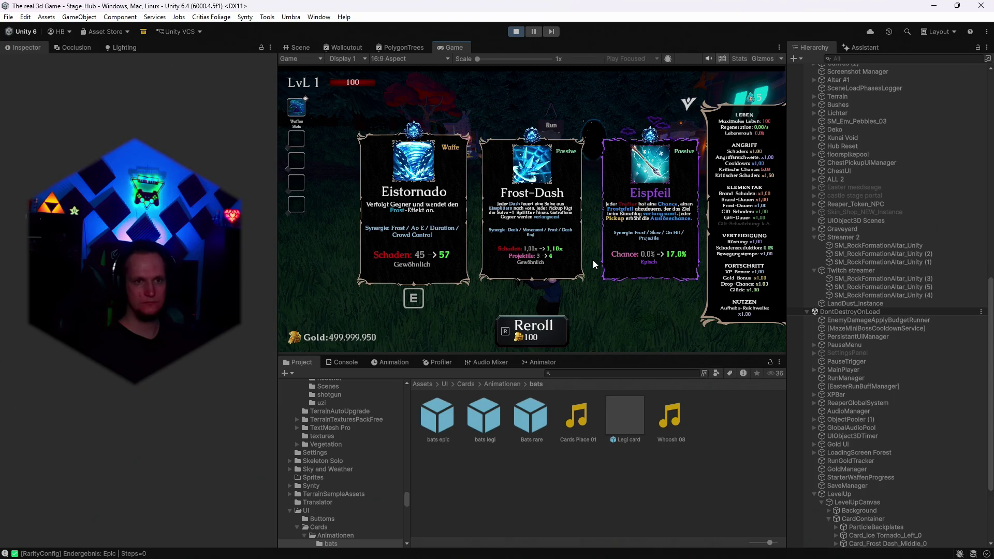
key("r")
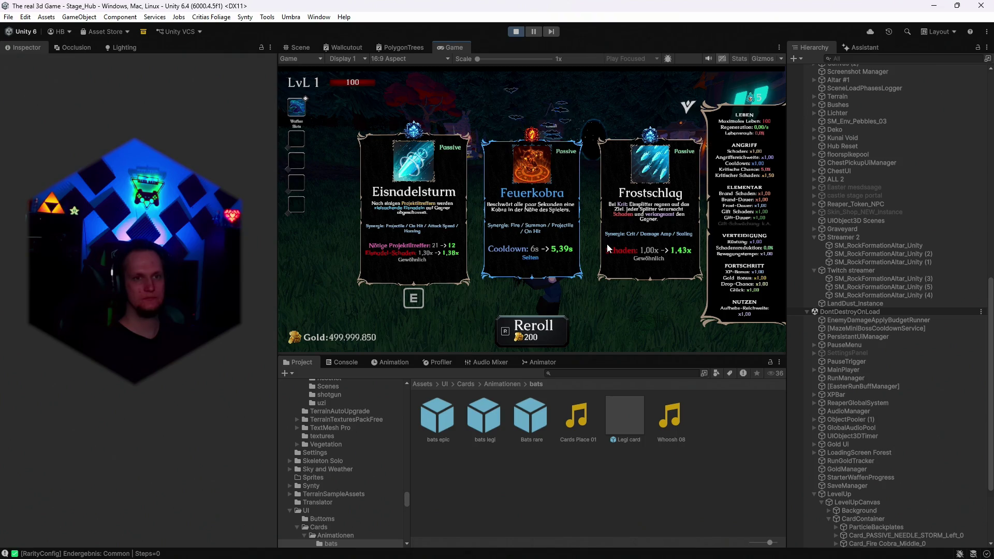
key("r")
key("r")
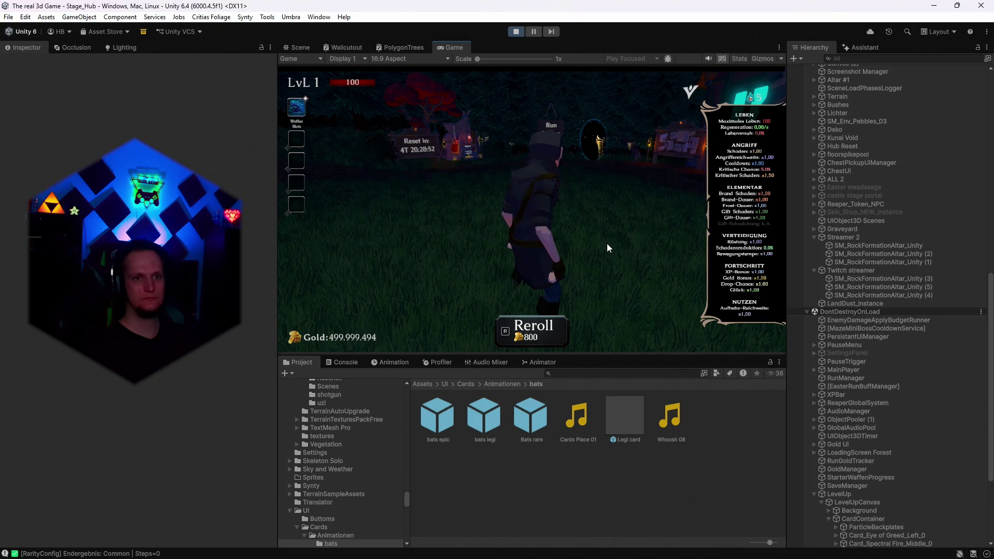
key("r")
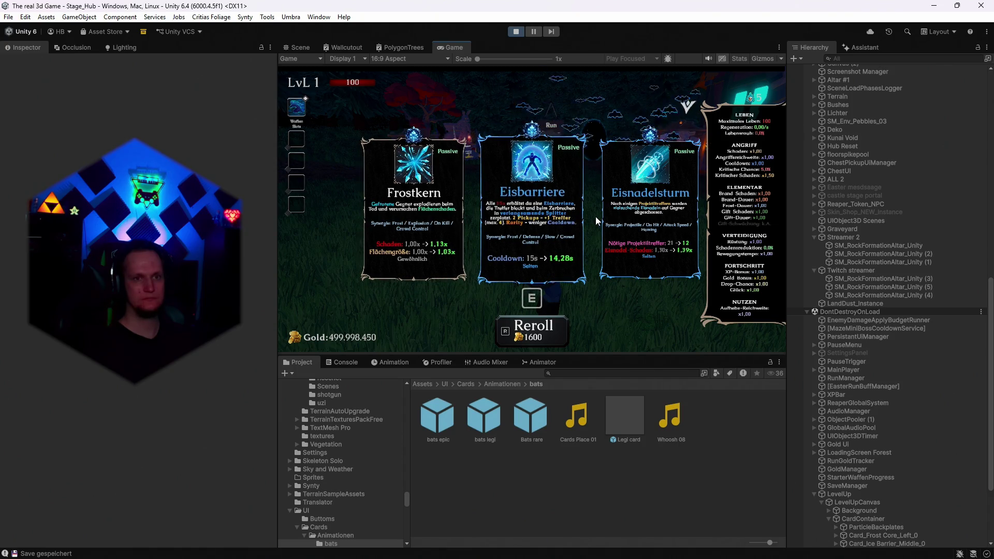
key("Right")
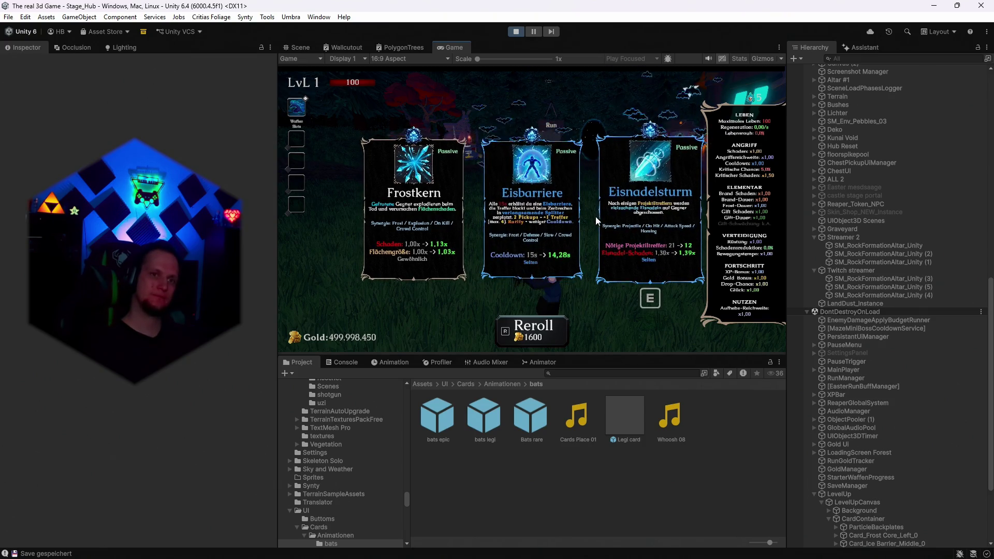
Reroll the cards eight times as the cost doubles from 1600 gold past 51200 gold
key("r")
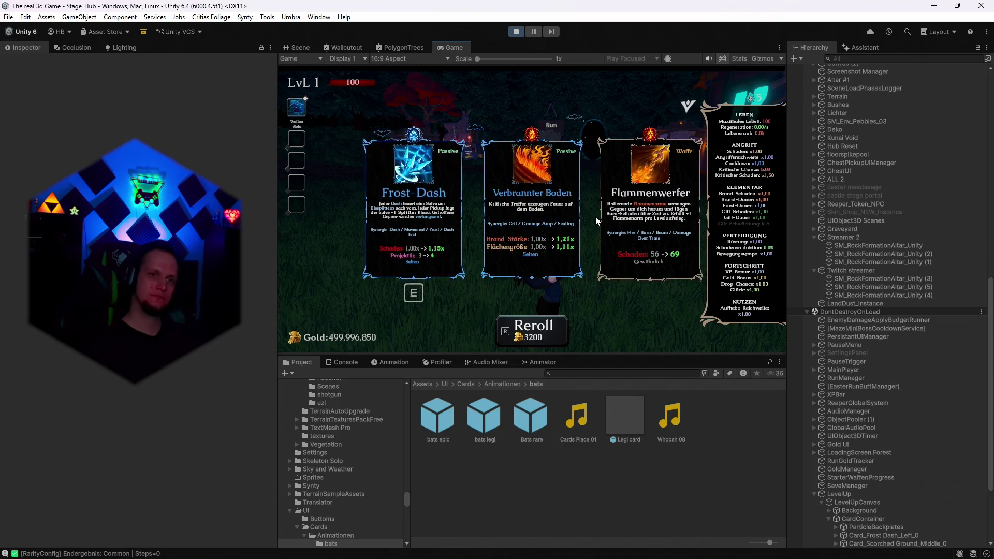
key("r")
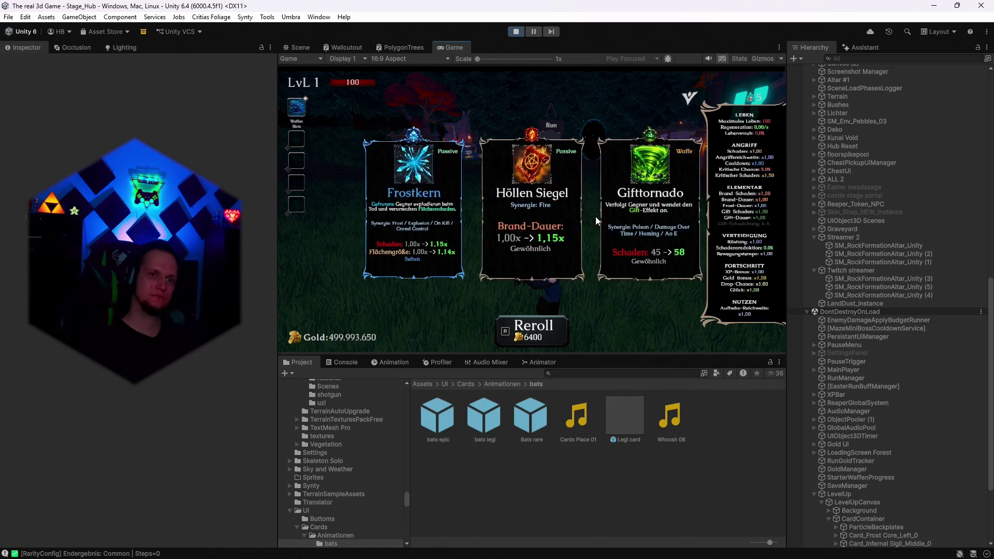
key("r")
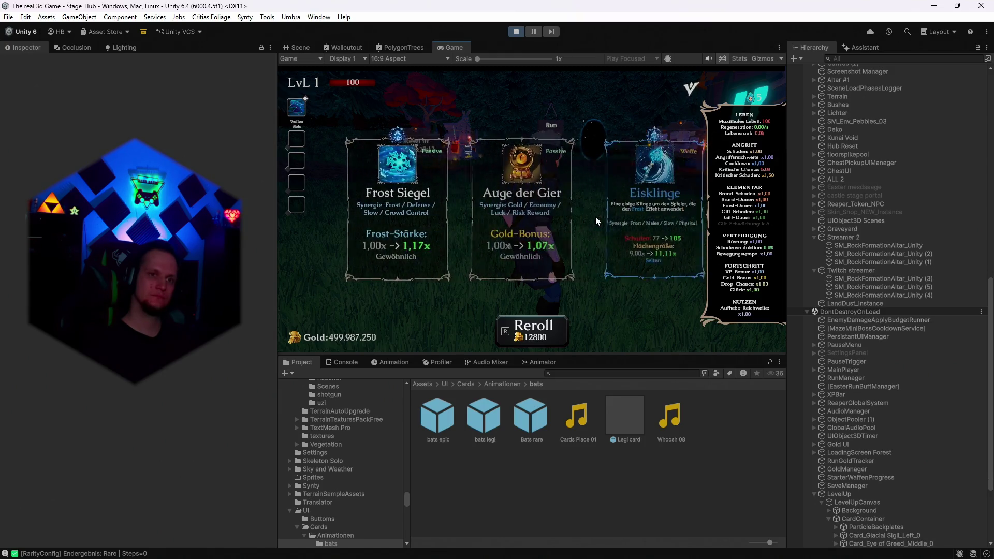
key("r")
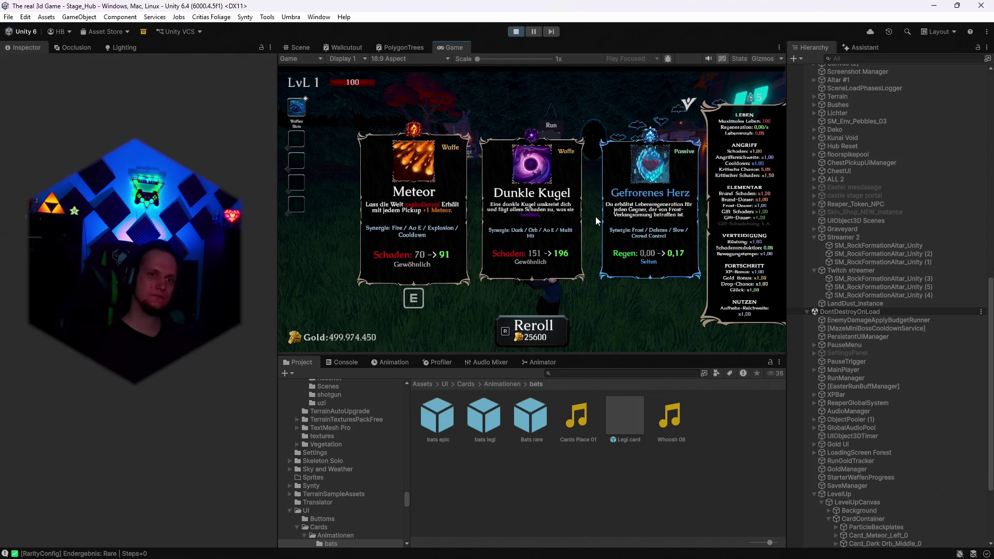
key("r")
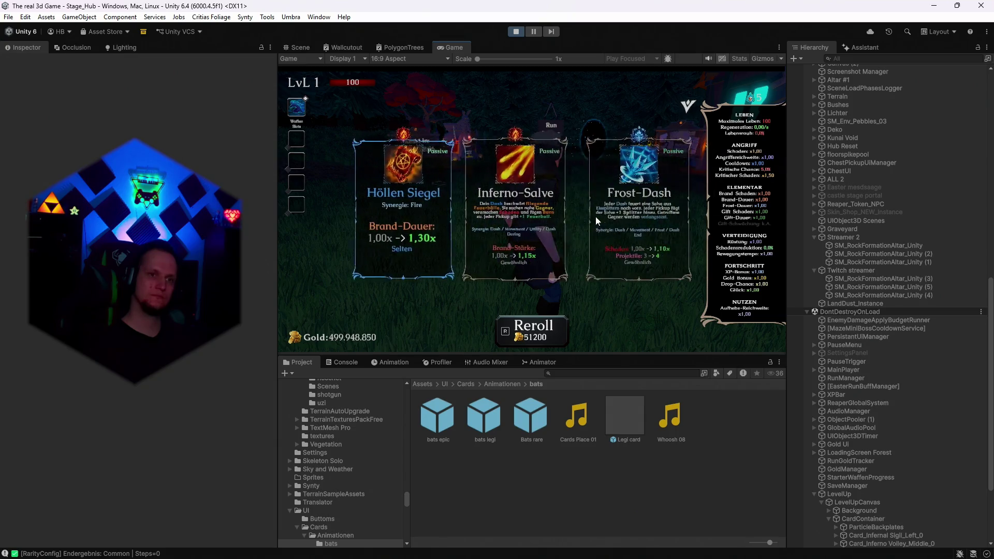
key("r")
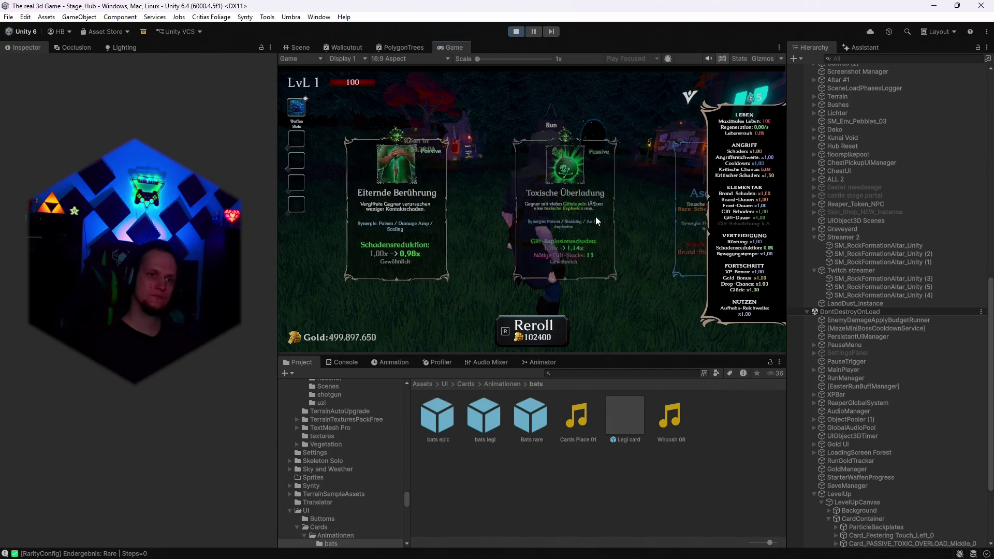
key("r")
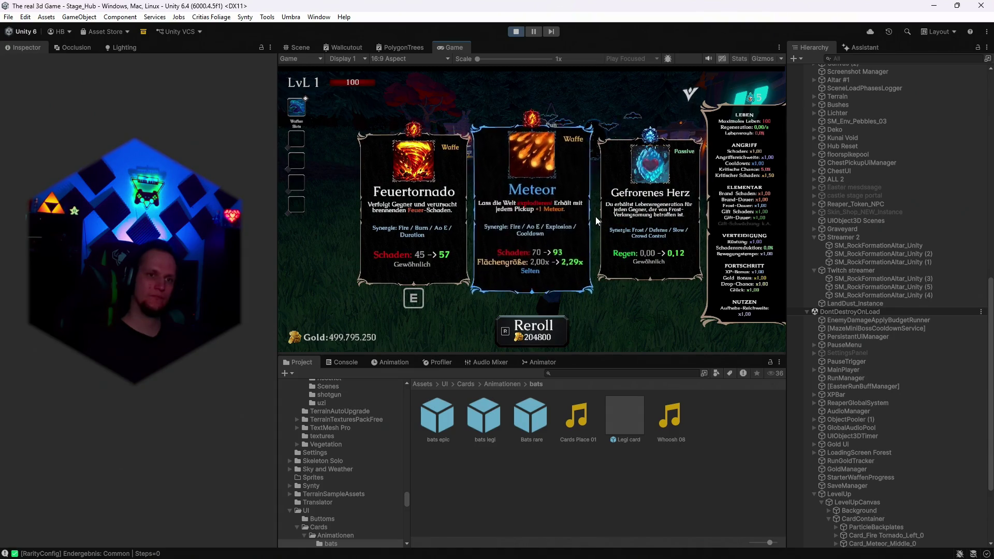
key("r")
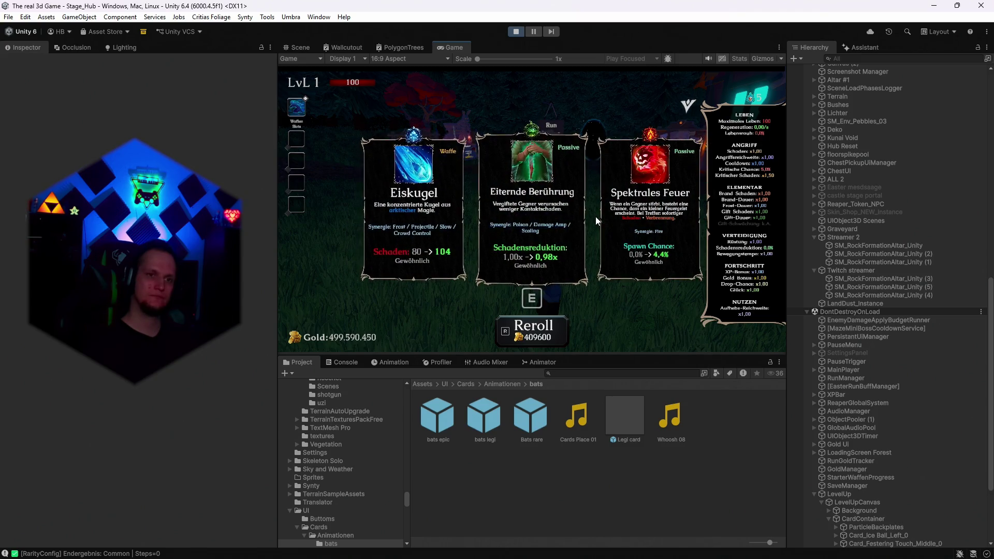
Keep rerolling until the cost reaches 419430400 gold, then pick the Gifttornado card
key("r")
key("r")
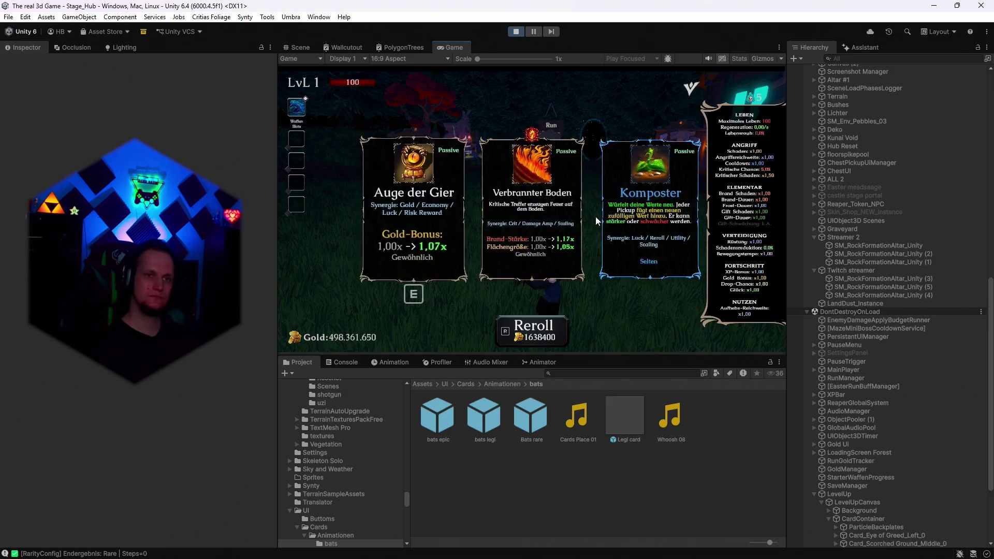
key("r")
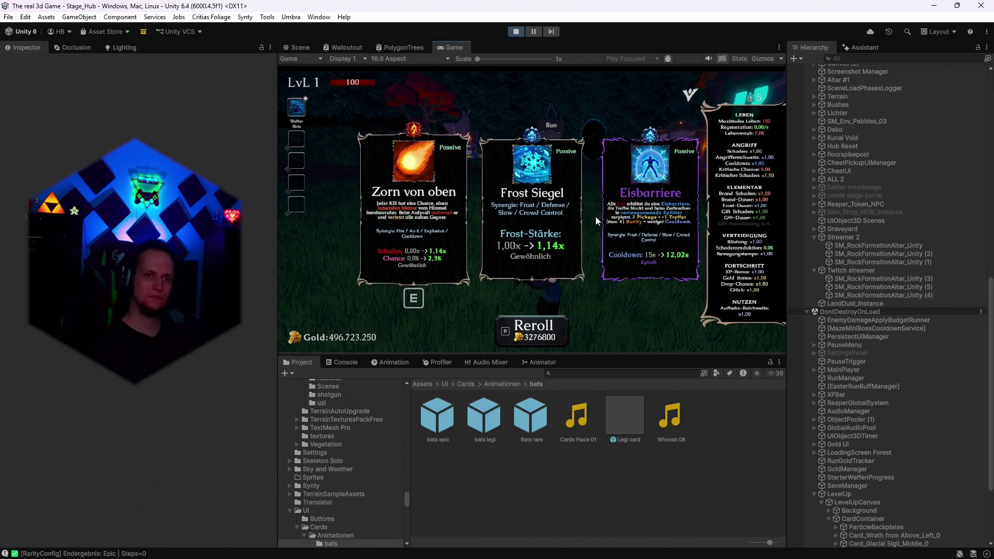
key("r")
key("r")
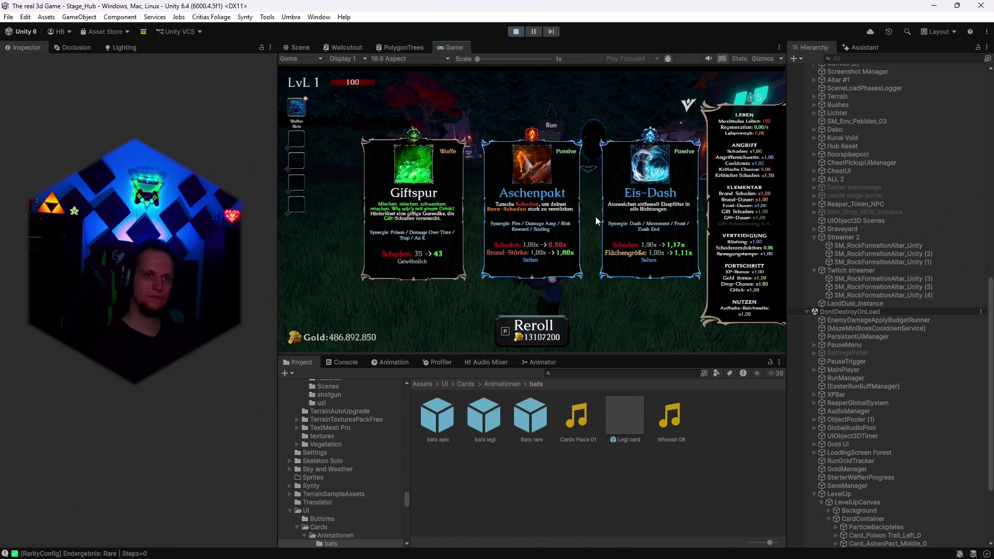
key("r")
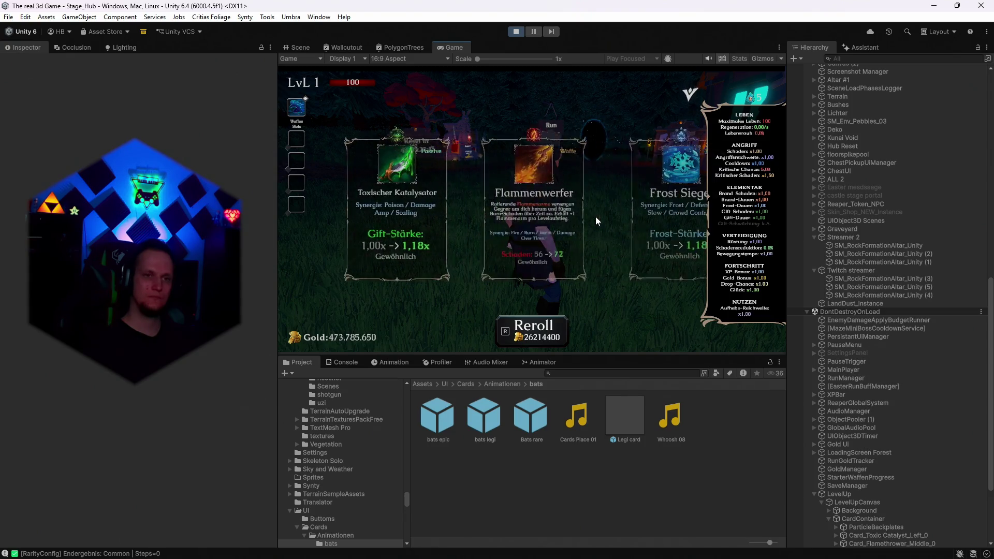
key("r")
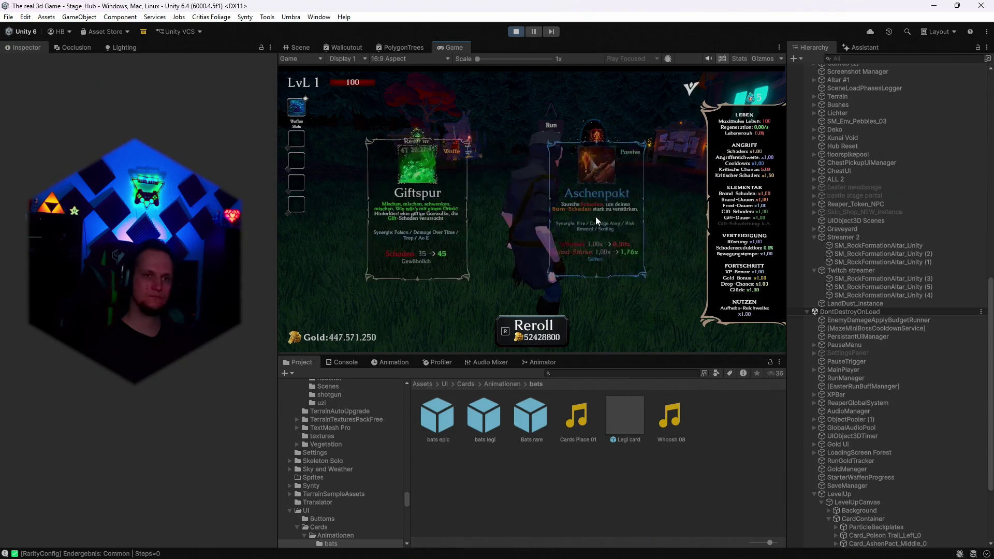
key("r")
key("r")
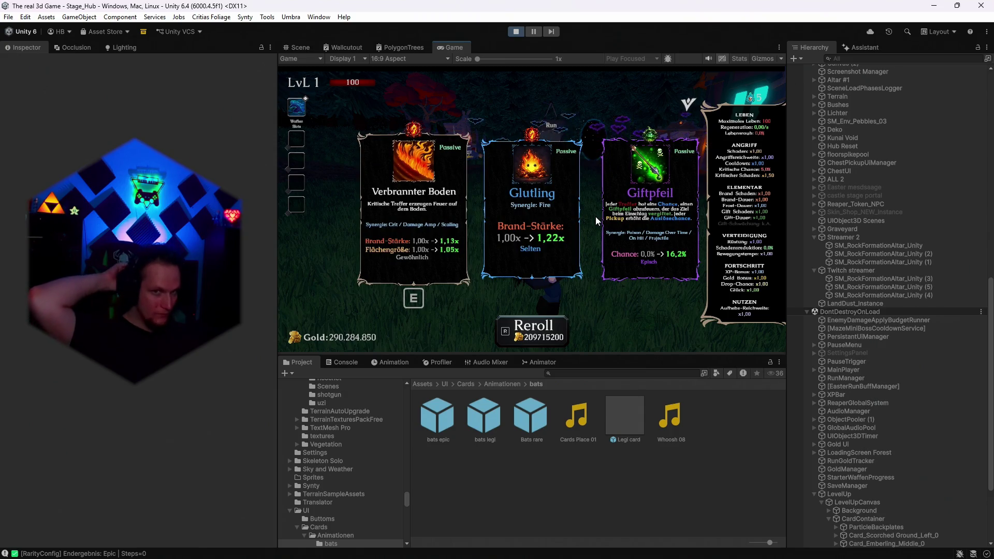
key("r")
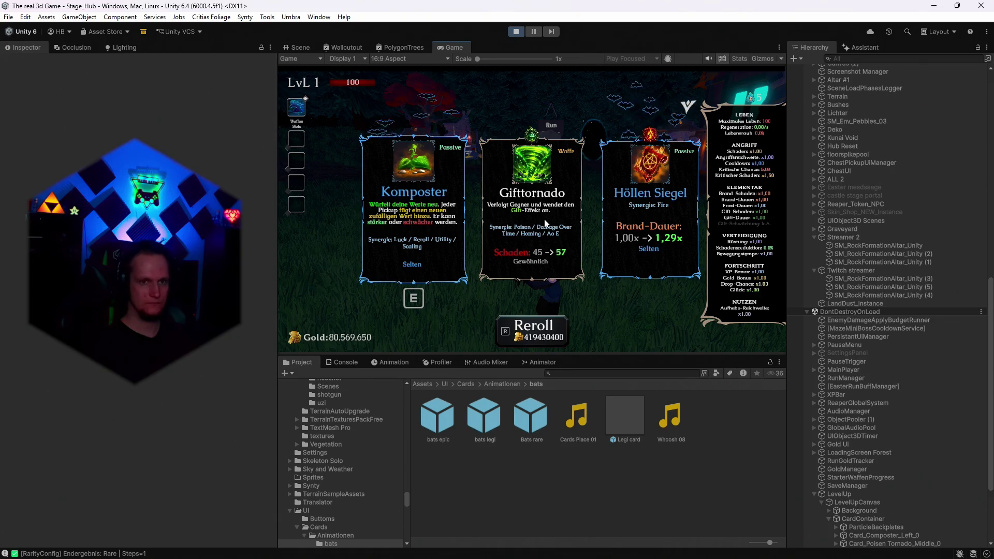
left_click(535, 232)
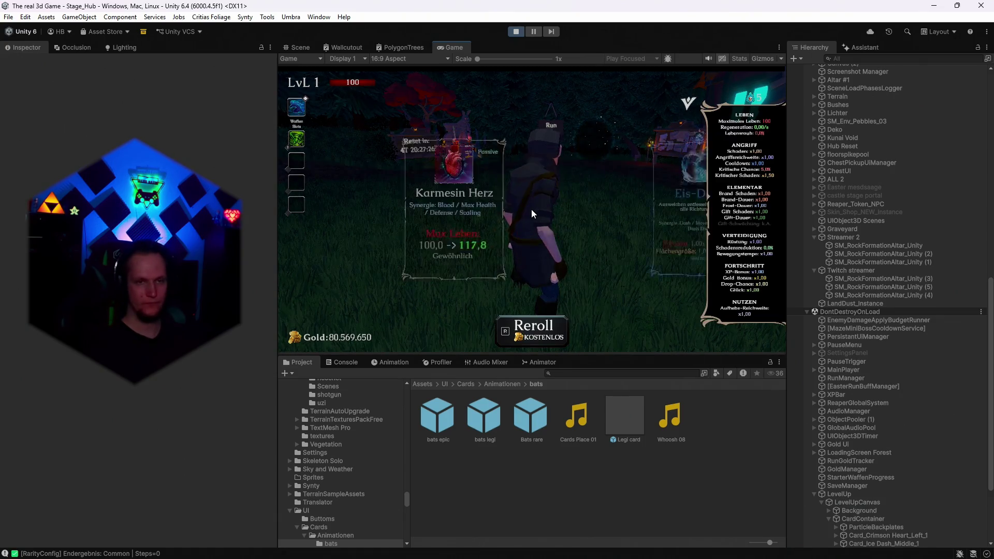
Reroll the new offer four times (free, 50, 100, 200 gold) and select LevelUpCanvas in the Hierarchy
key("r")
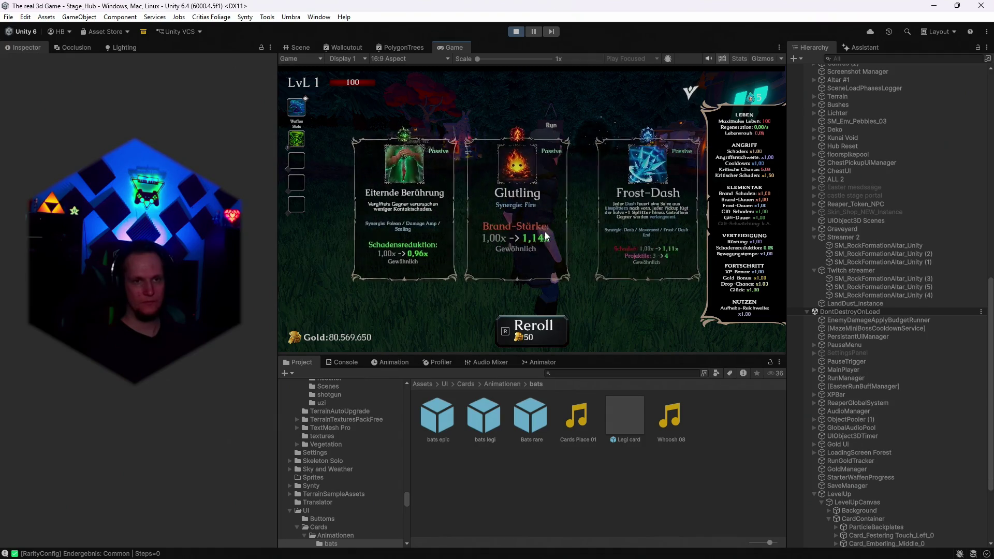
key("r")
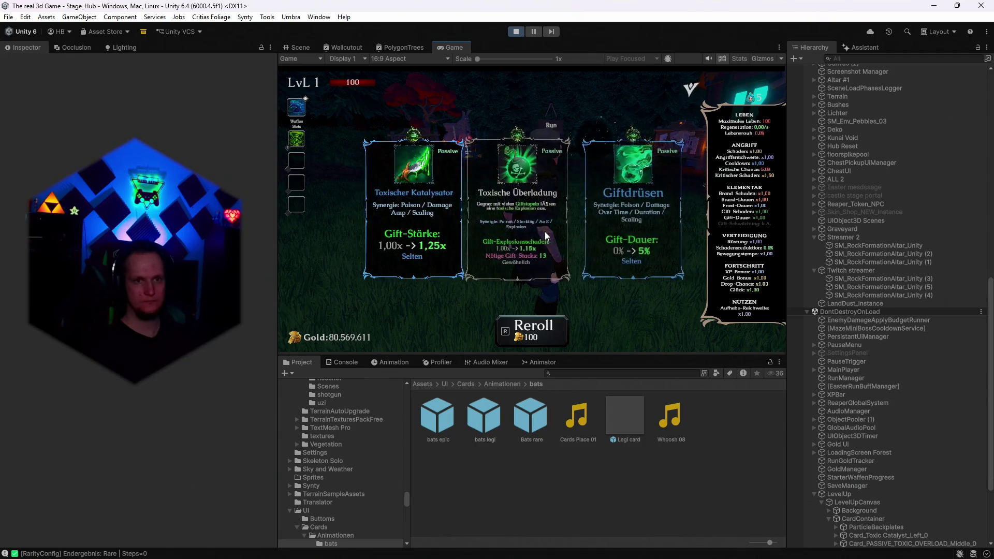
key("r")
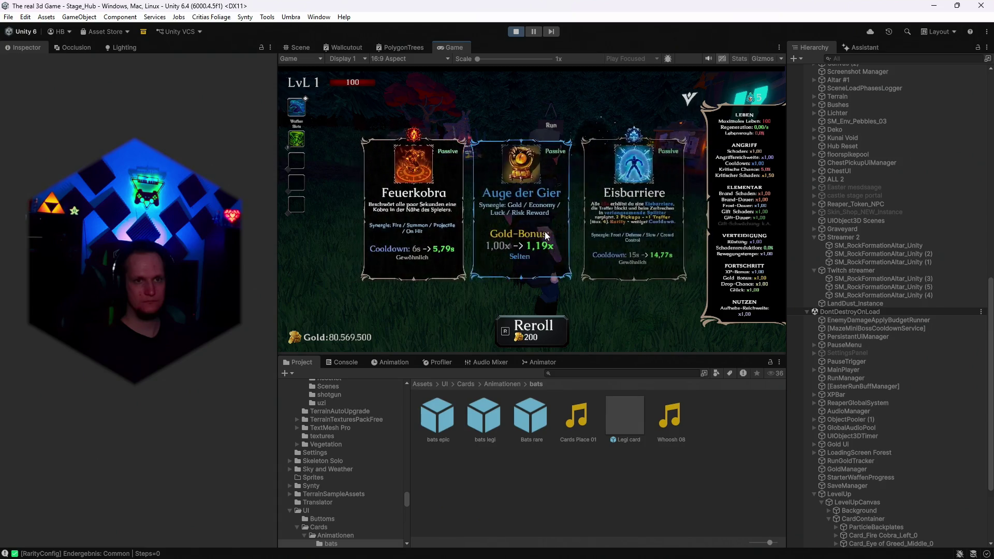
key("r")
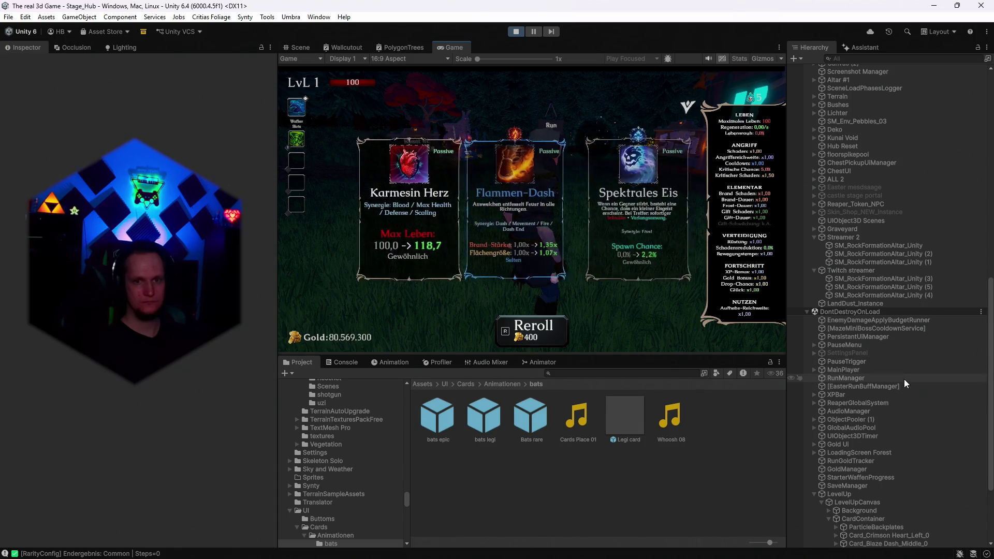
scroll(904, 379, "down", 5)
left_click(846, 387)
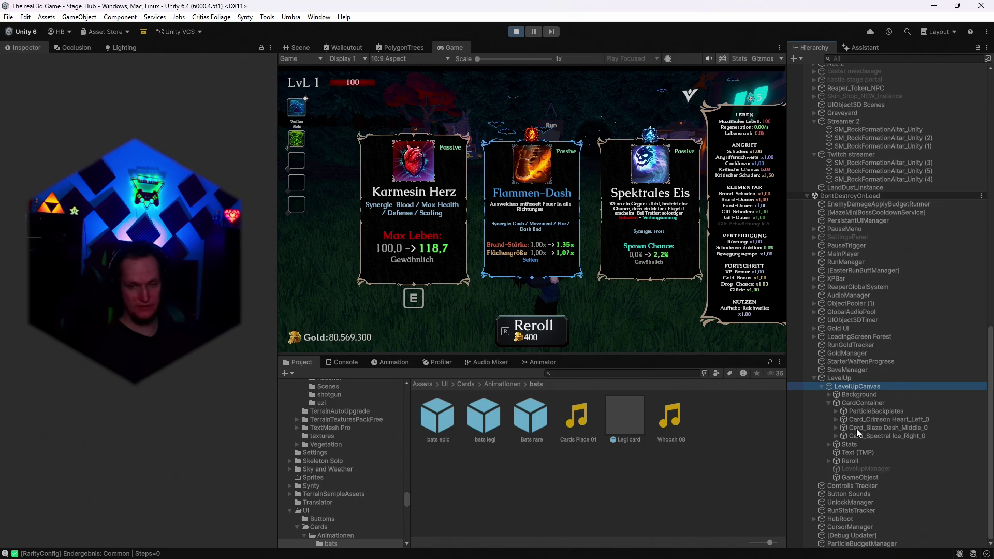
Select Card_Crimson Heart_Left_0 under CardContainer and scroll the Inspector to its Rare, Epic and Legendary backplate sizes
scroll(224, 356, "down", 10)
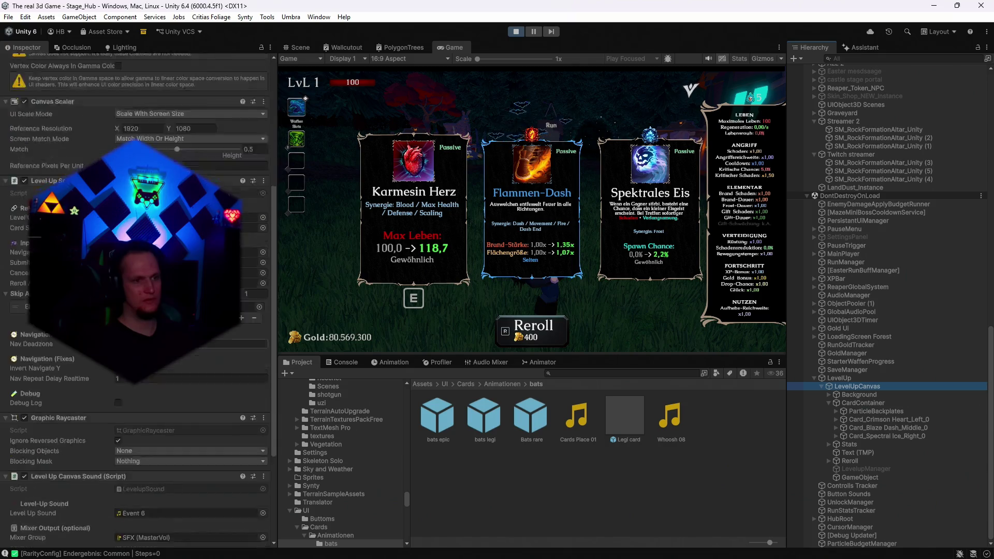
scroll(222, 355, "up", 5)
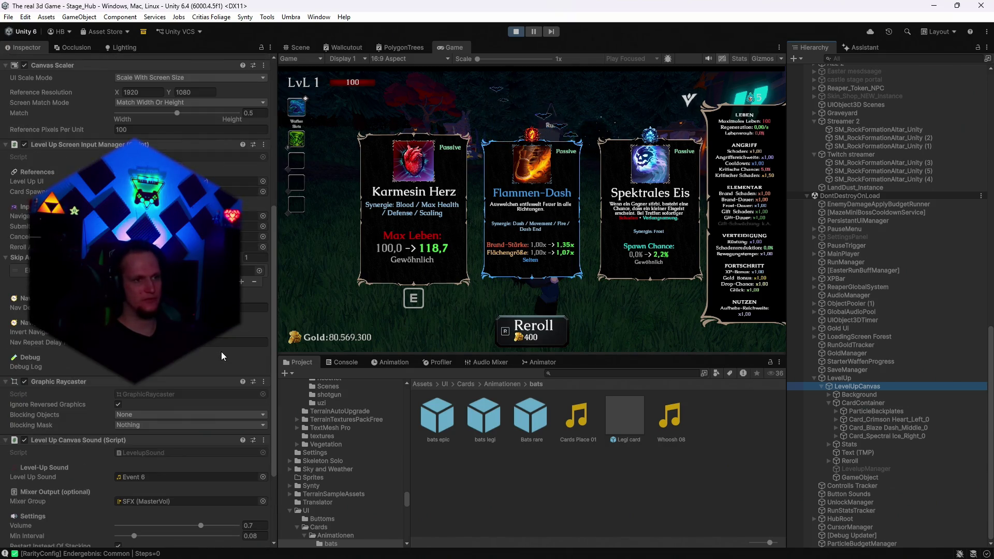
left_click(869, 402)
left_click(876, 420)
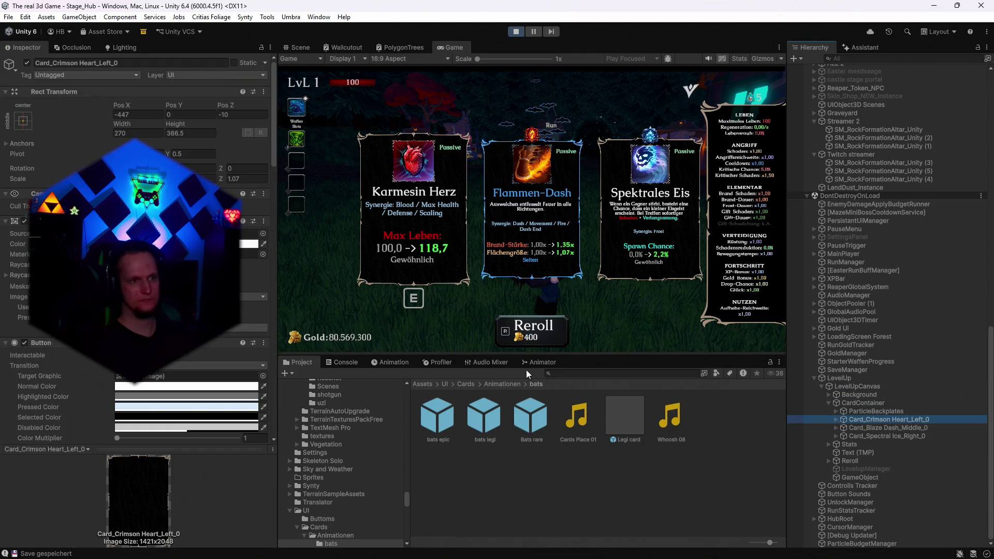
scroll(140, 248, "down", 15)
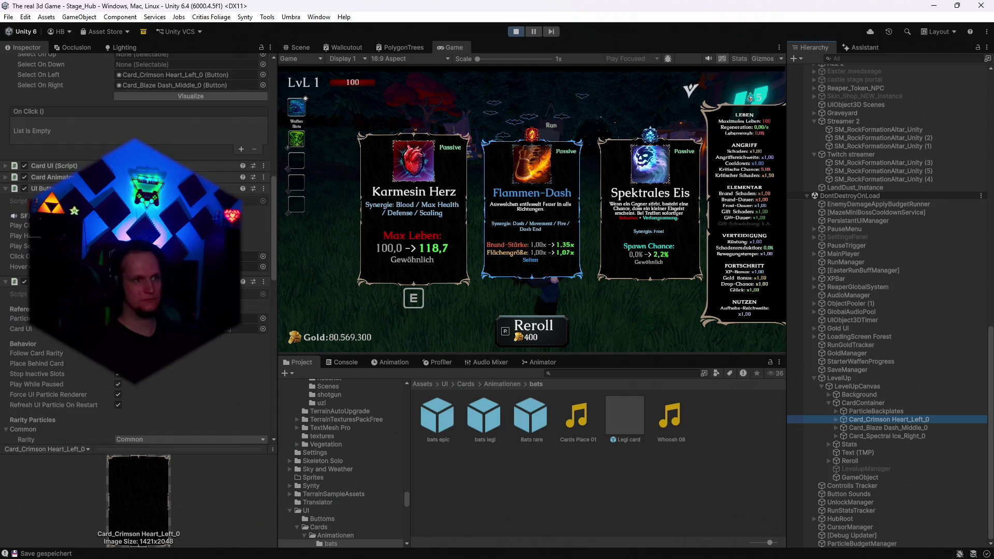
scroll(138, 248, "down", 15)
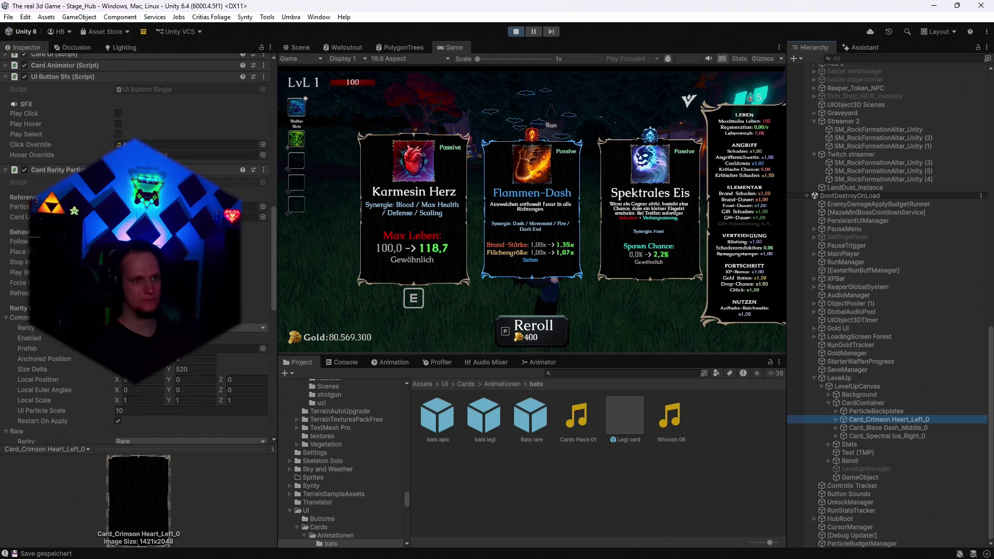
scroll(139, 248, "down", 3)
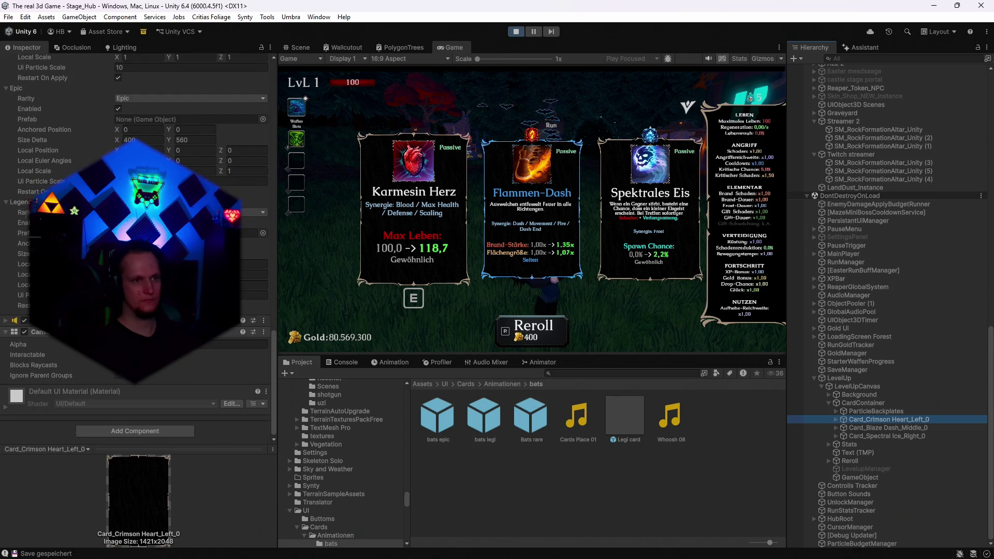
scroll(138, 249, "up", 10)
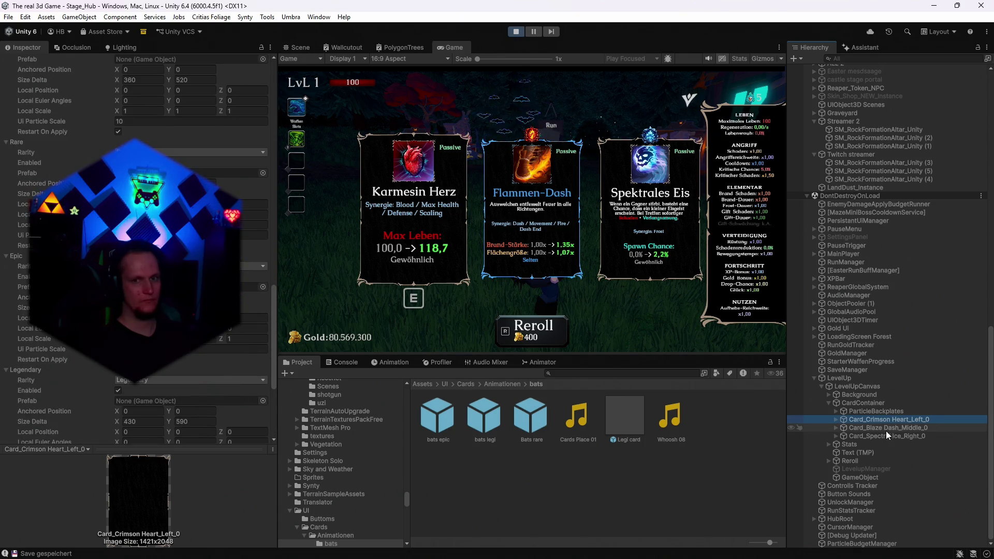
Reroll the level-up hand a dozen times, watching cards burn away until the next reroll costs 819200 gold
left_click(874, 437)
left_click(548, 331)
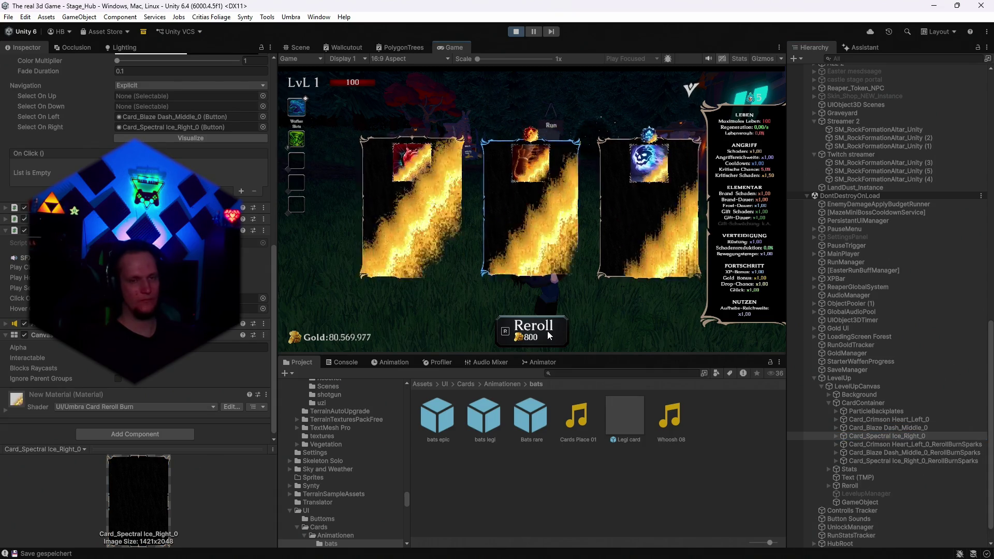
left_click(548, 331)
left_click(548, 331)
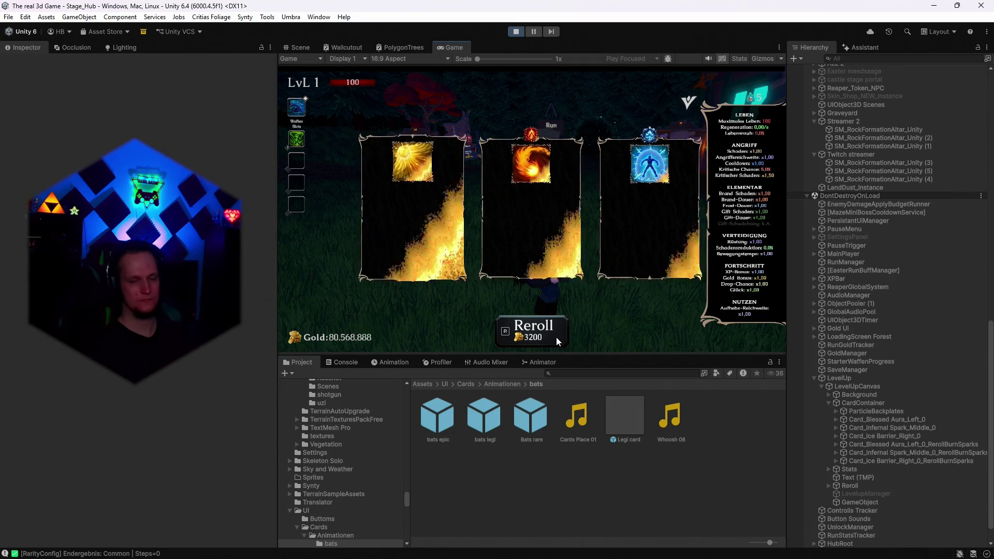
left_click(556, 337)
left_click(556, 337)
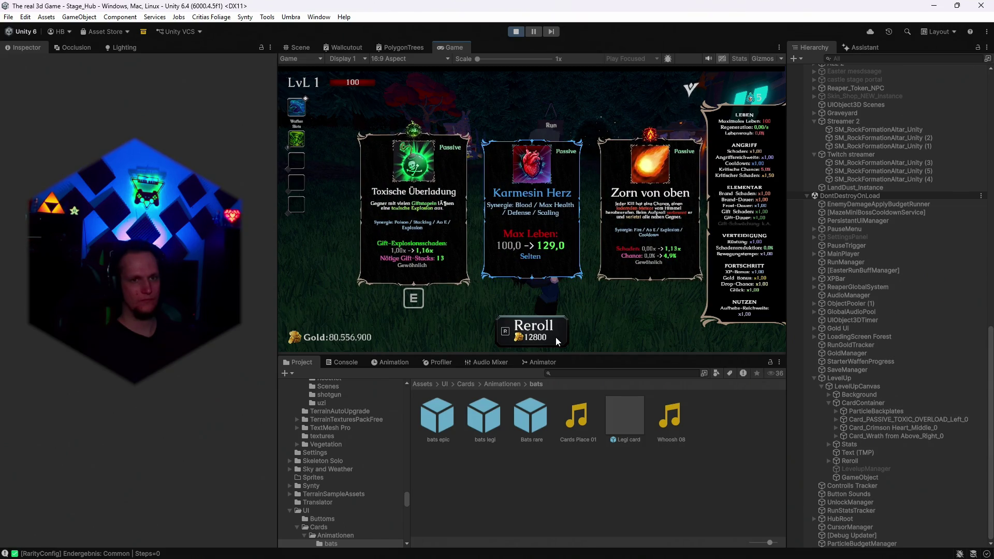
left_click(555, 337)
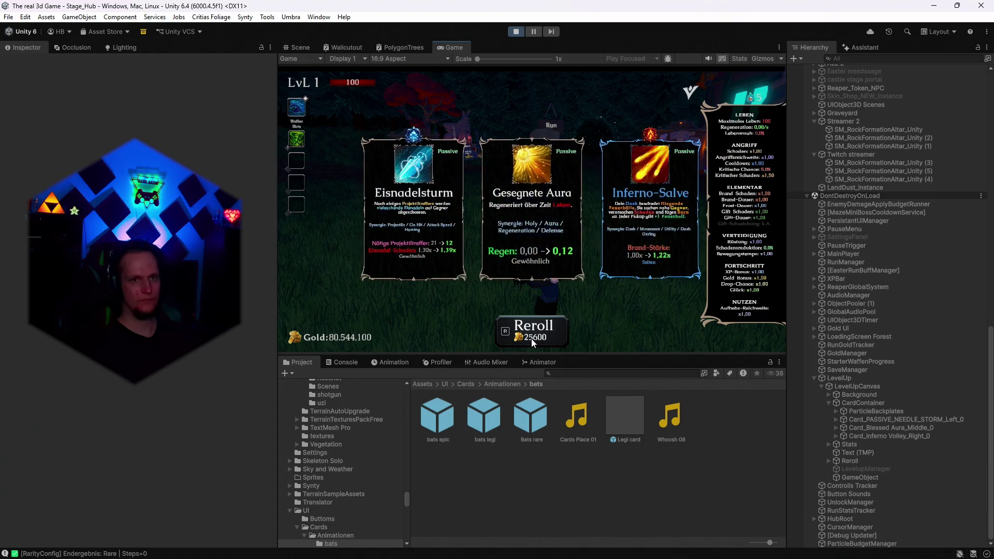
left_click(531, 339)
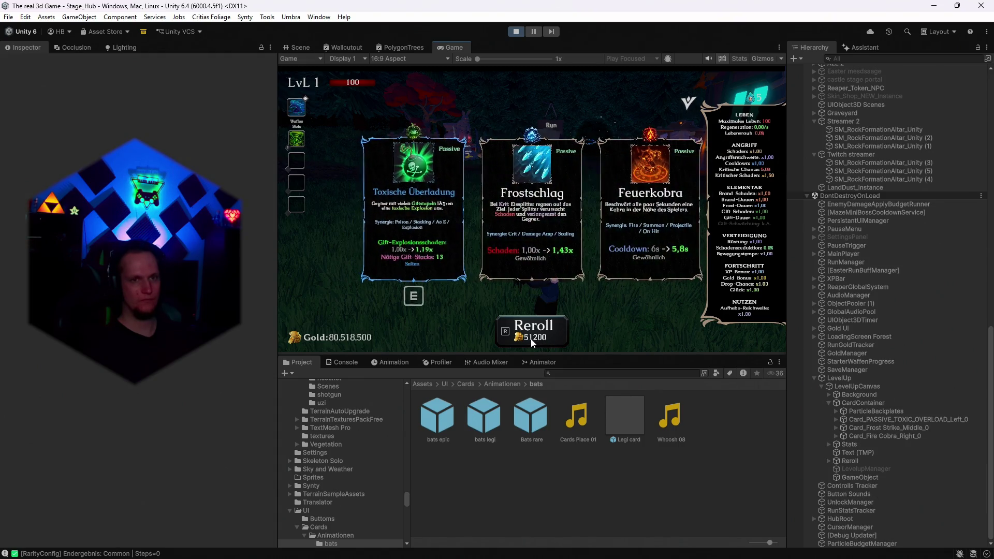
left_click(530, 338)
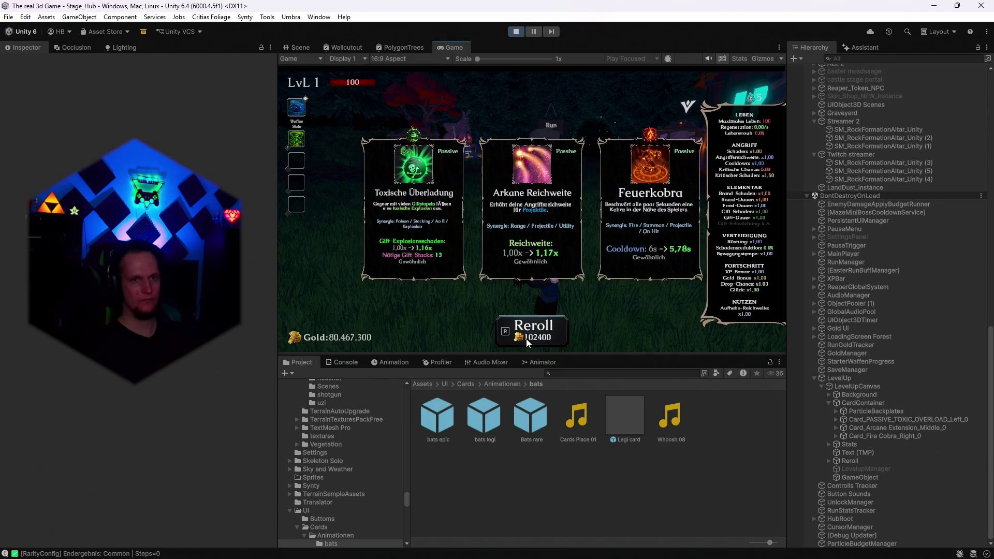
left_click(526, 339)
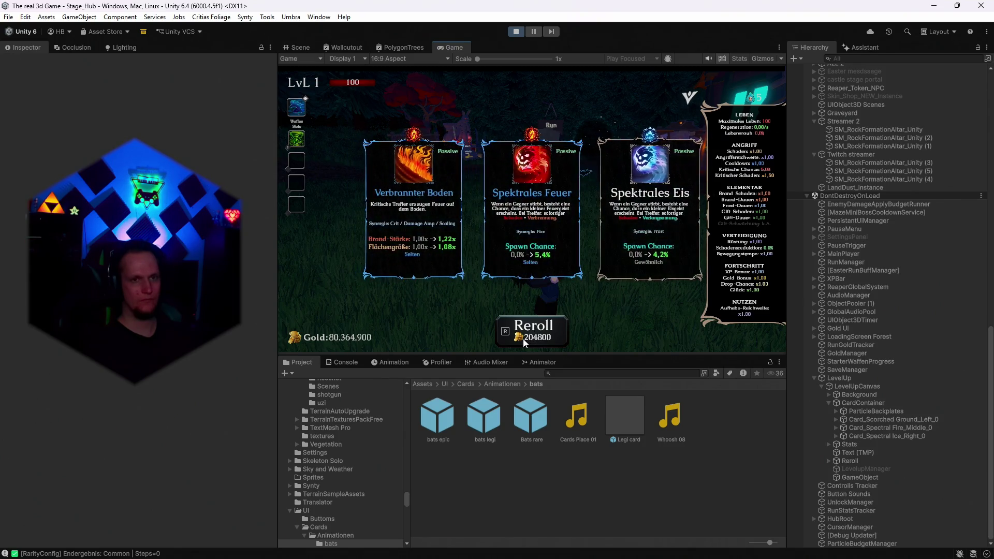
left_click(523, 339)
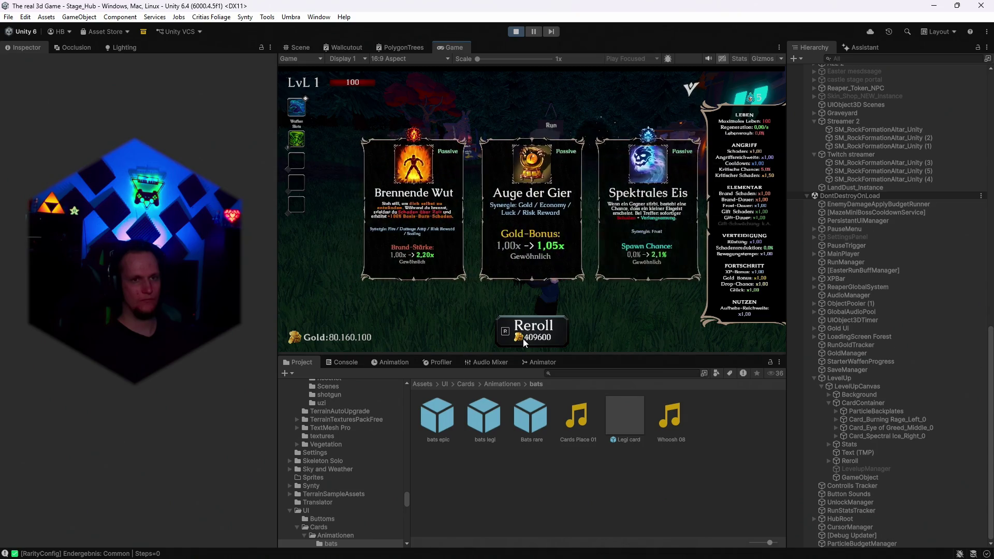
left_click(523, 339)
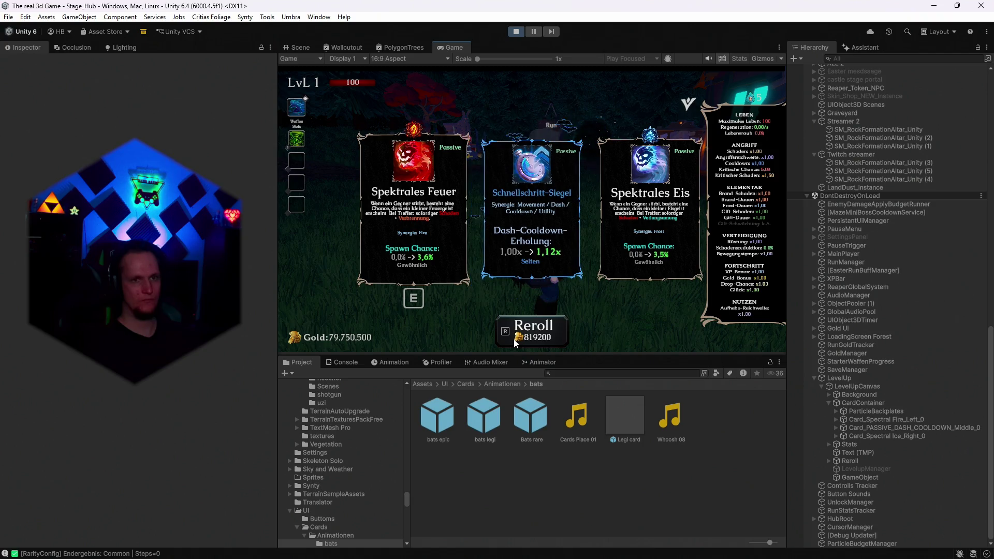
left_click(514, 340)
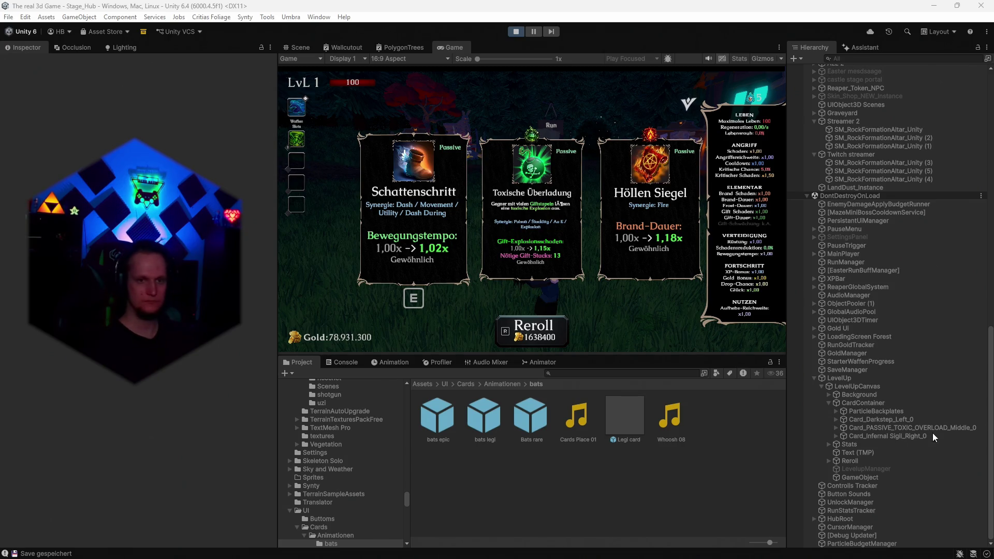
Reroll the cards five times, then take Karmesin Herz, raising max life from 100 to 117
left_click(529, 332)
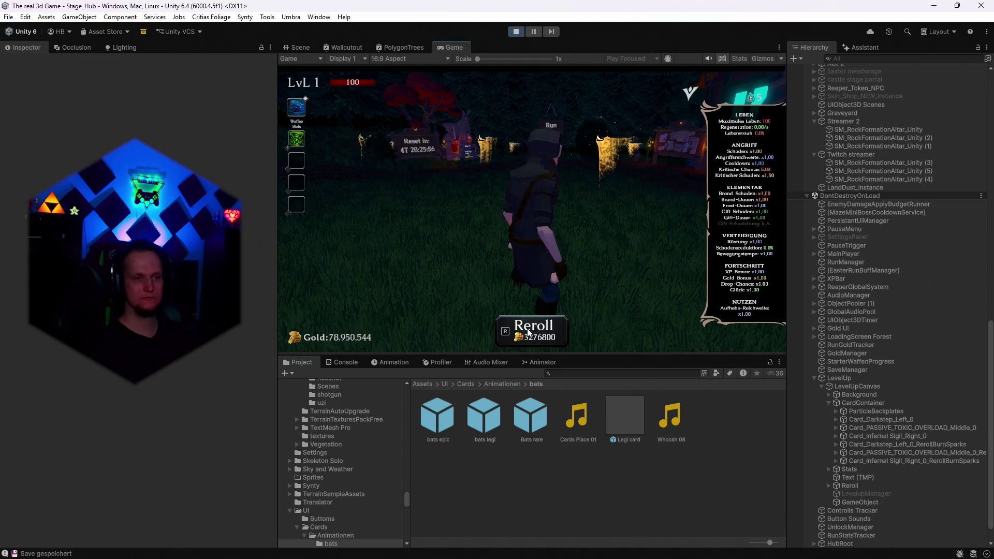
left_click(528, 332)
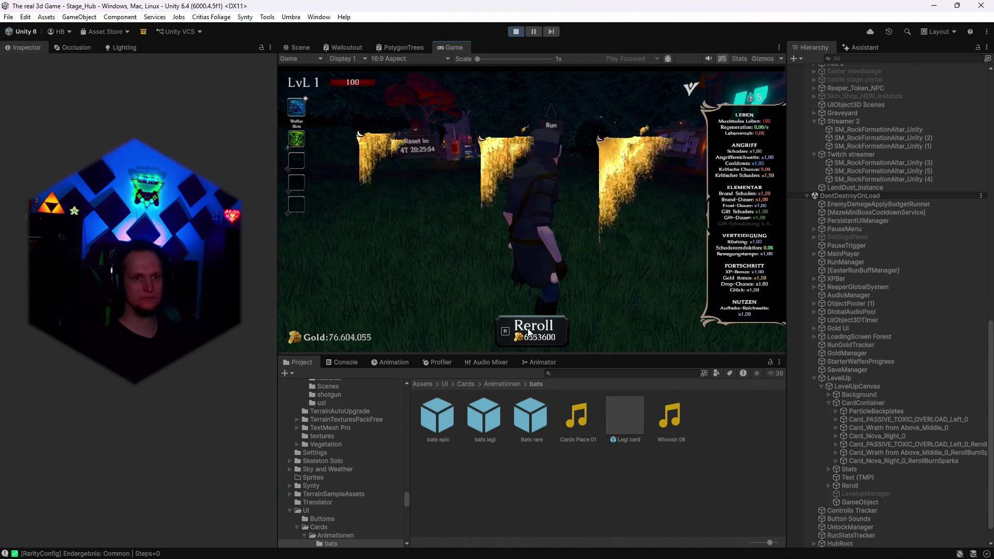
left_click(529, 332)
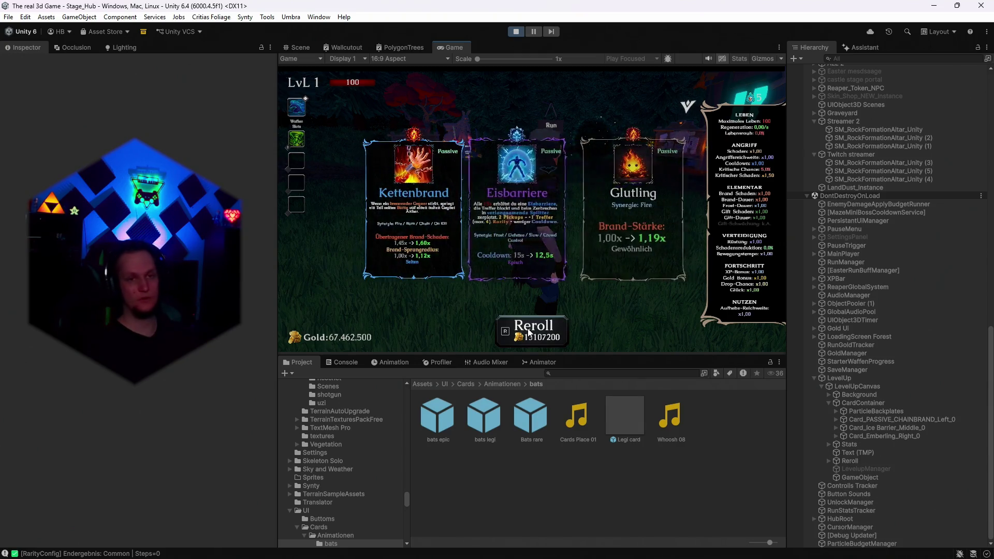
left_click(529, 332)
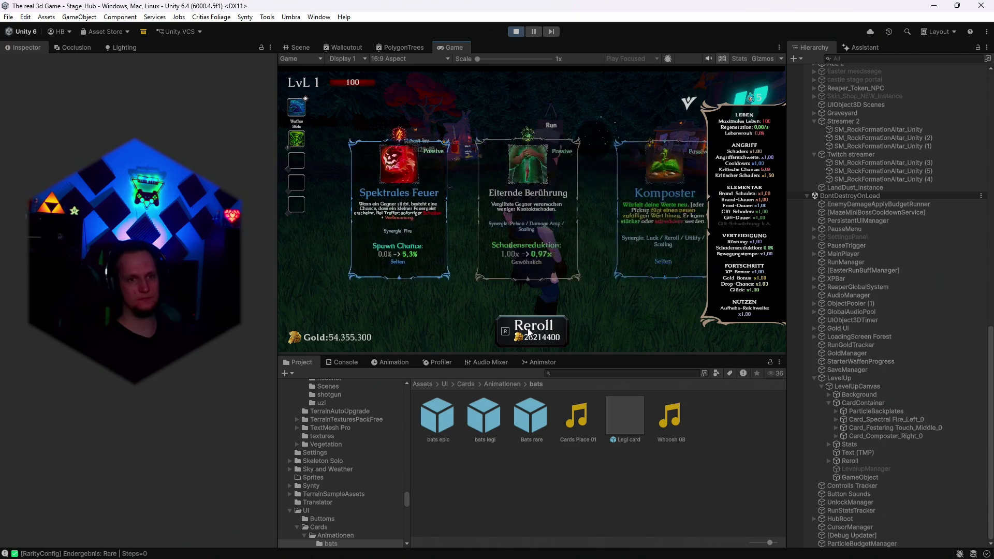
left_click(529, 332)
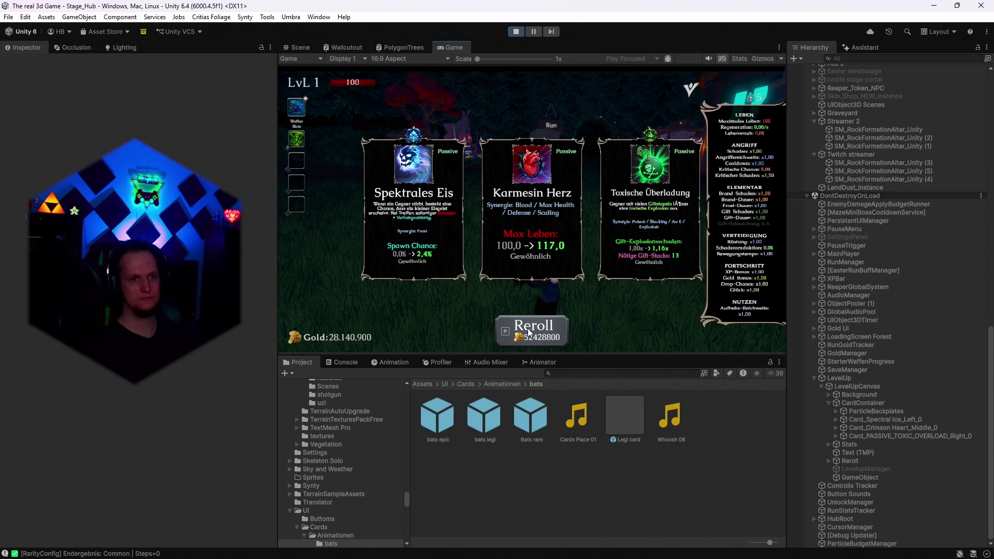
left_click(514, 230)
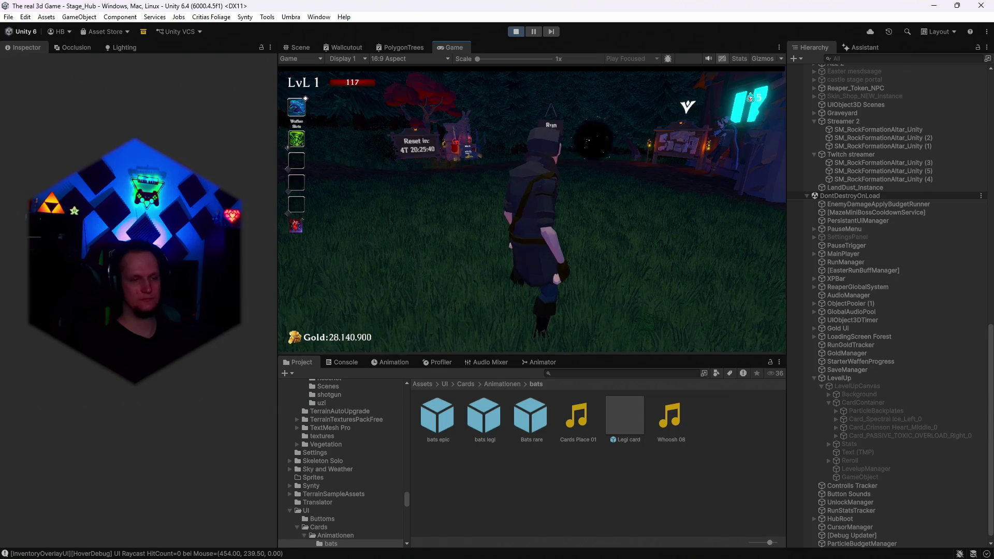
Reroll and take Höllen Siegel, then buy +1 Glück in the Reaper Rewards shop
key("r")
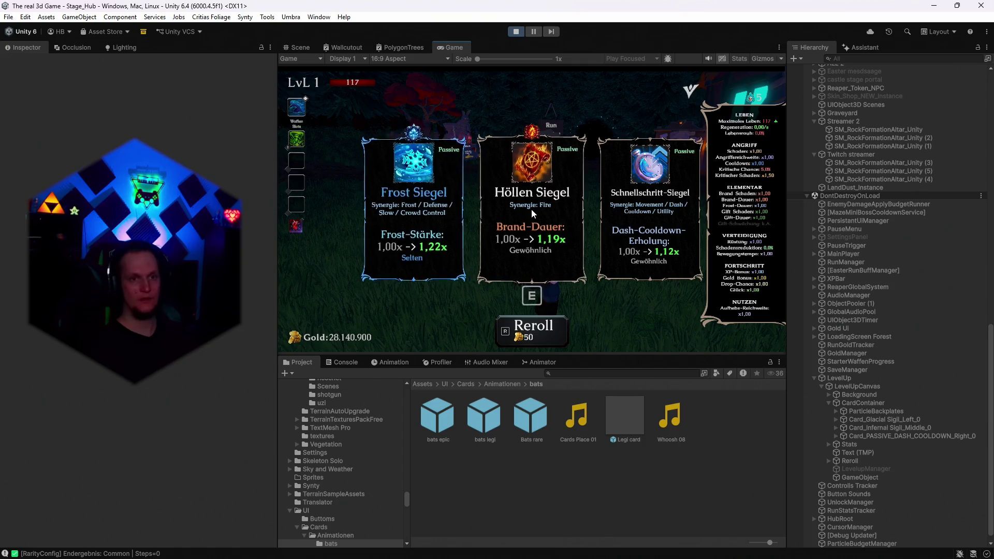
left_click(531, 209)
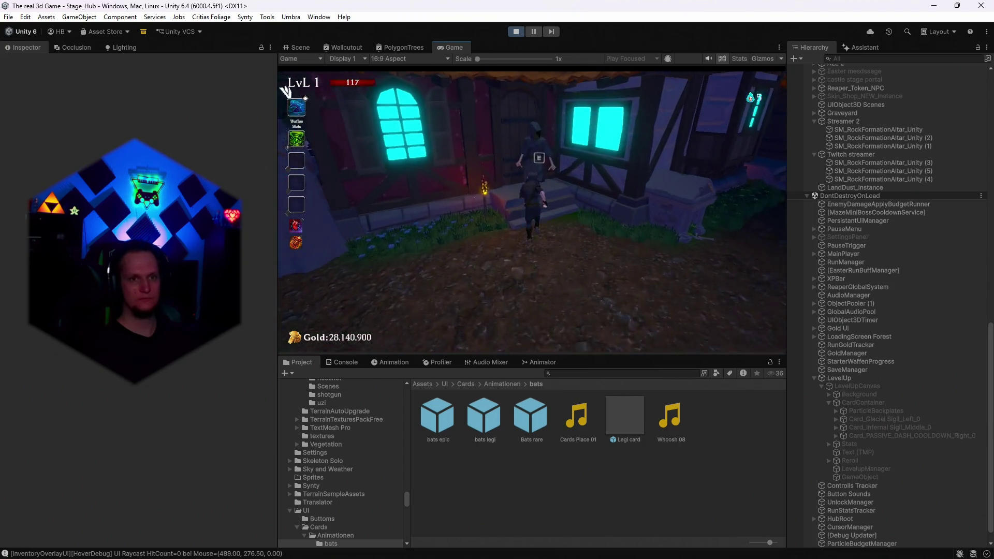
key("e")
scroll(563, 255, "down", 5)
left_click(635, 170)
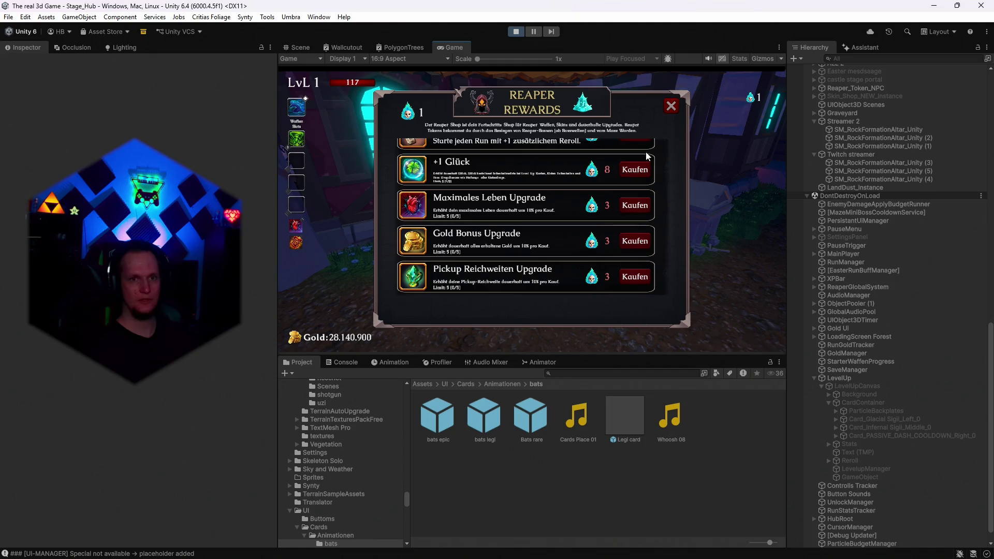
key("Escape")
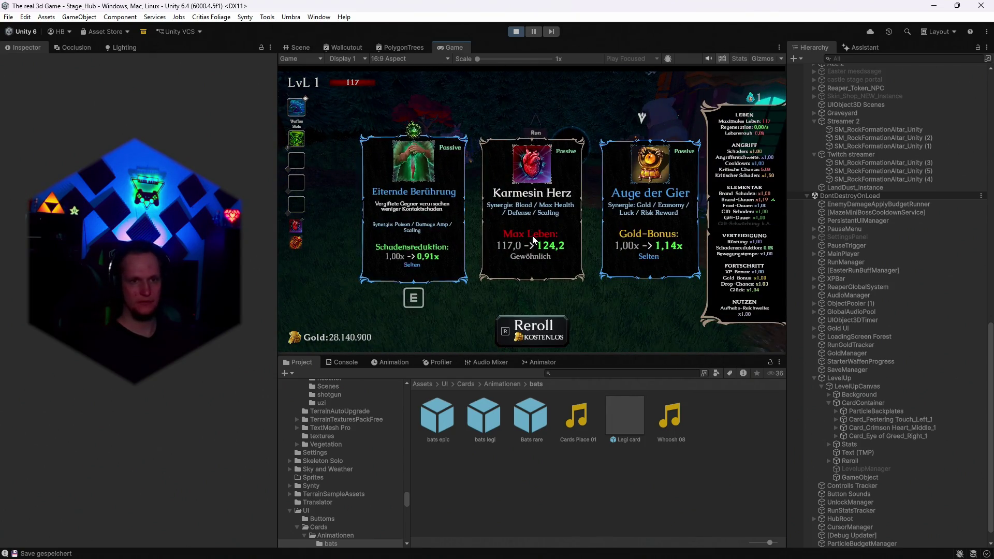
Reroll three times as the cost climbs from 50 to 200, then take Eisspiegel
left_click(532, 235)
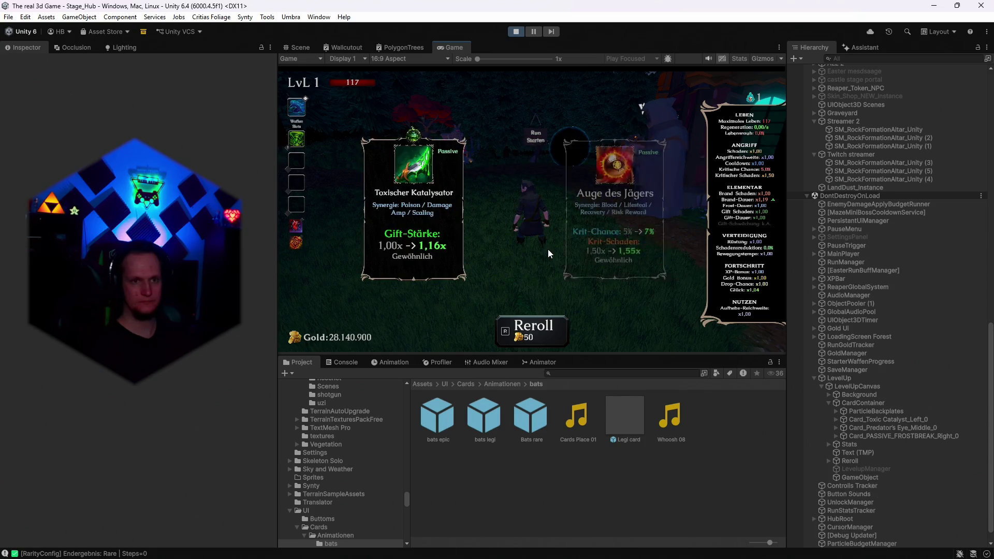
left_click(548, 249)
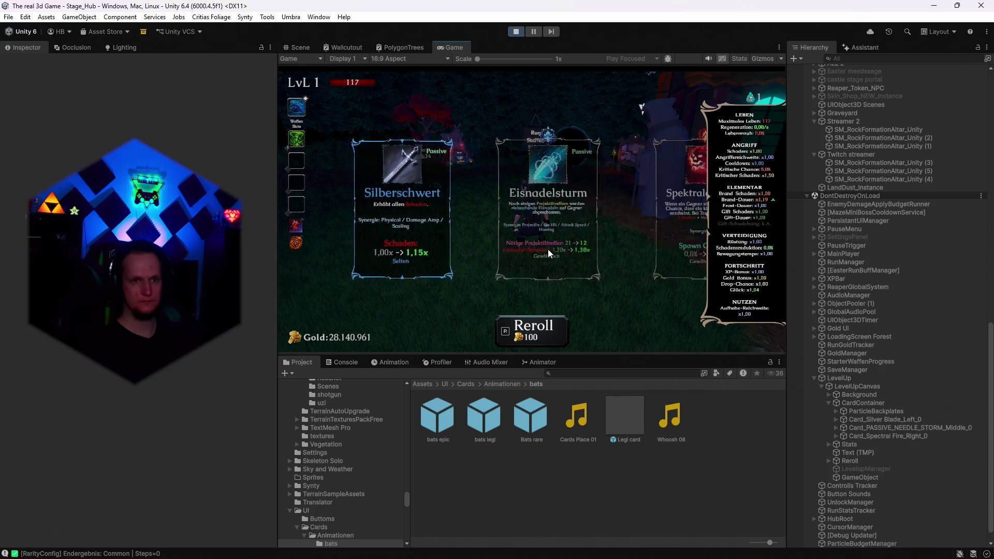
key("r")
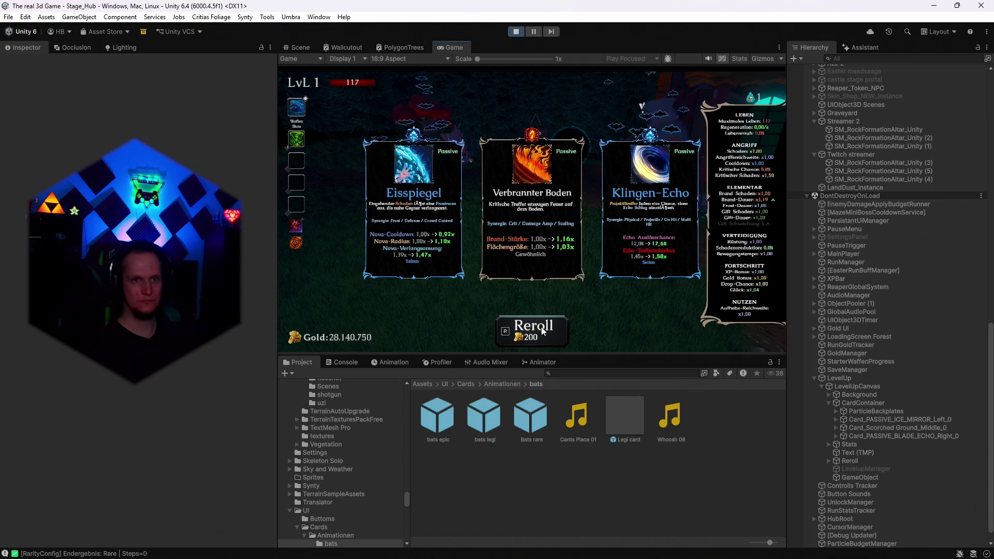
left_click(440, 238)
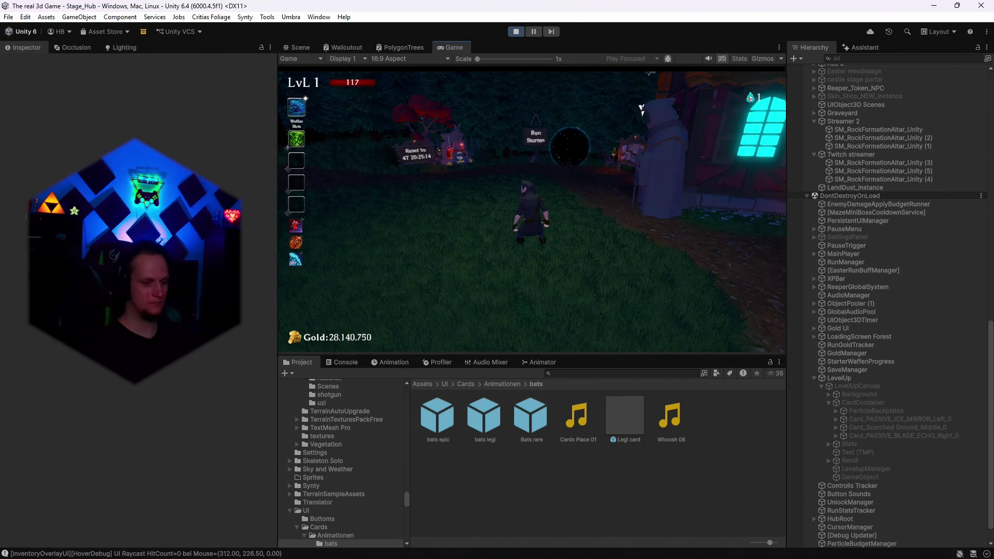
Reroll the new hand three times, then take Schattenschritt
key("r")
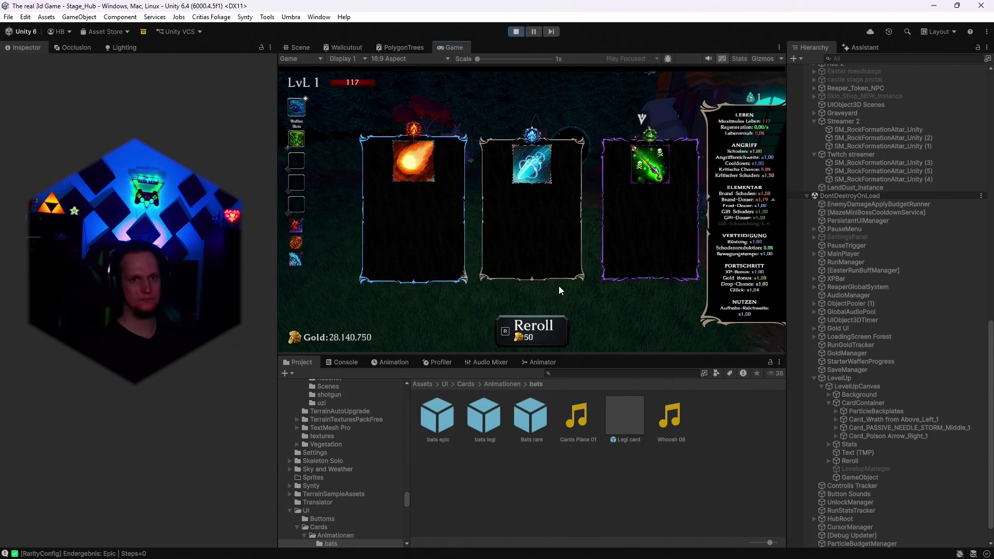
key("r")
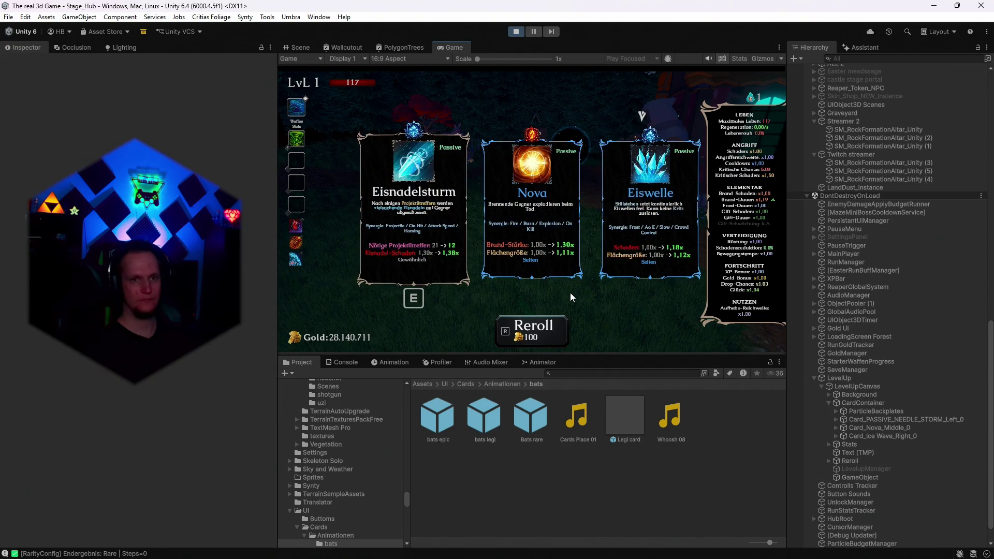
key("r")
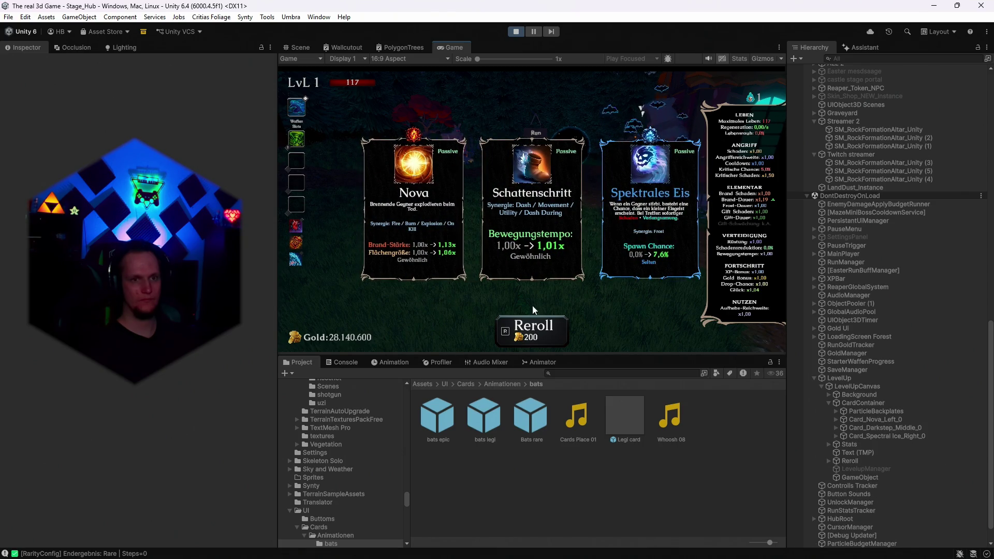
left_click(533, 249)
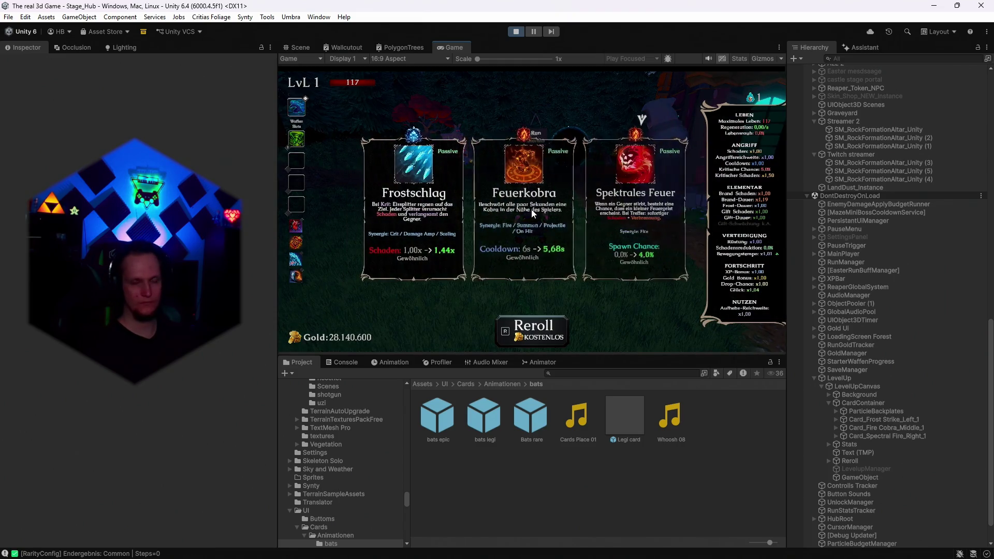
Reroll the next hand six times, then pick Spektrales Eis
key("r")
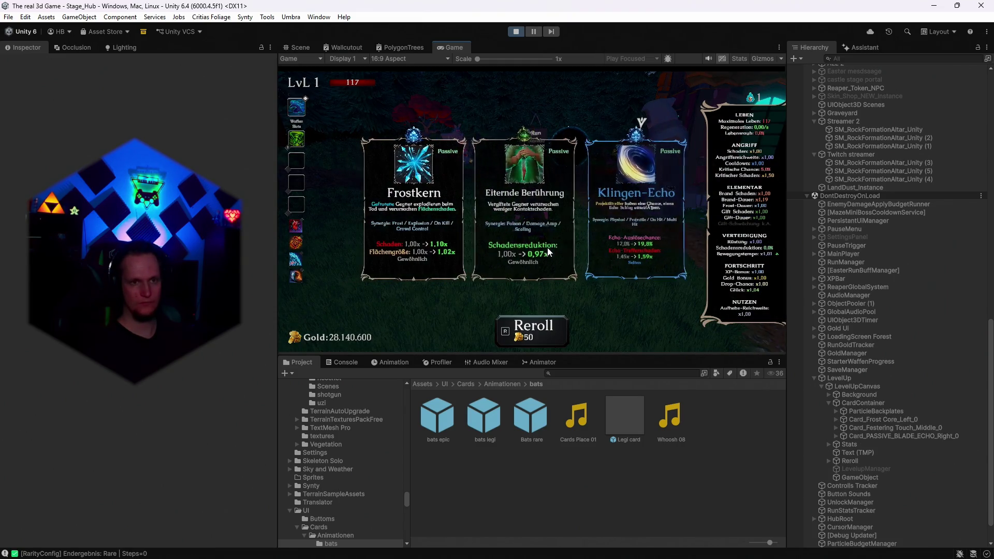
key("r")
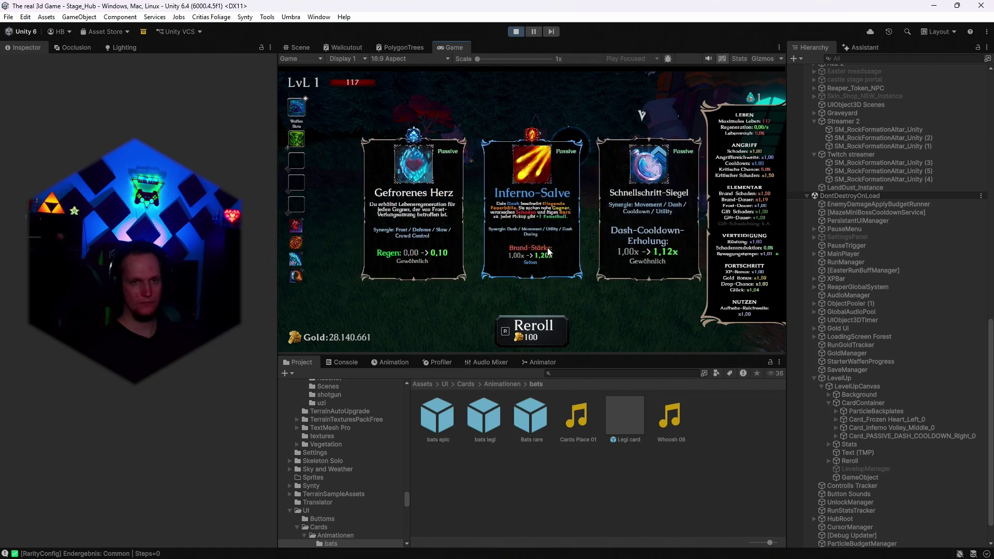
key("r")
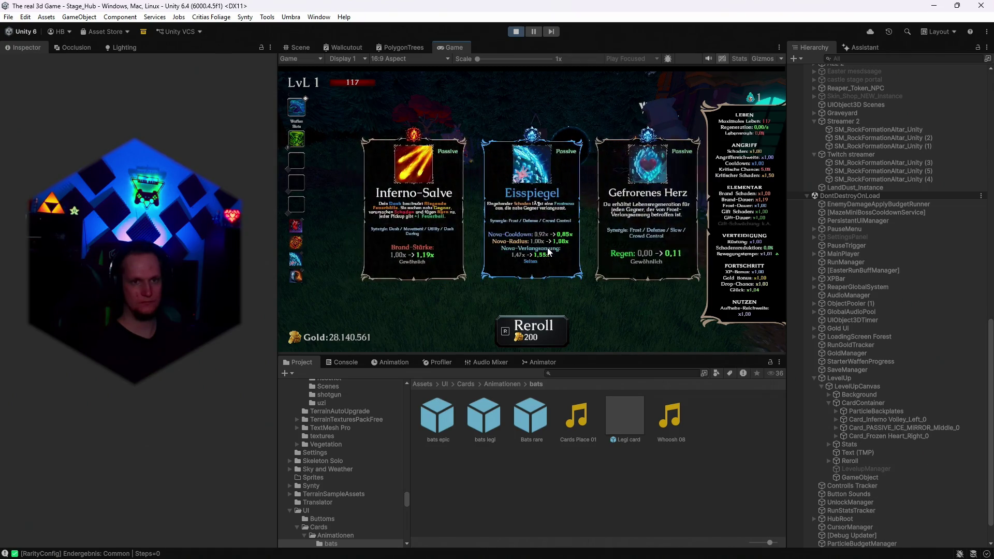
key("r")
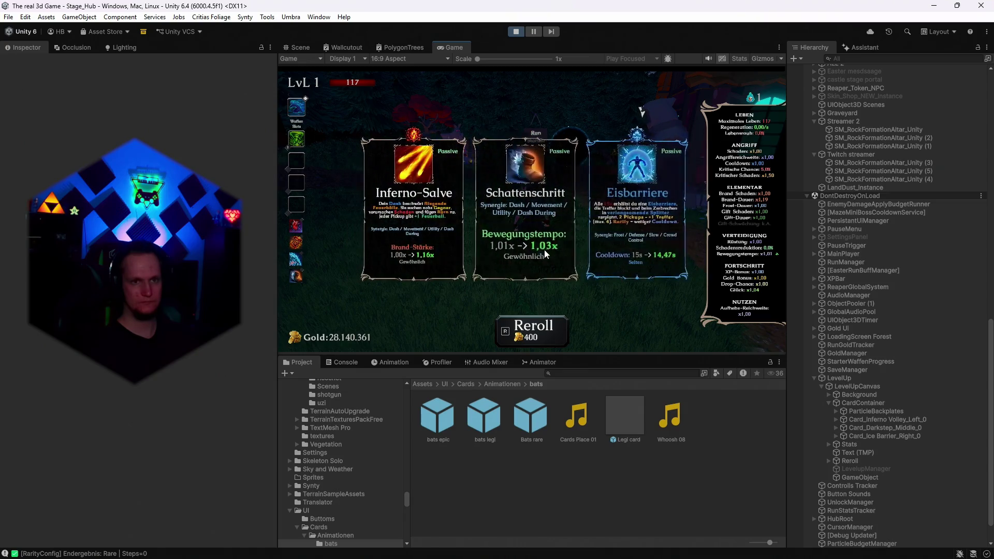
key("r")
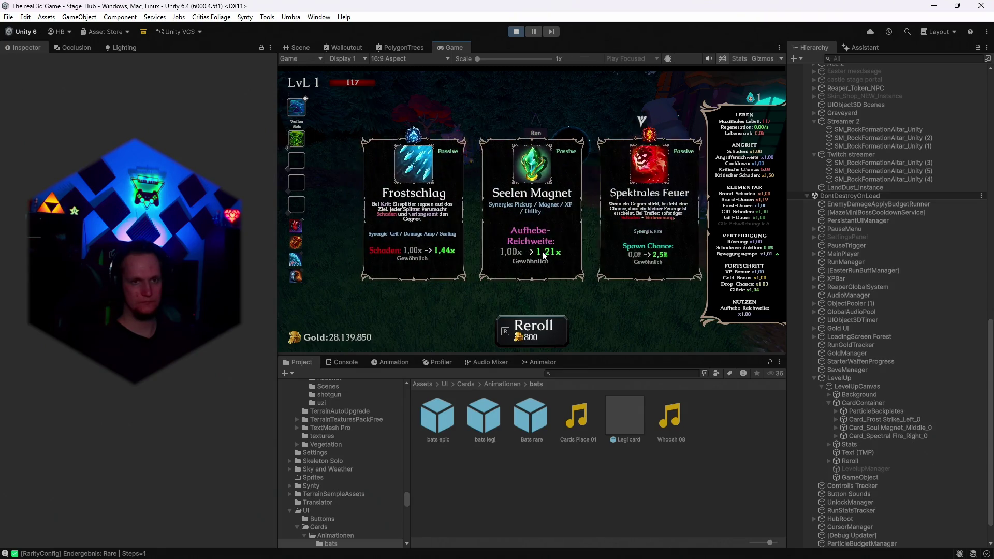
key("r")
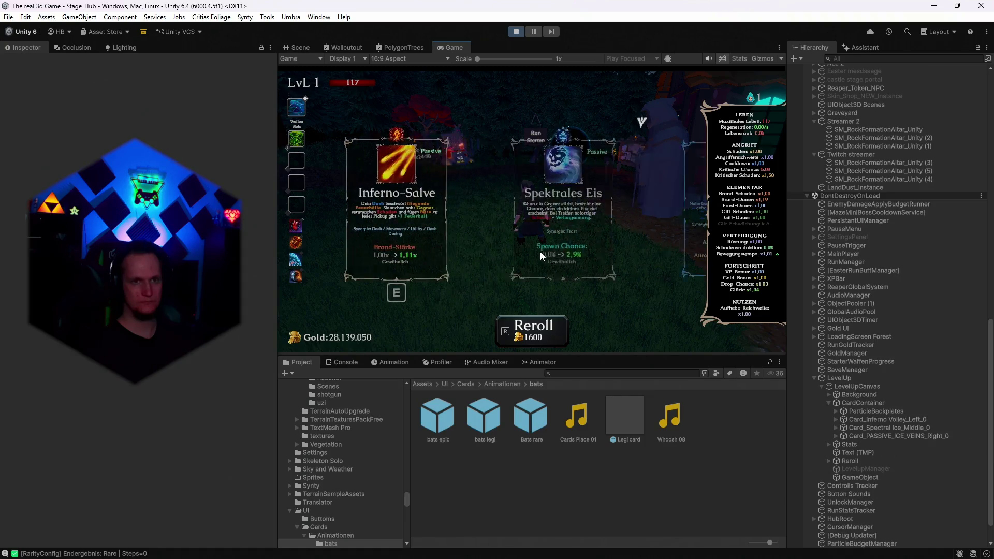
left_click(534, 271)
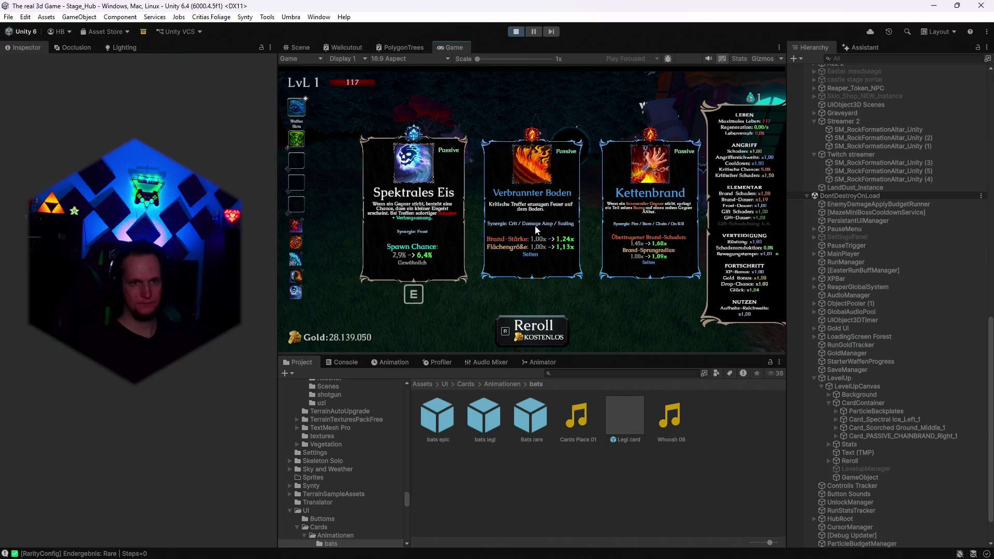
Reroll twelve more times as the cost doubles, then choose a fire upgrade card
key("r")
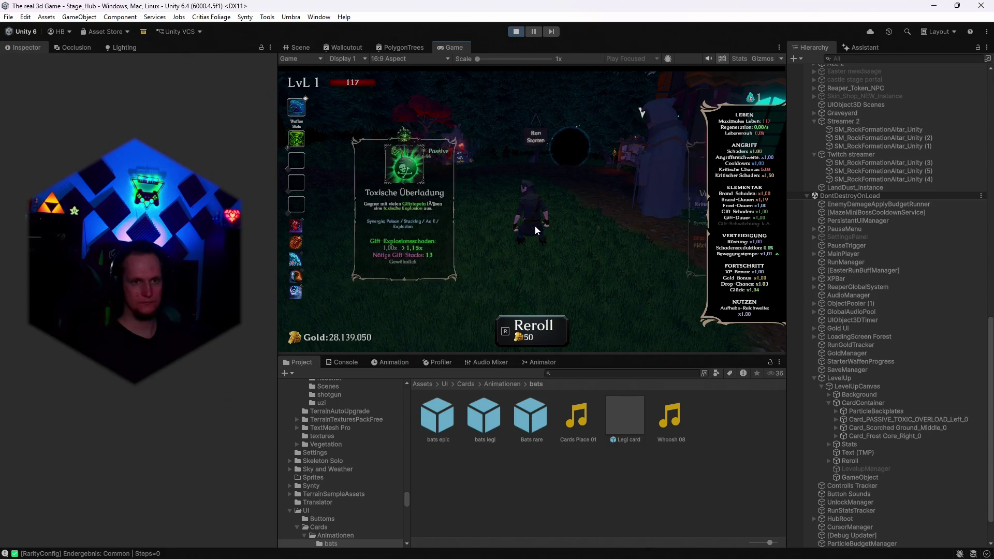
key("r")
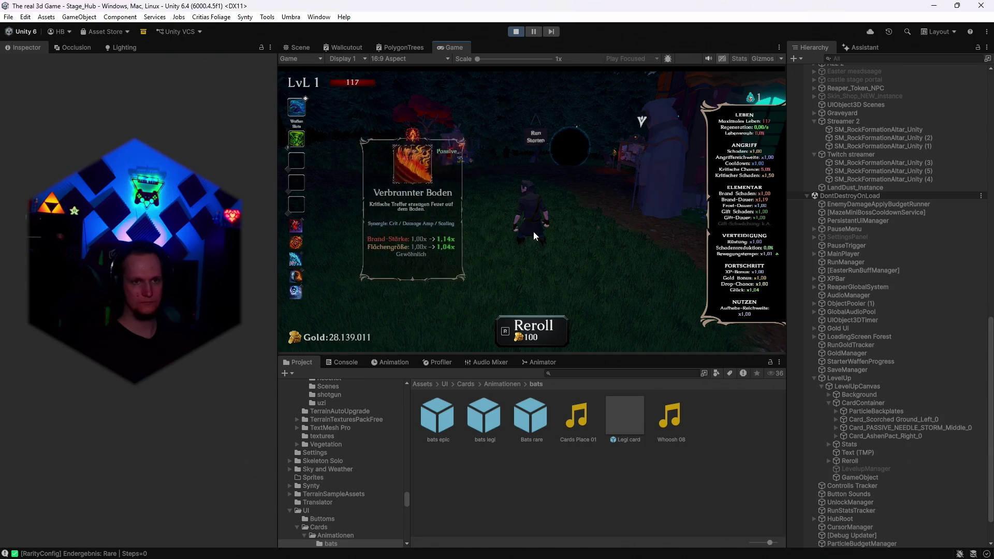
key("r")
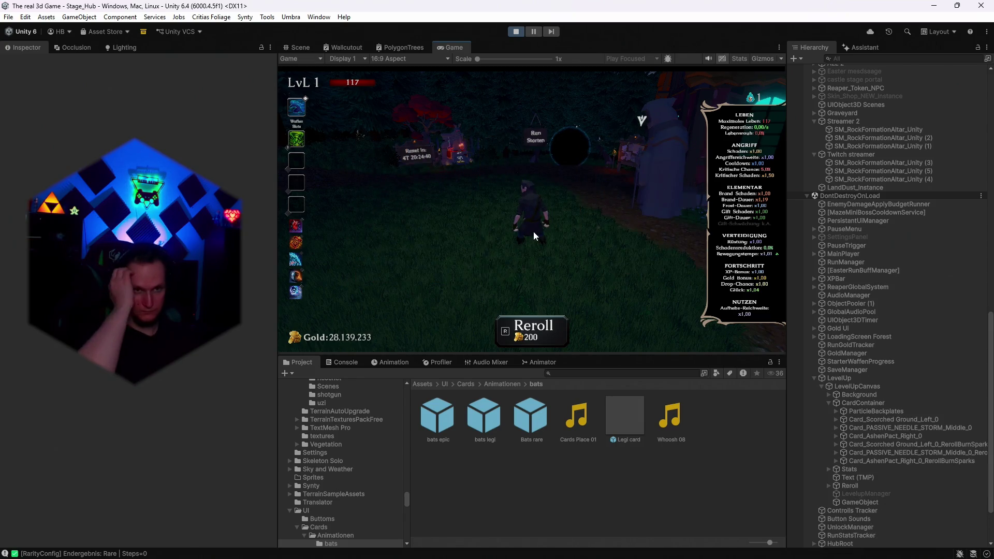
key("r")
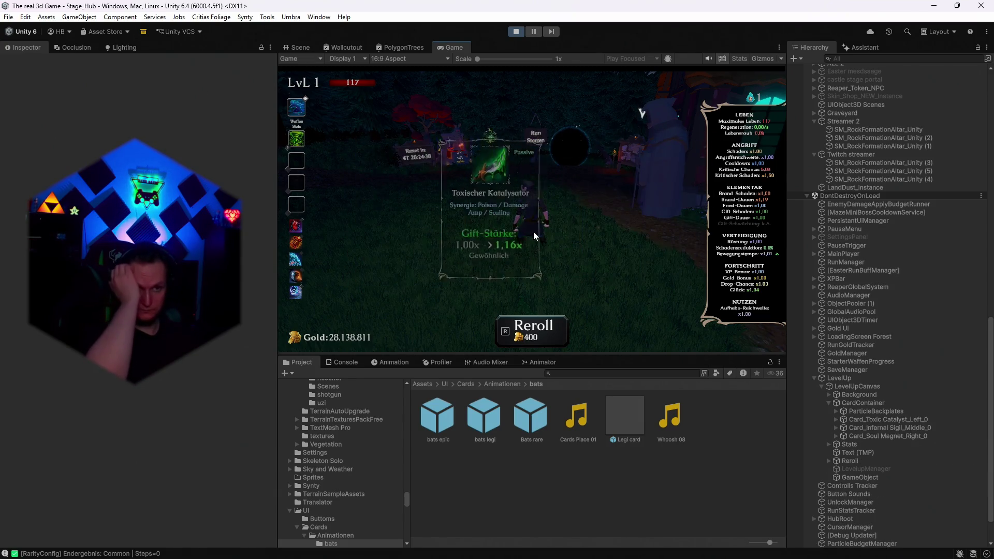
key("r")
key("r")
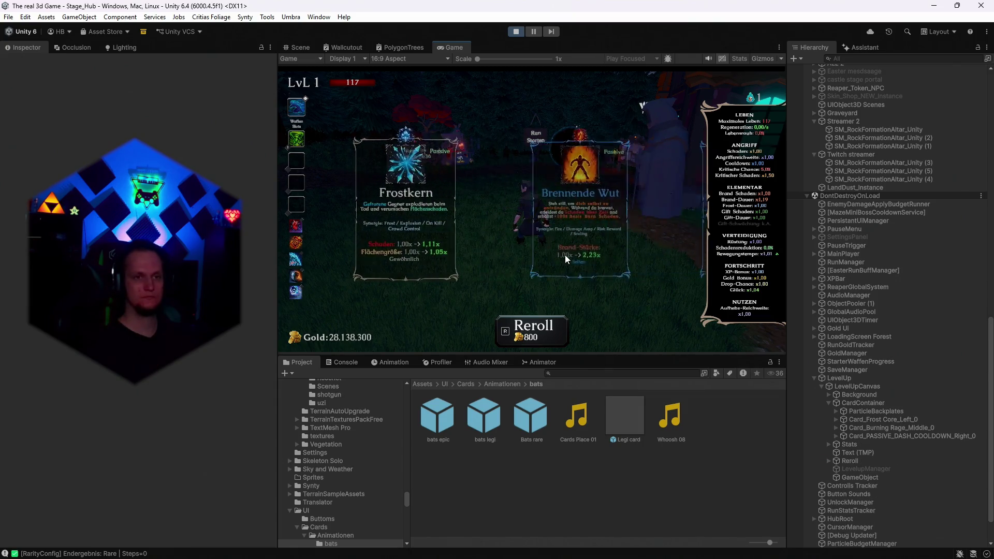
key("r")
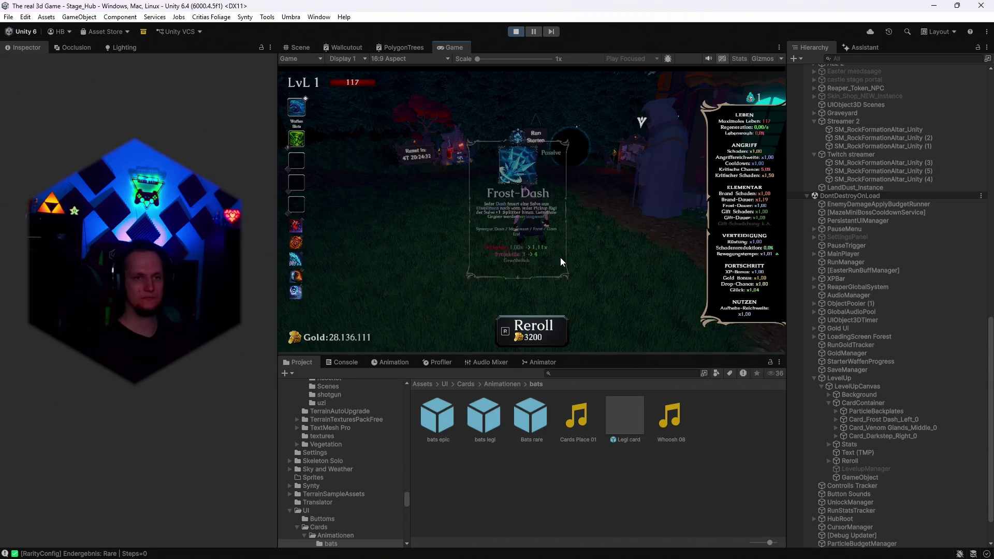
key("r")
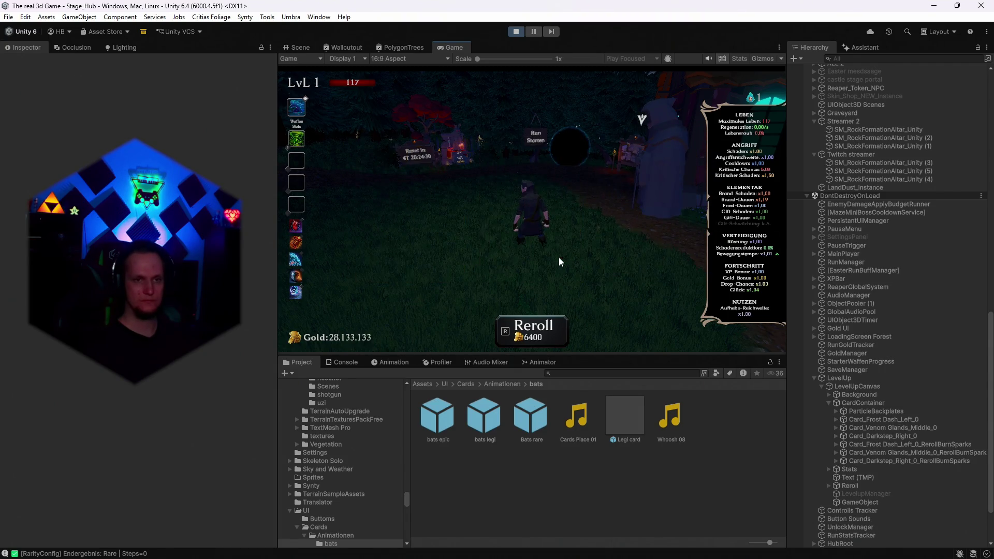
key("r")
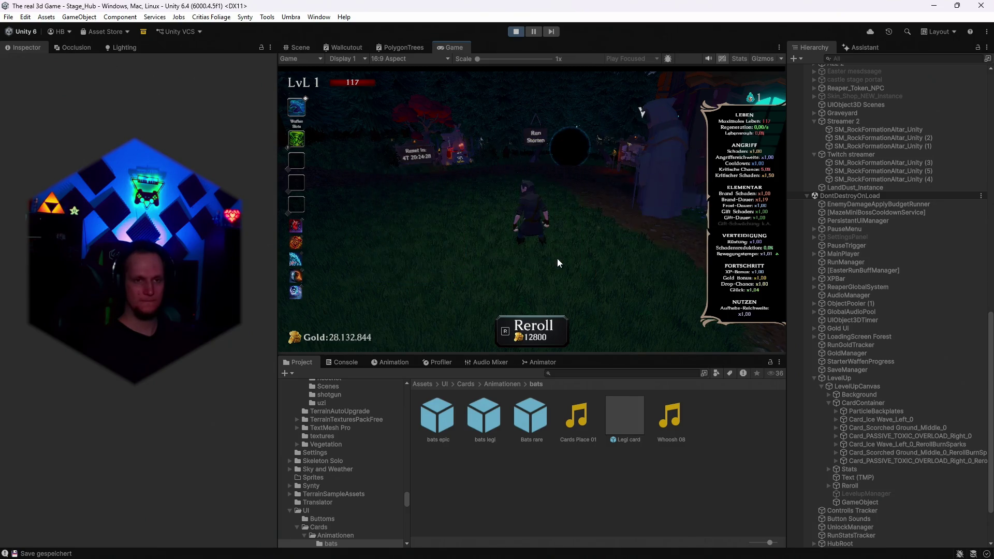
key("r")
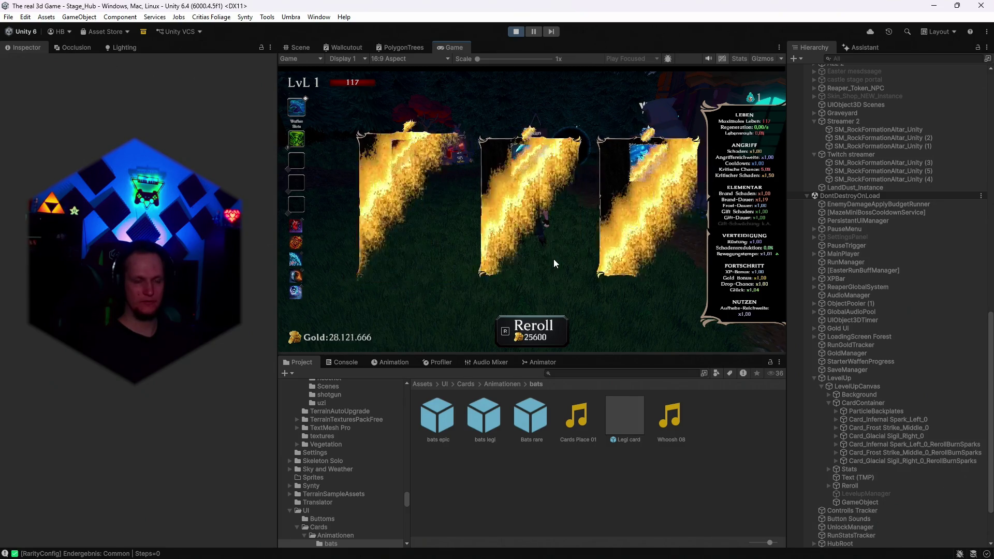
key("r")
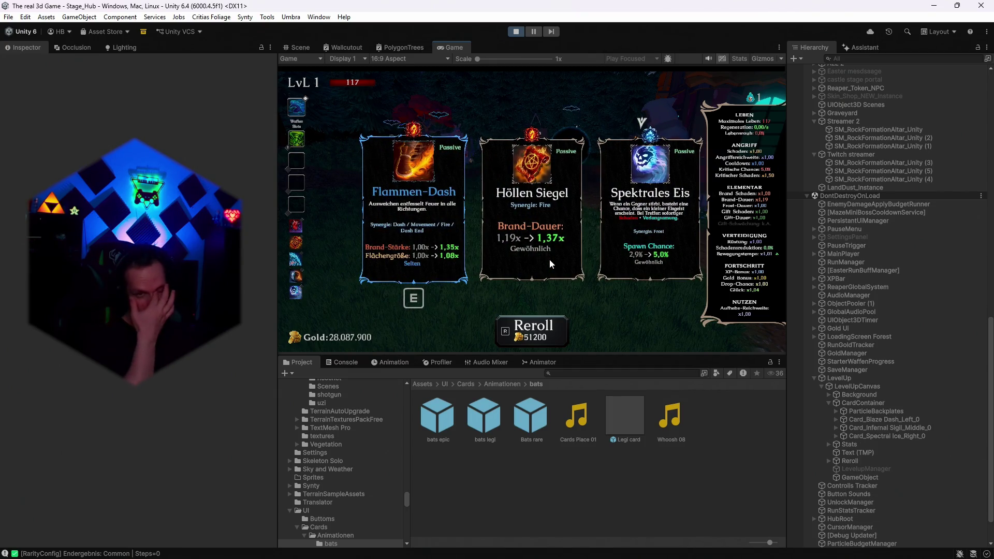
key("r")
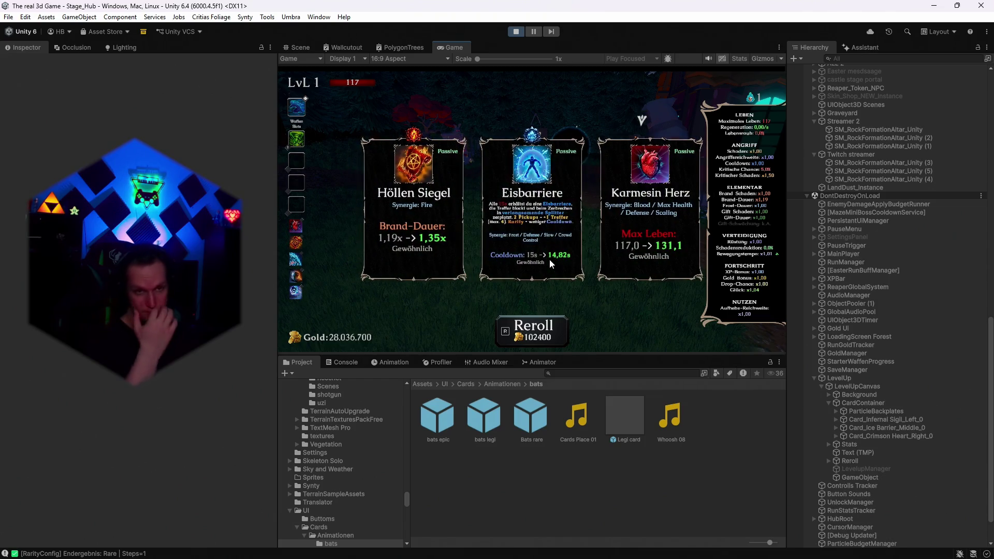
key("r")
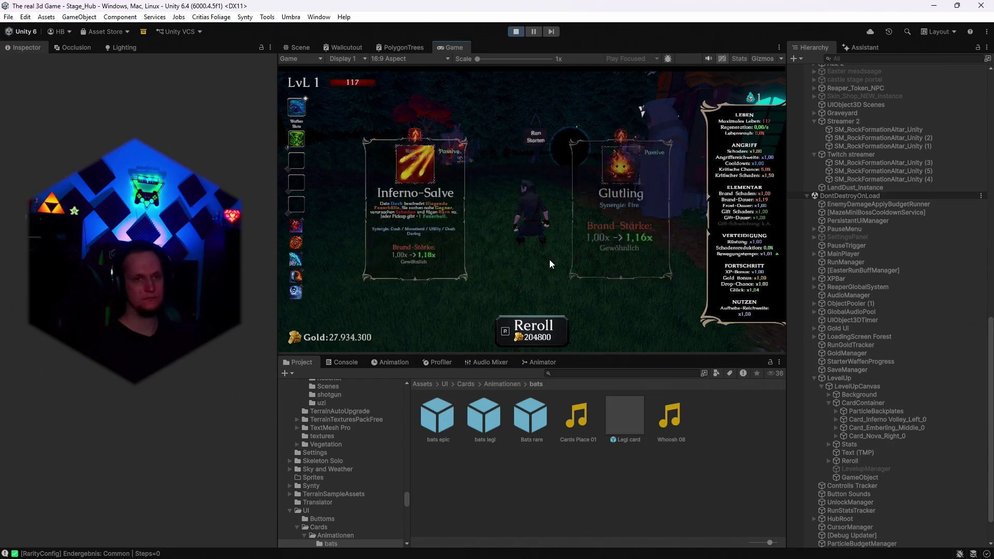
left_click(530, 261)
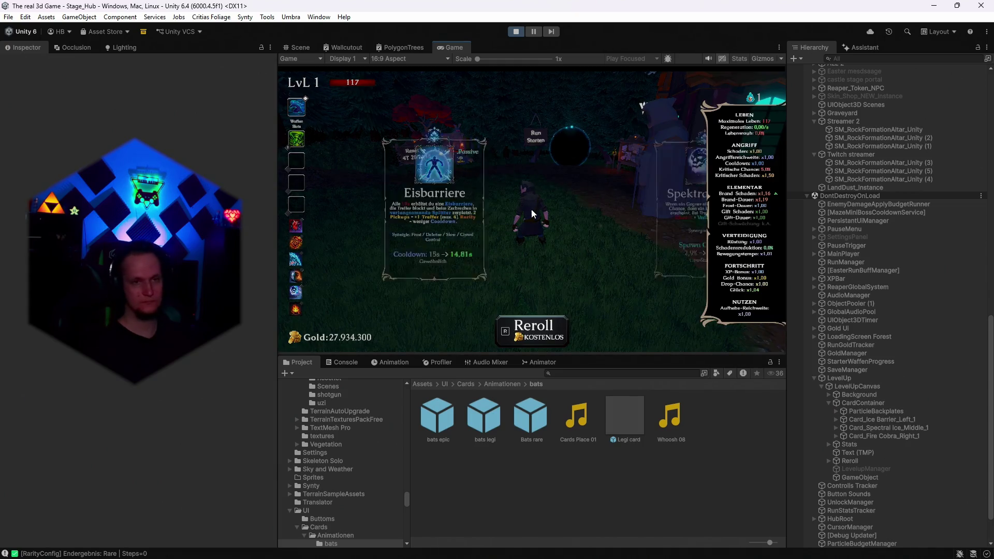
Reroll the following level-up offer three times, reaching Verbrannter Boden, Inferno-Salve and a needle-storm card
key("r")
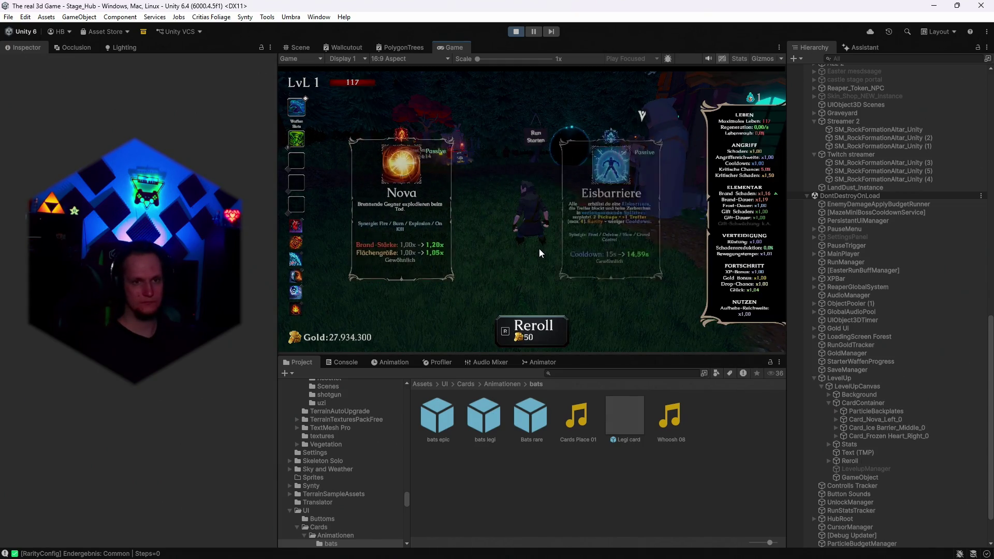
key("r")
key("r")
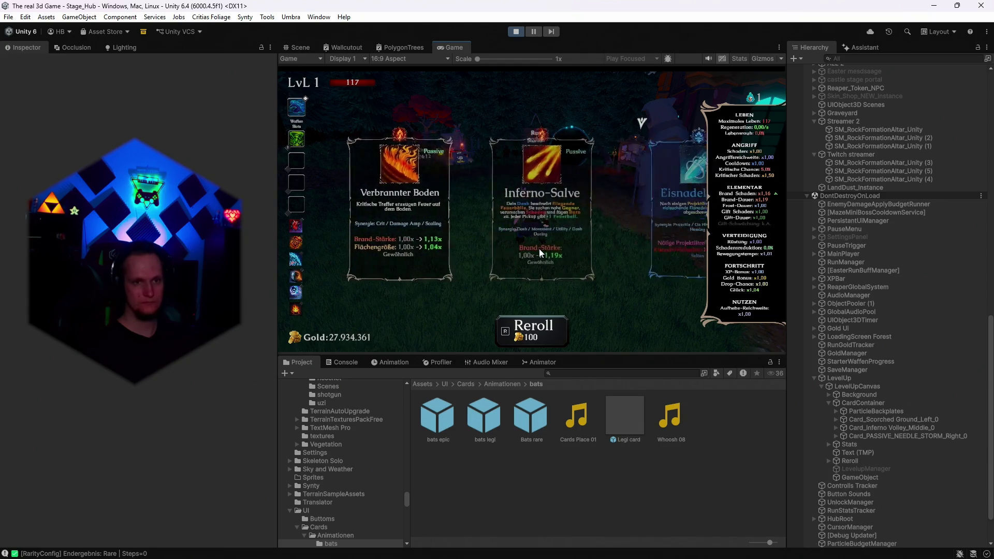
key("r")
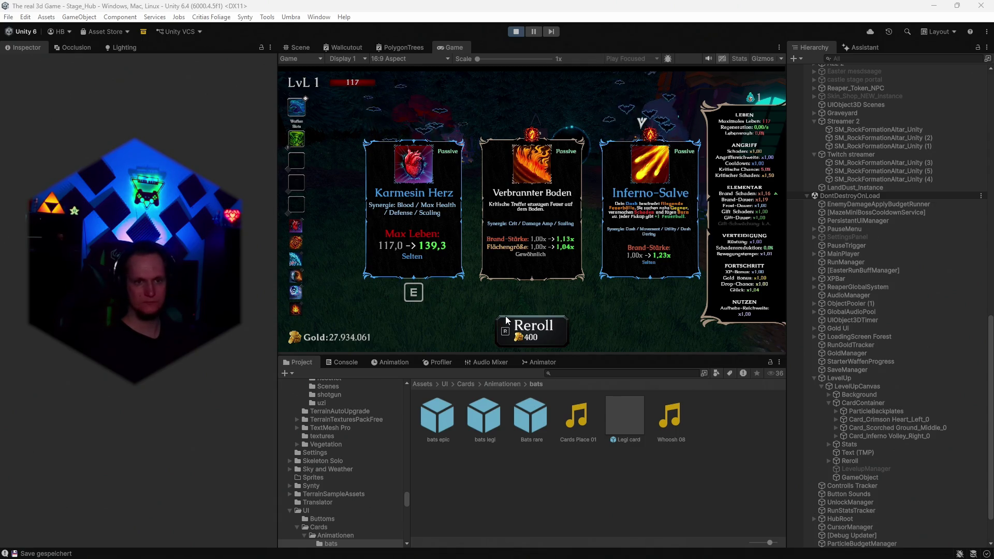
Reroll to get Karmesin Herz, Verbrannter Boden and Inferno-Salve, with the next reroll at 400
left_click(532, 336)
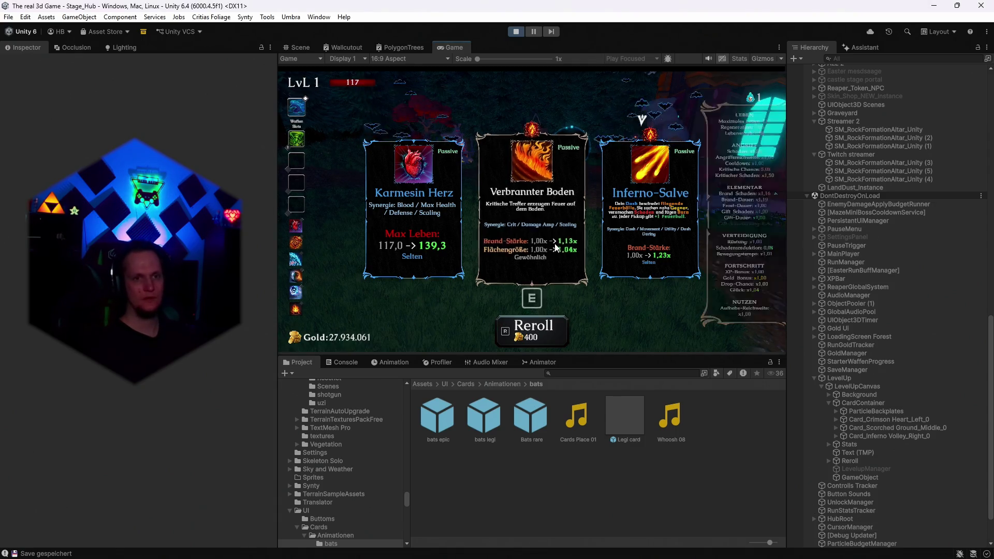
Reroll six times, take Giftdrüsen, then reroll the new offer once
key("r")
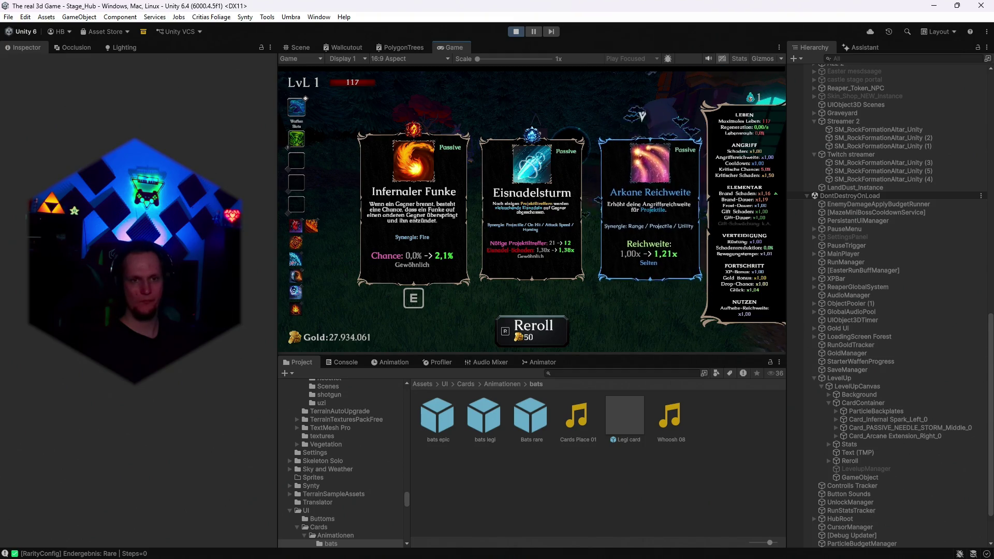
key("r")
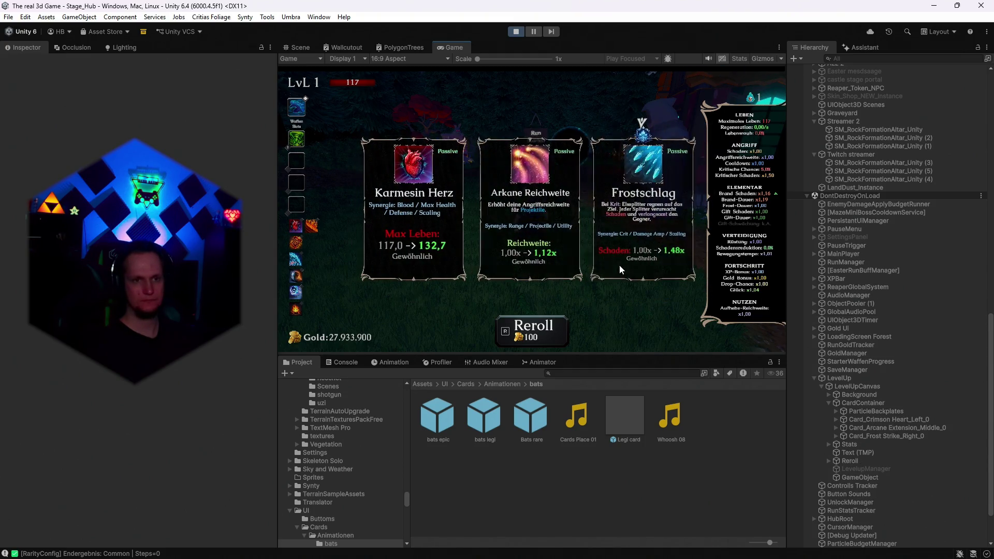
key("r")
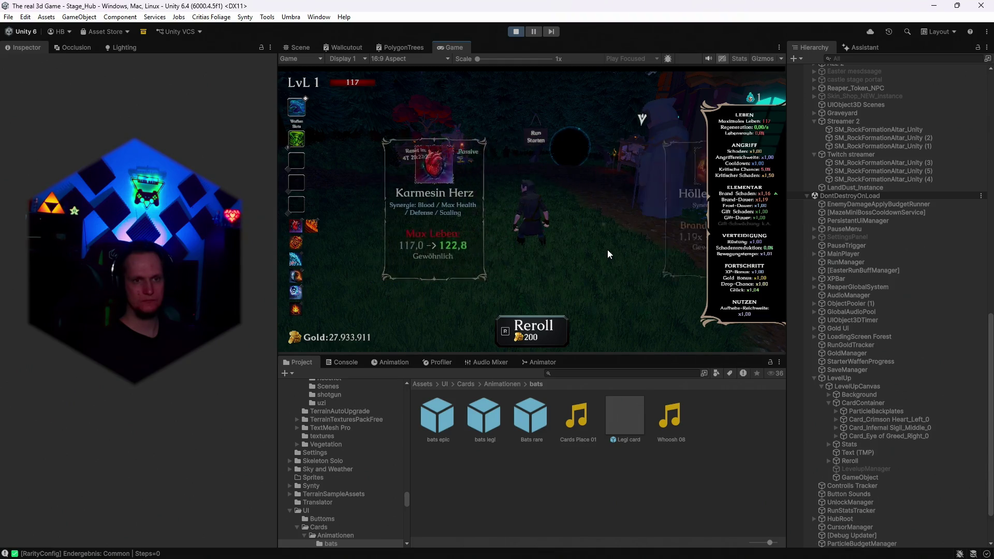
key("r")
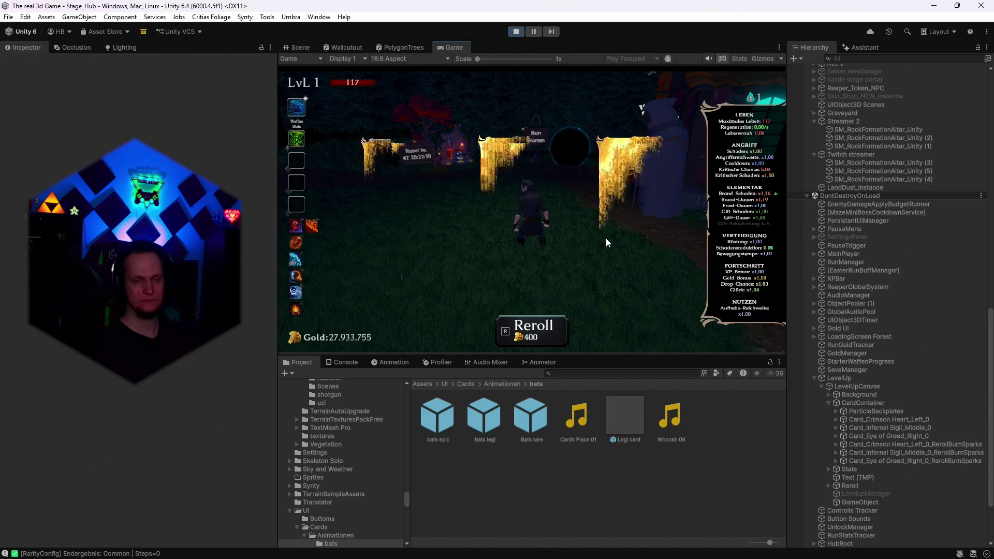
key("r")
key("r")
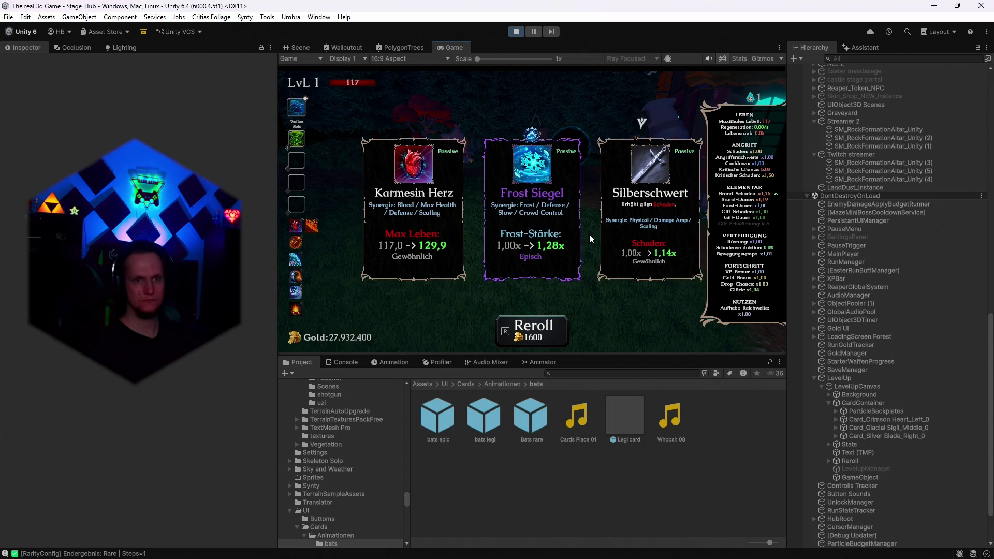
key("r")
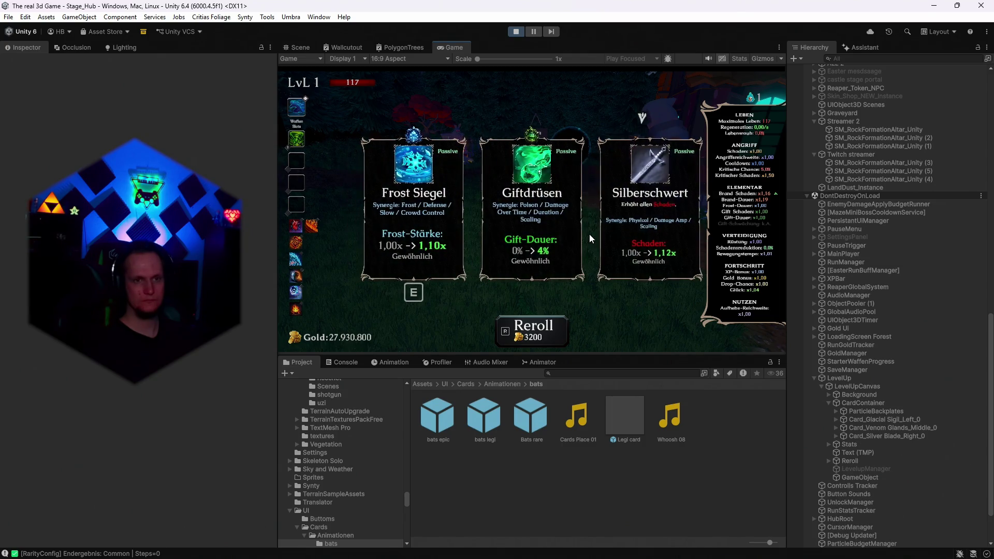
left_click(492, 219)
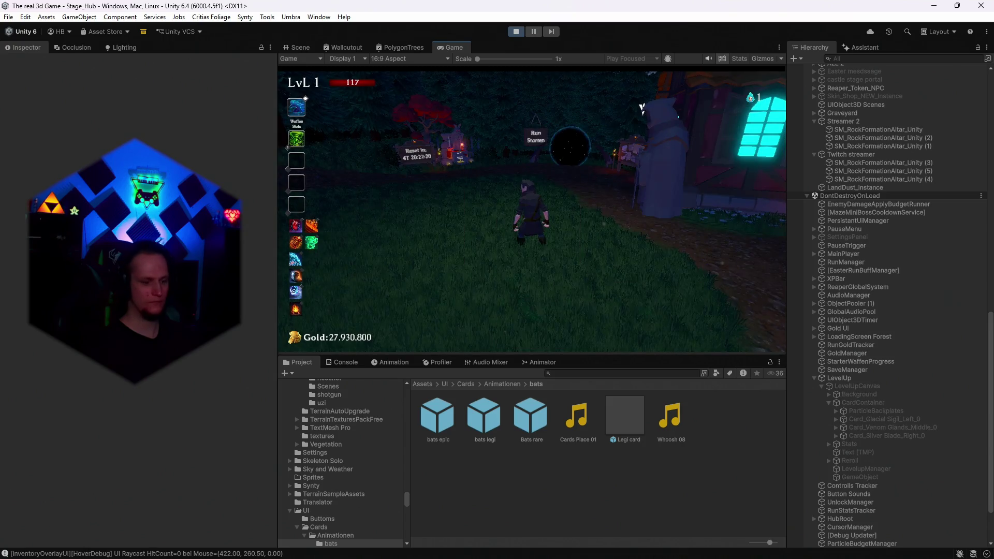
key("r")
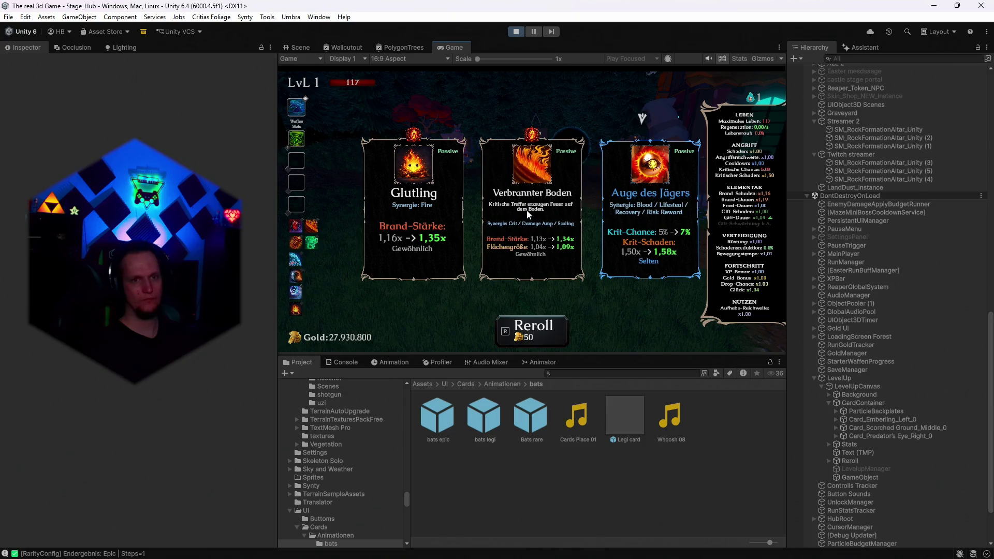
Reroll fifteen times to check the burn effect and doubling cost, then stop Play mode
key("r")
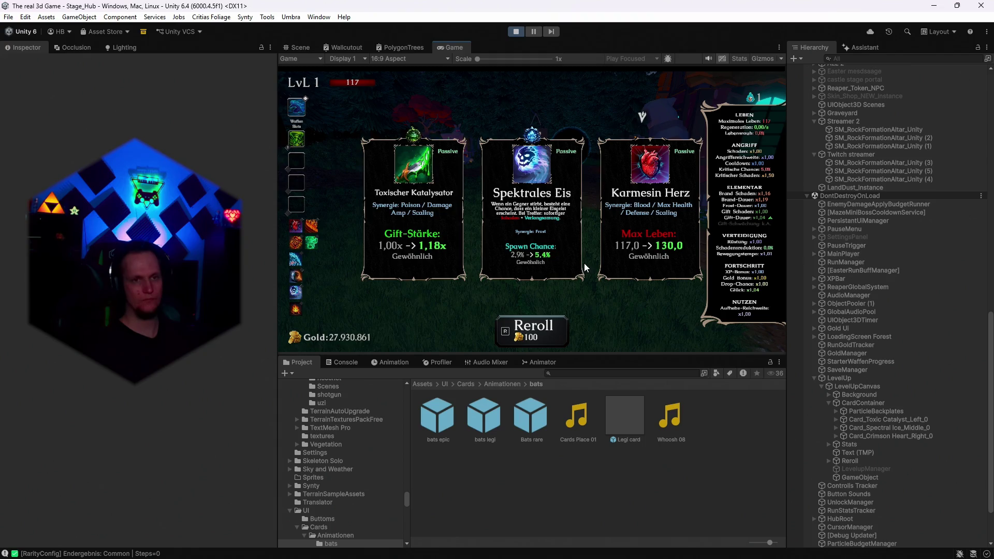
key("r")
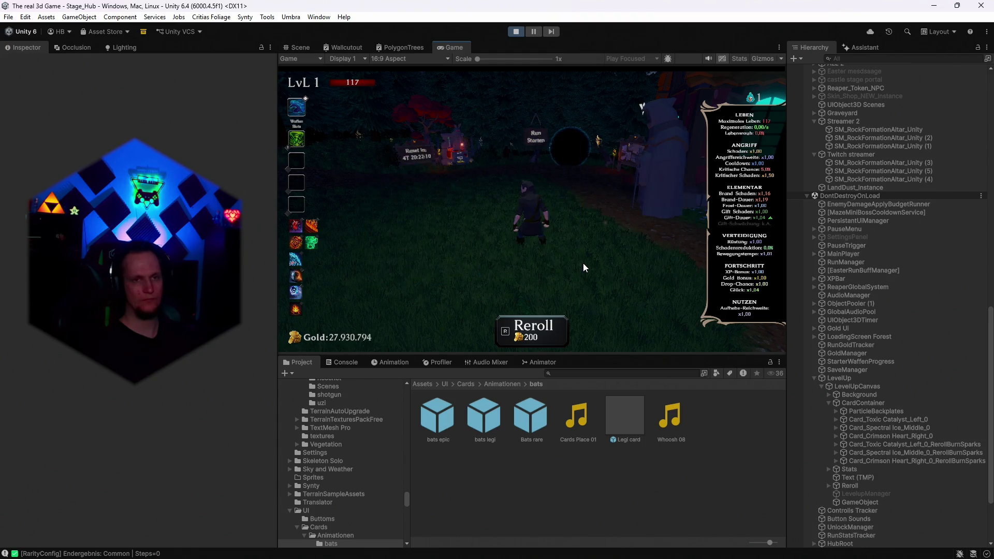
key("r")
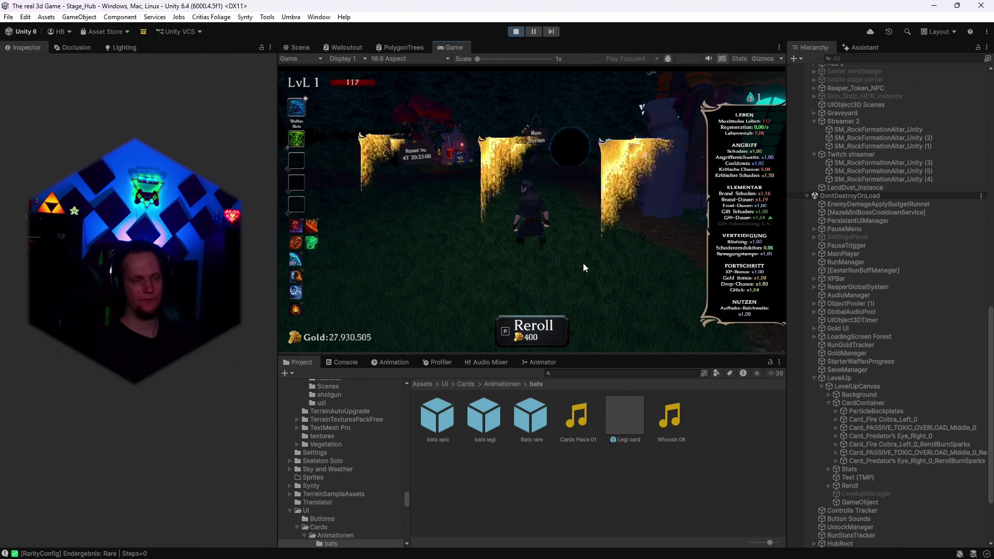
key("r")
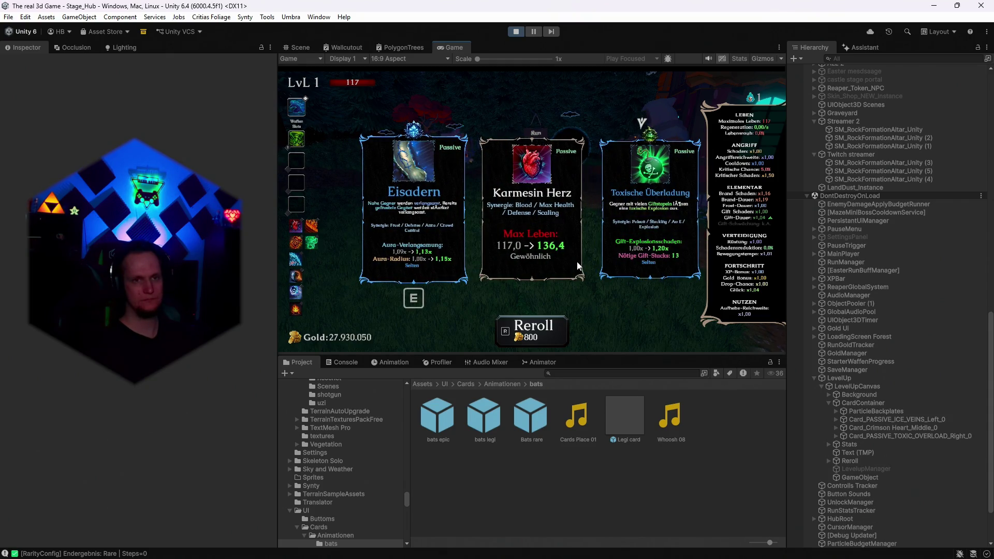
key("r")
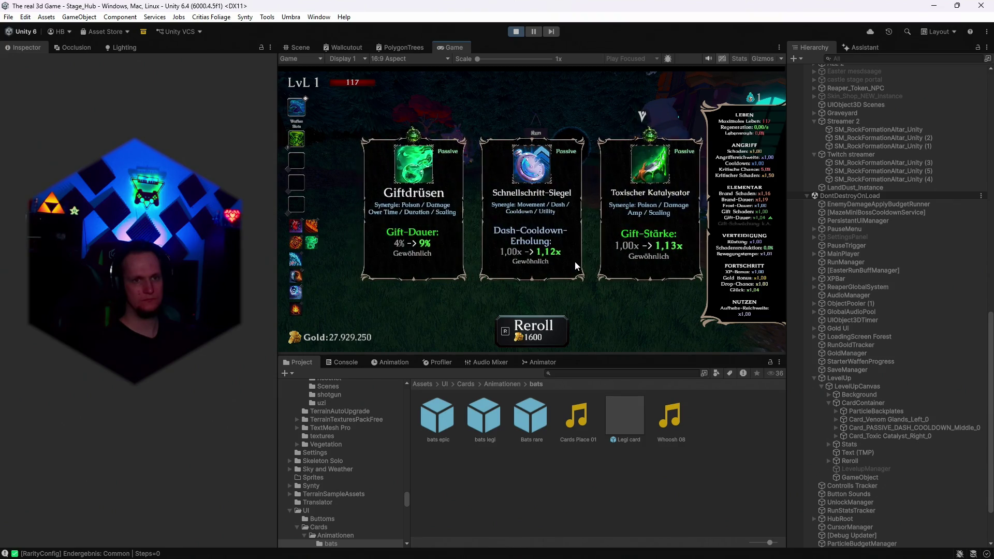
key("r")
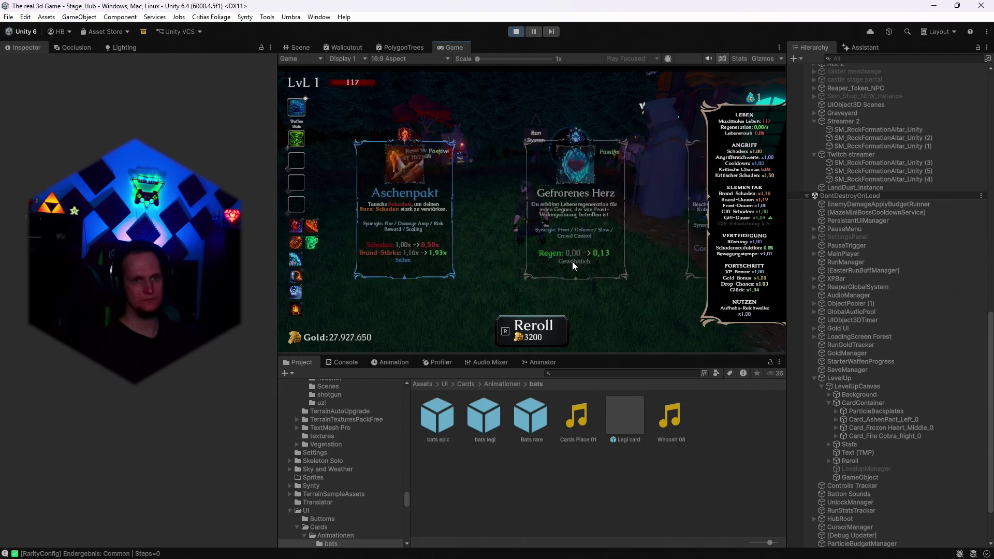
key("r")
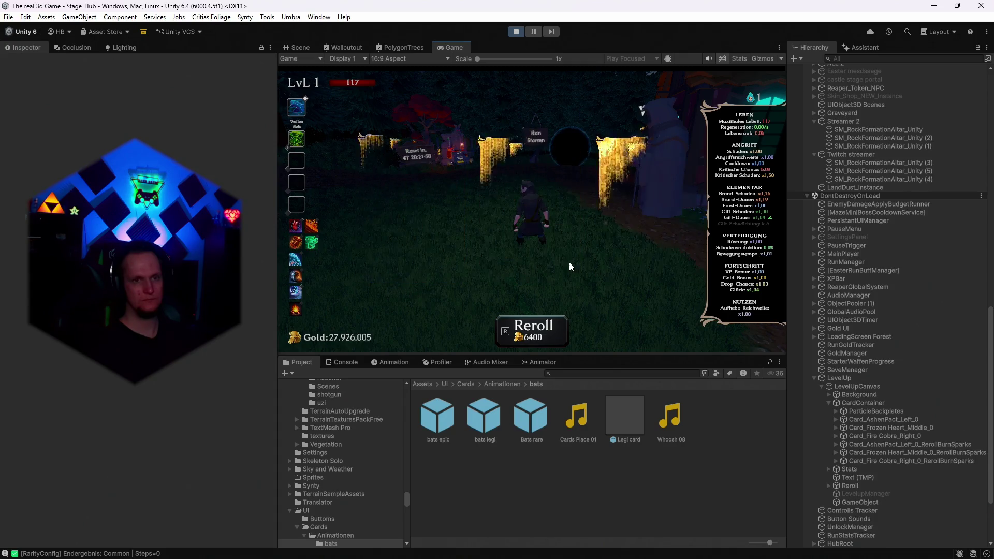
key("r")
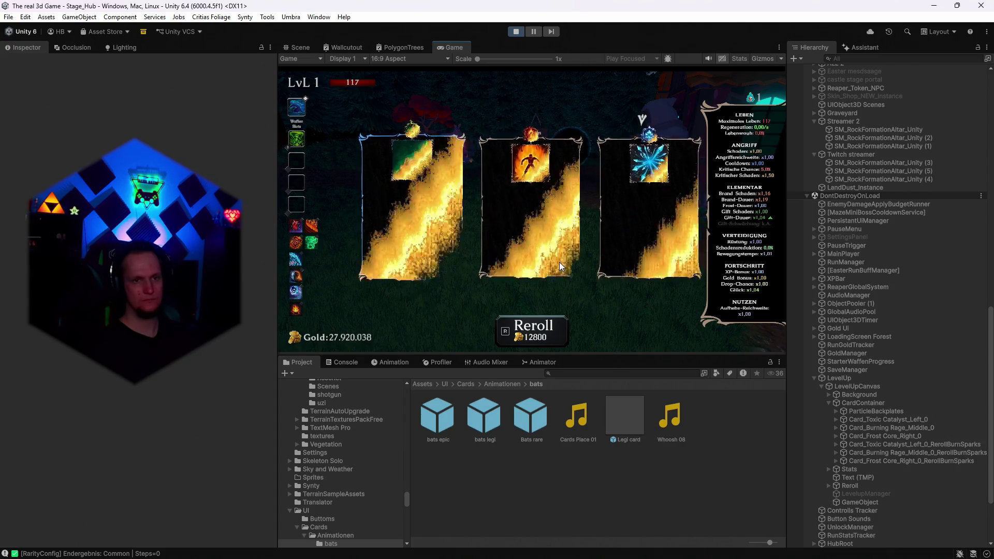
key("r")
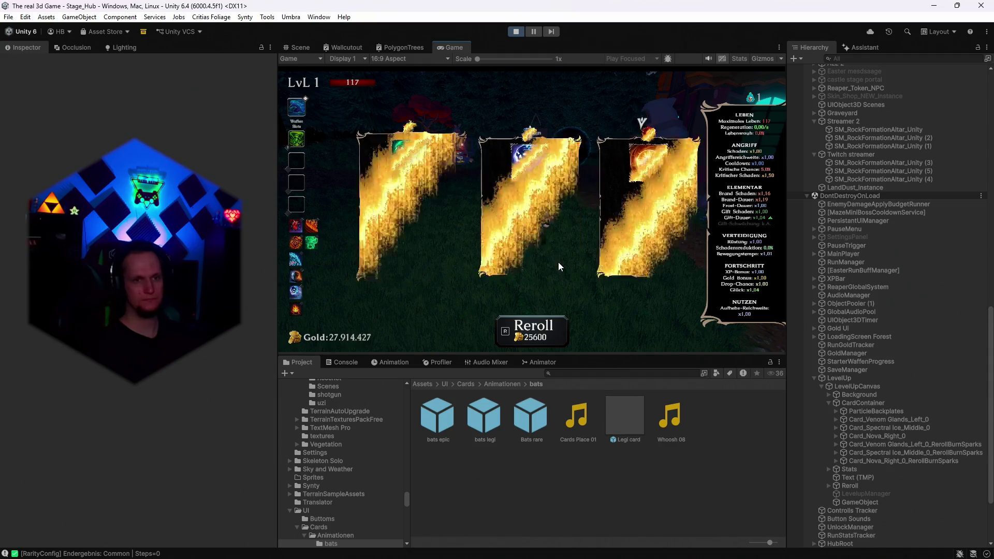
key("r")
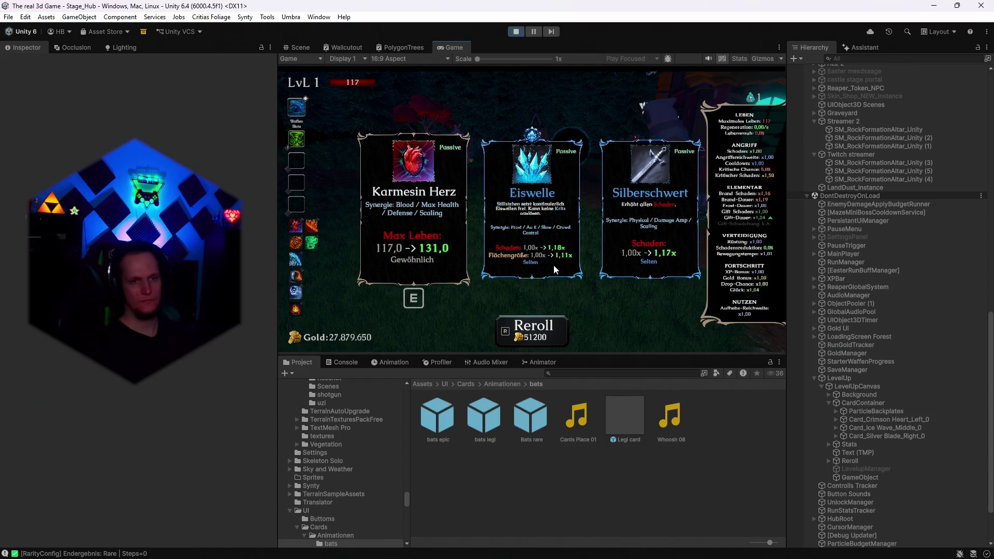
key("r")
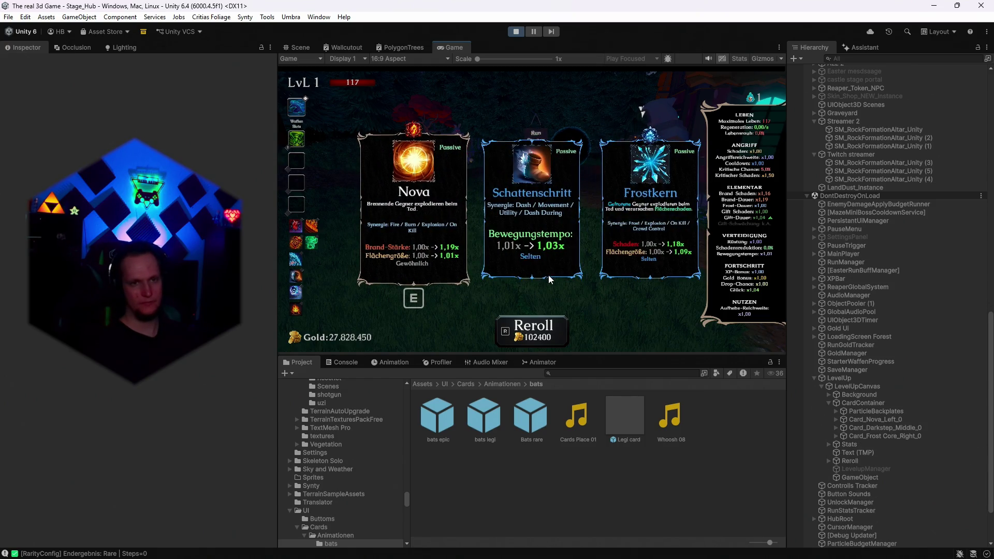
key("r")
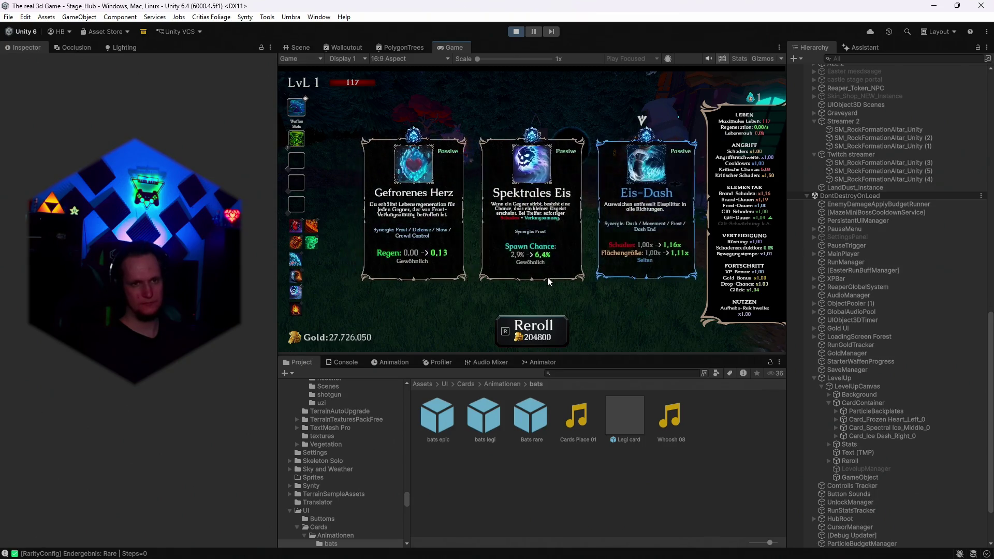
key("r")
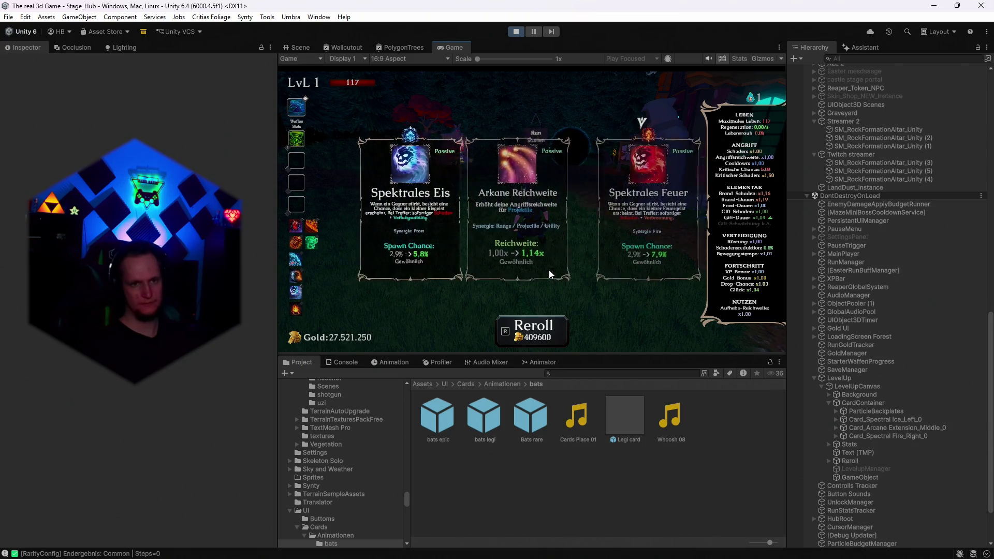
key("r")
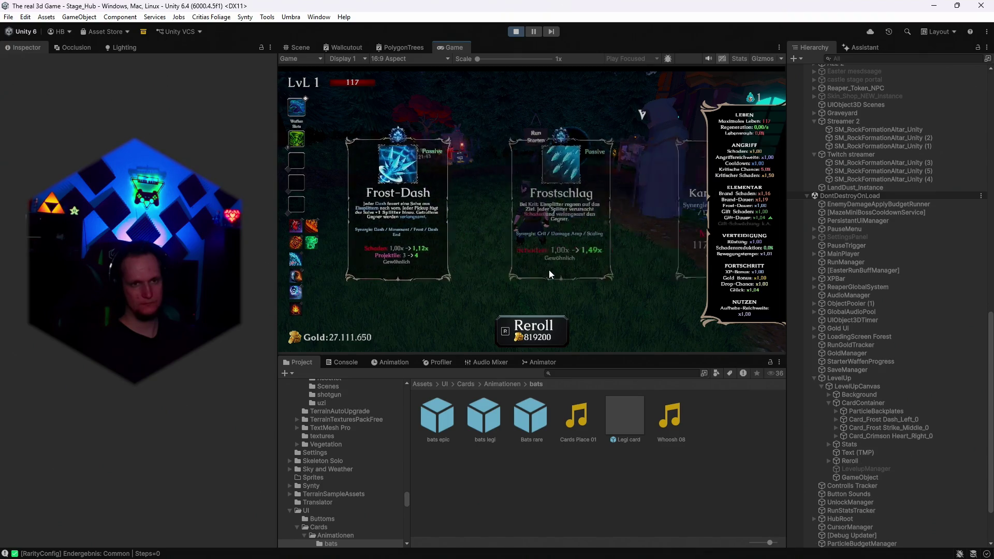
key("r")
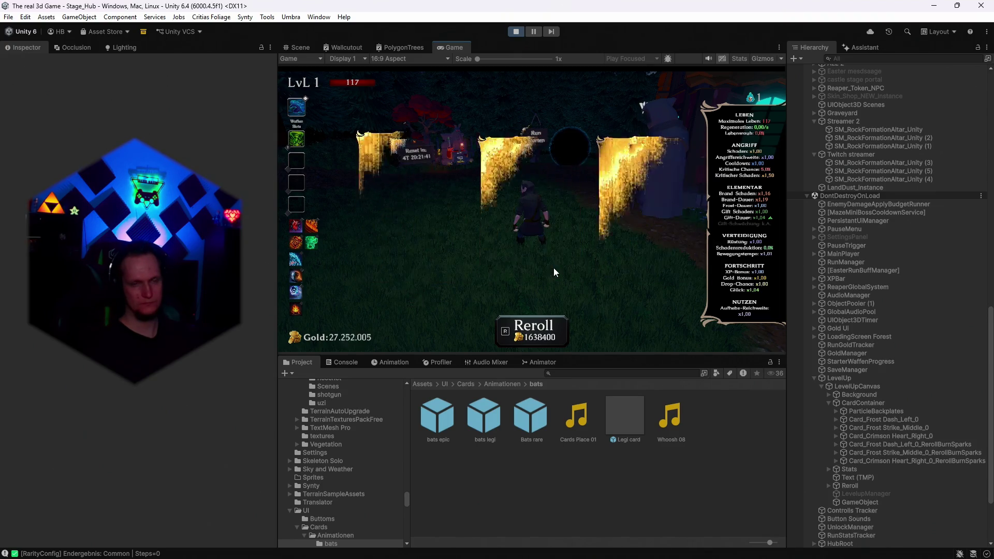
left_click(523, 29)
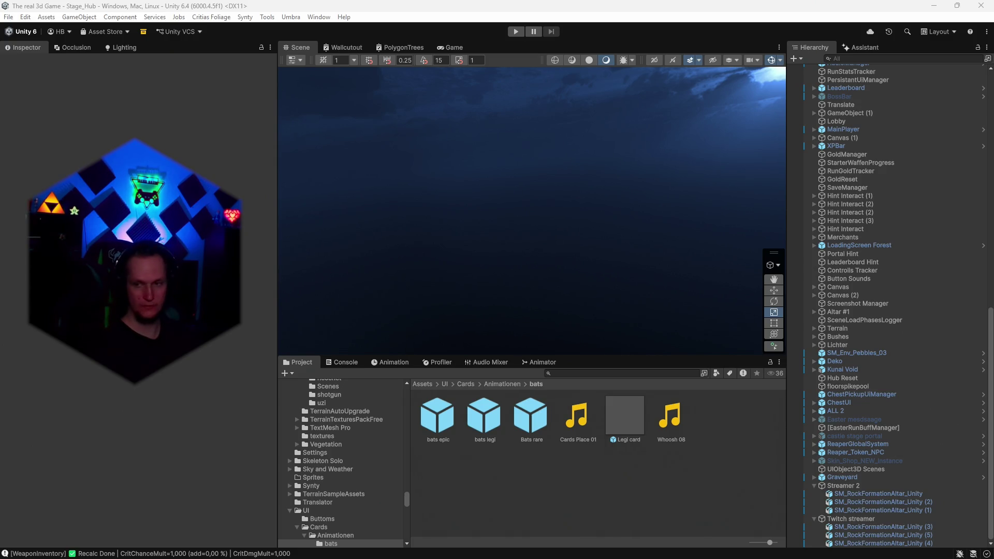
Select CardSpawner under LevelUp > LevelUpCanvas > CardContainer in the Hierarchy
scroll(881, 378, "up", 15)
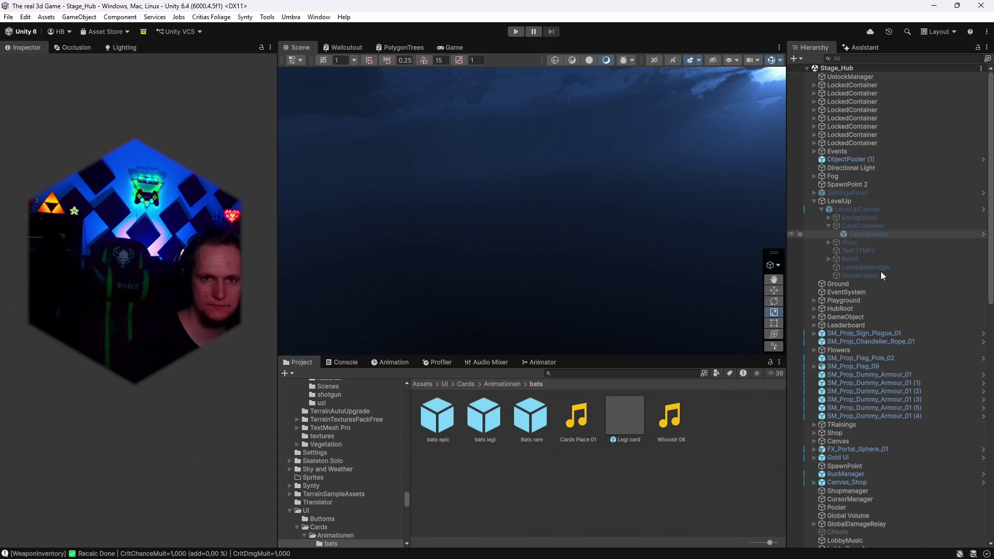
left_click(868, 234)
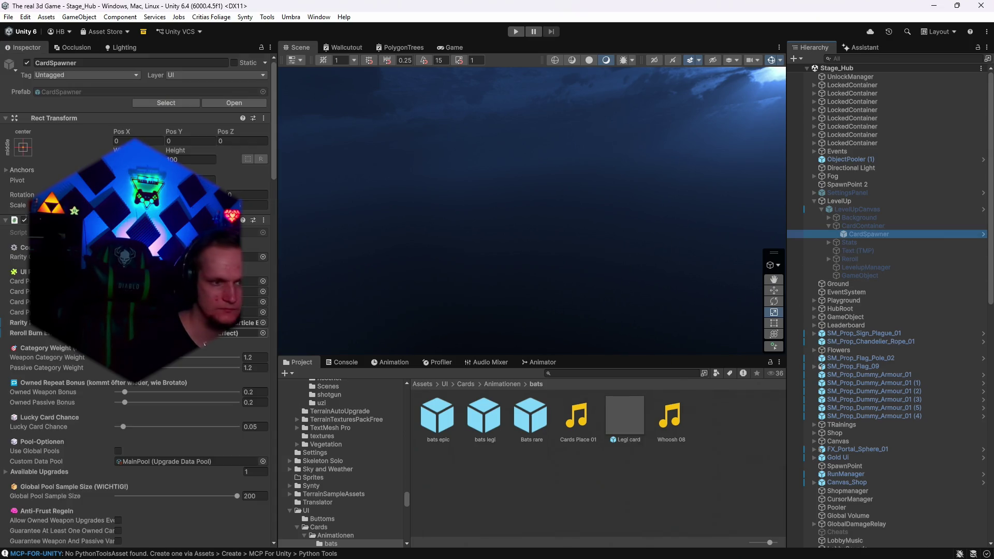
Locate the asset used by the reroll burn effect from the CardSpawner settings
scroll(138, 303, "down", 3)
scroll(204, 355, "down", 15)
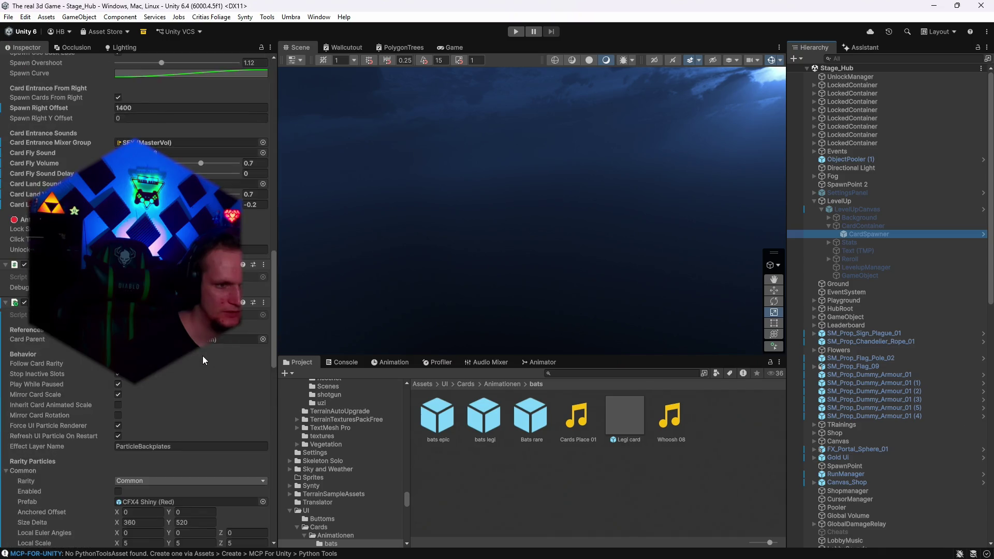
scroll(203, 356, "down", 10)
left_click(196, 463)
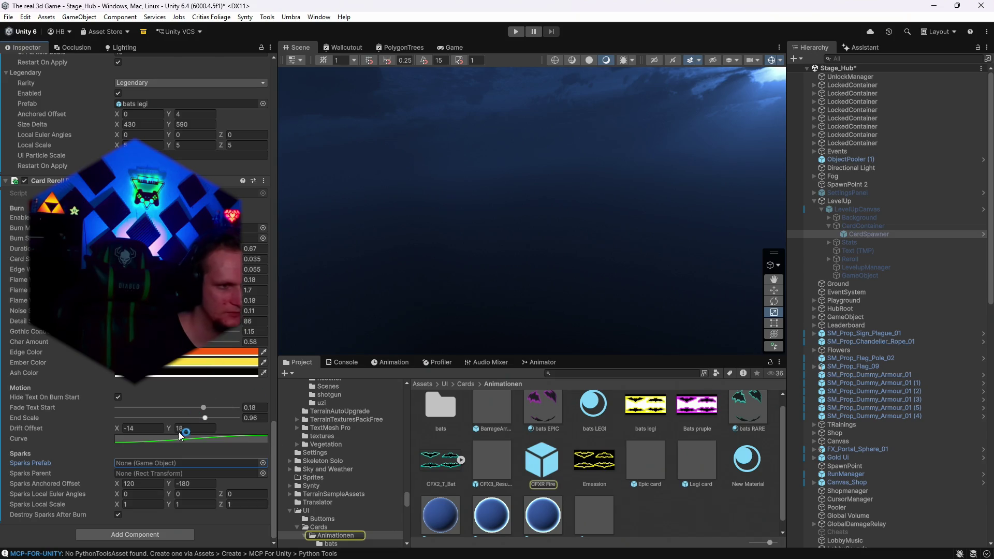
Set Card Land Sound Delay to -0.4
scroll(174, 470, "up", 5)
scroll(174, 470, "up", 15)
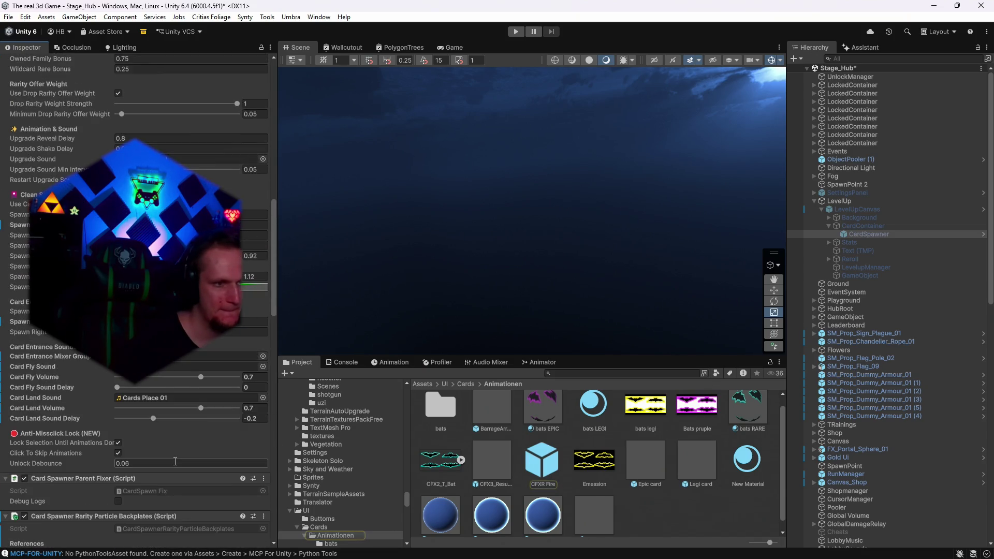
left_click(262, 419)
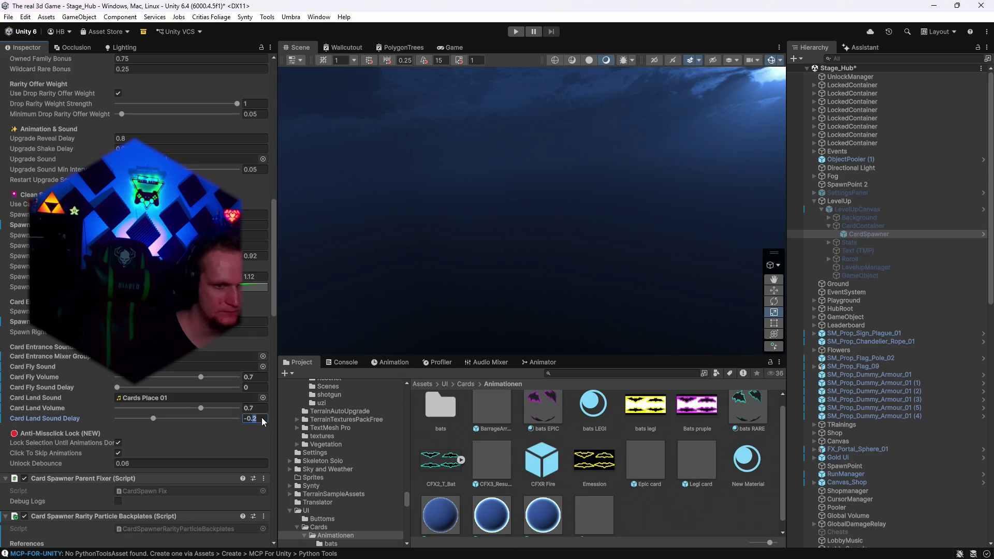
type("-0.4")
key("Return")
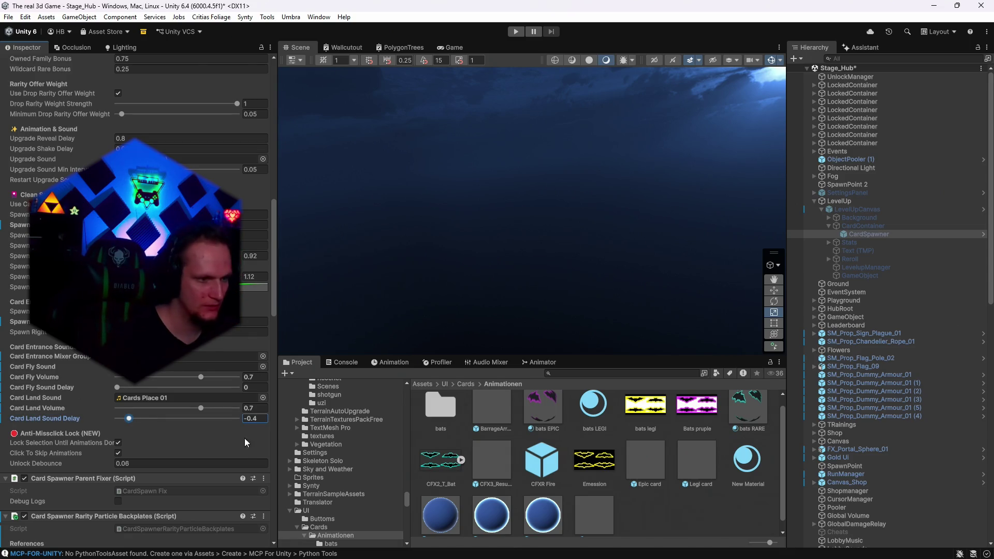
Reselect CardSpawner to review its Soft Synergy, Synergy Base Weight 1 and First Matching Tag Bonus 2
scroll(231, 446, "up", 4)
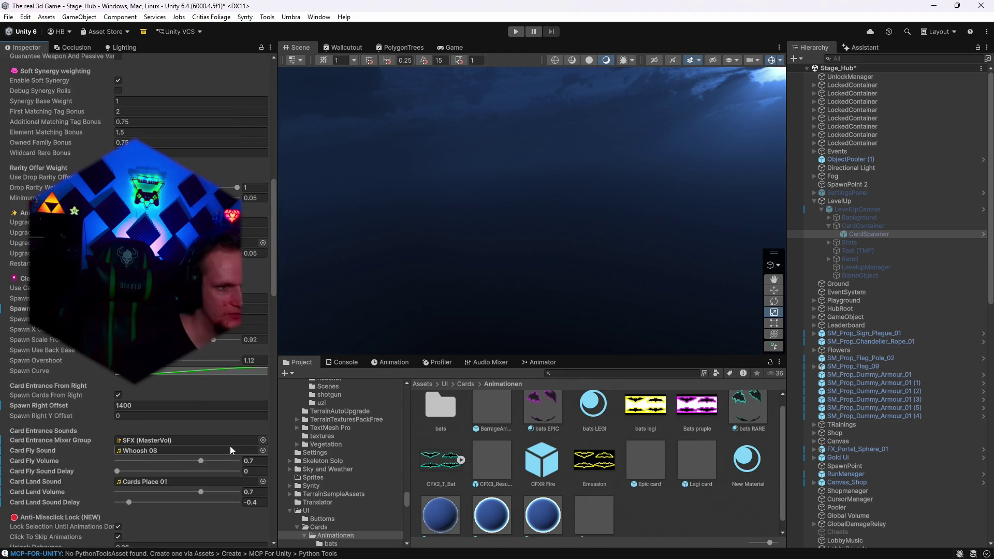
scroll(227, 446, "up", 4)
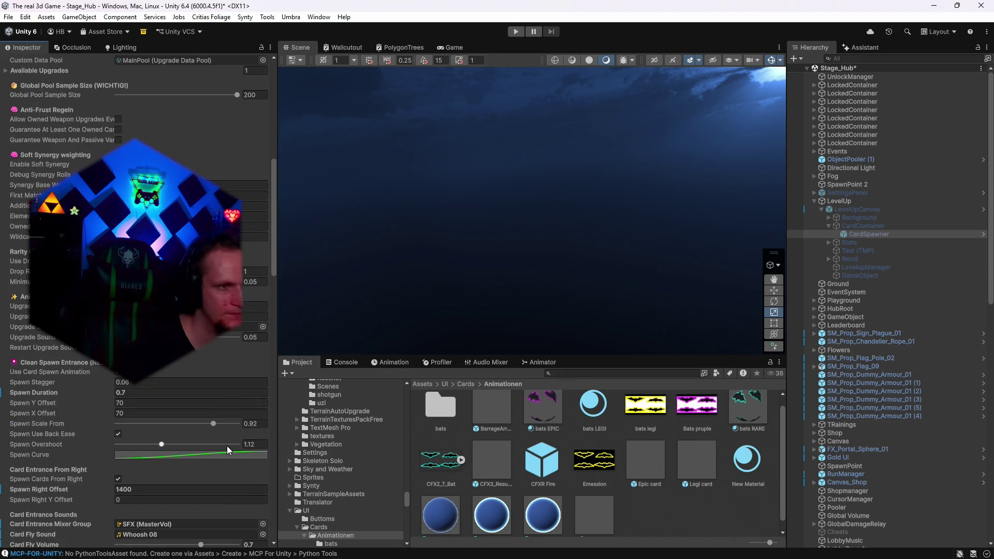
scroll(227, 446, "up", 15)
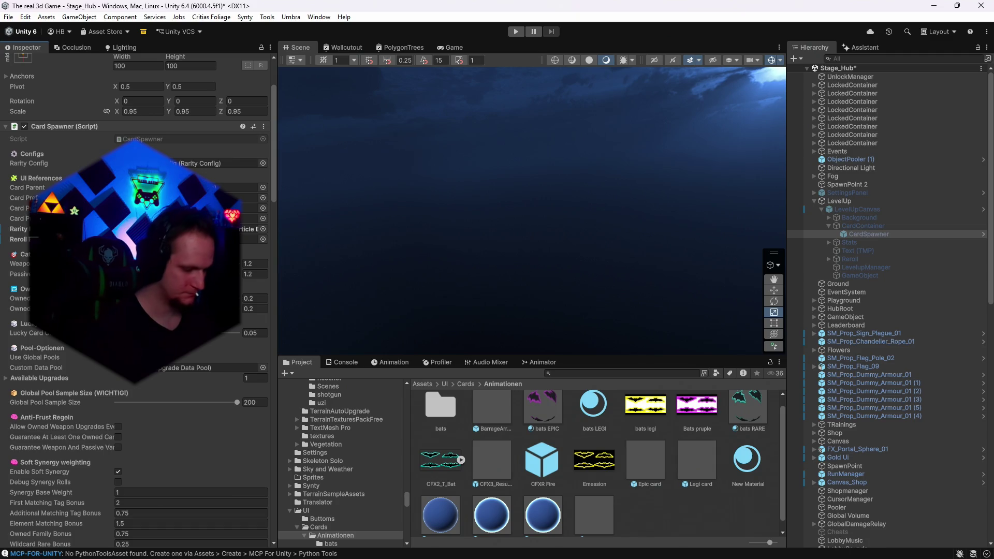
left_click(874, 236)
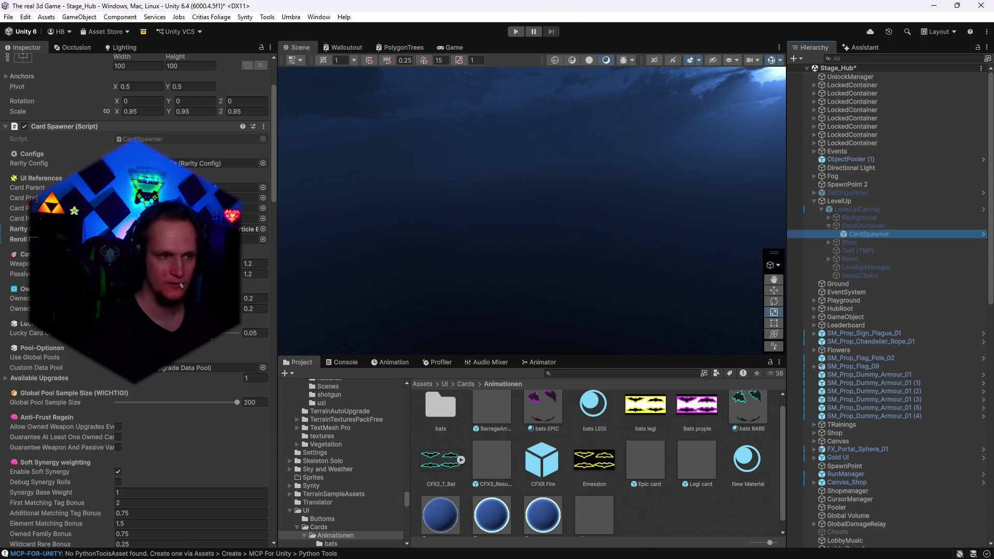
scroll(183, 388, "down", 3)
left_click(252, 283)
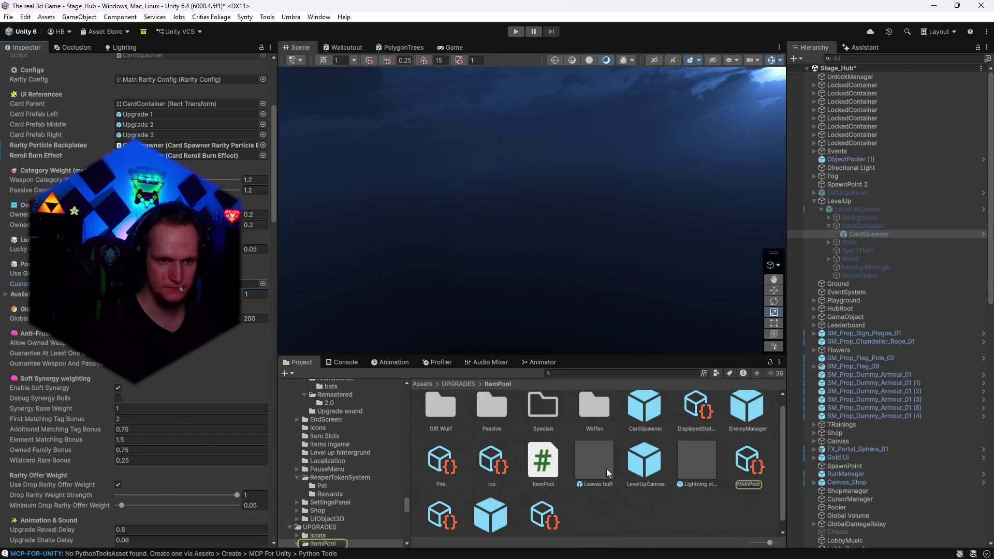
scroll(558, 449, "down", 1)
scroll(539, 468, "up", 2)
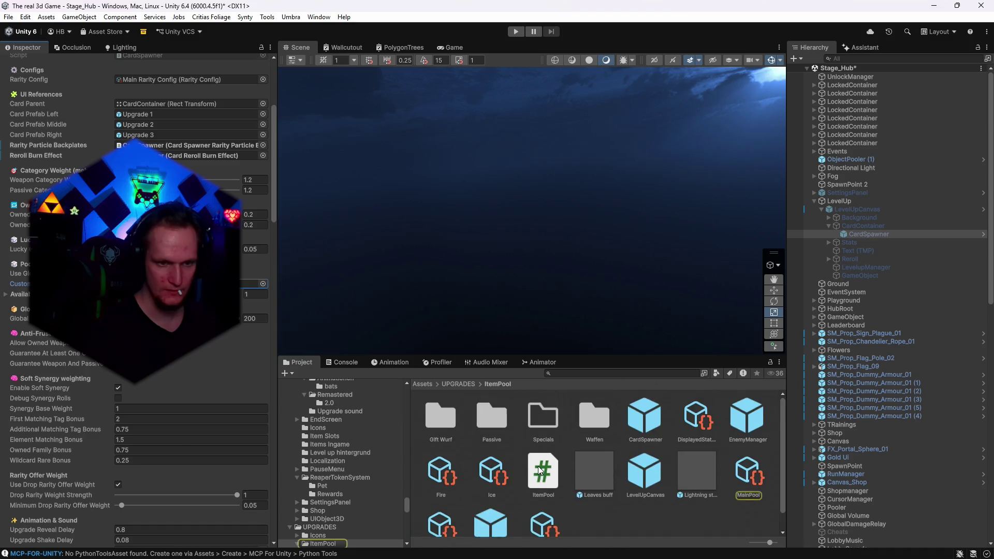
left_click(575, 373)
type("t")
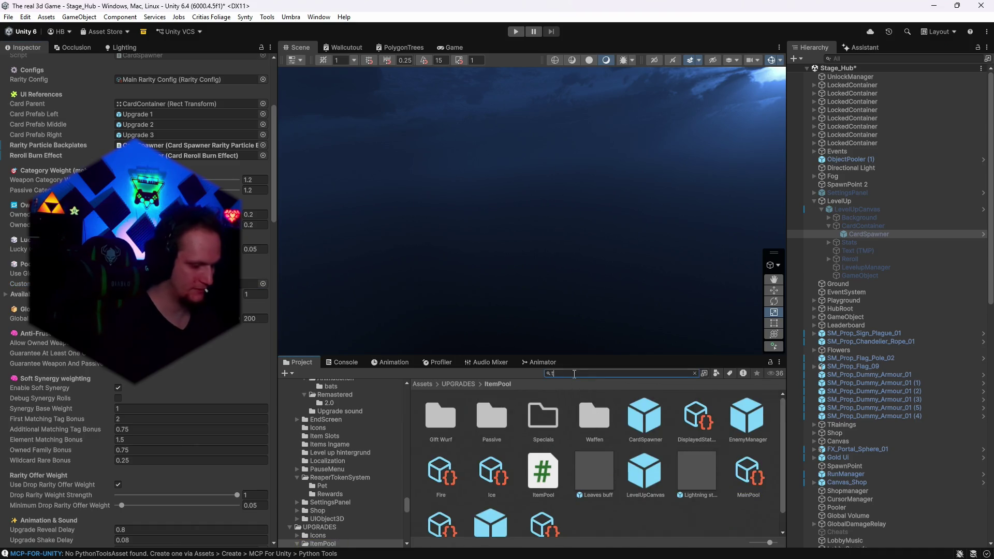
type("e")
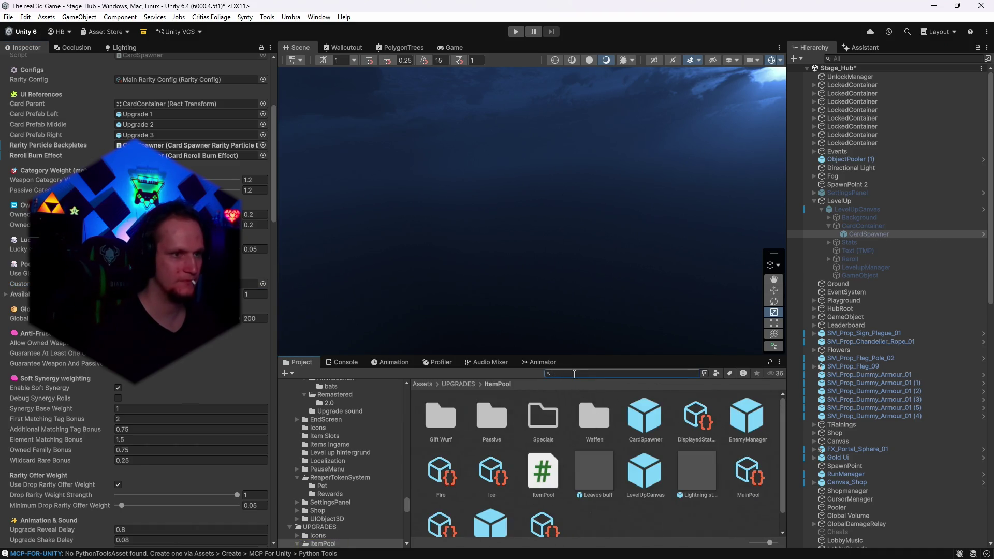
scroll(151, 146, "up", 3)
left_click(155, 135)
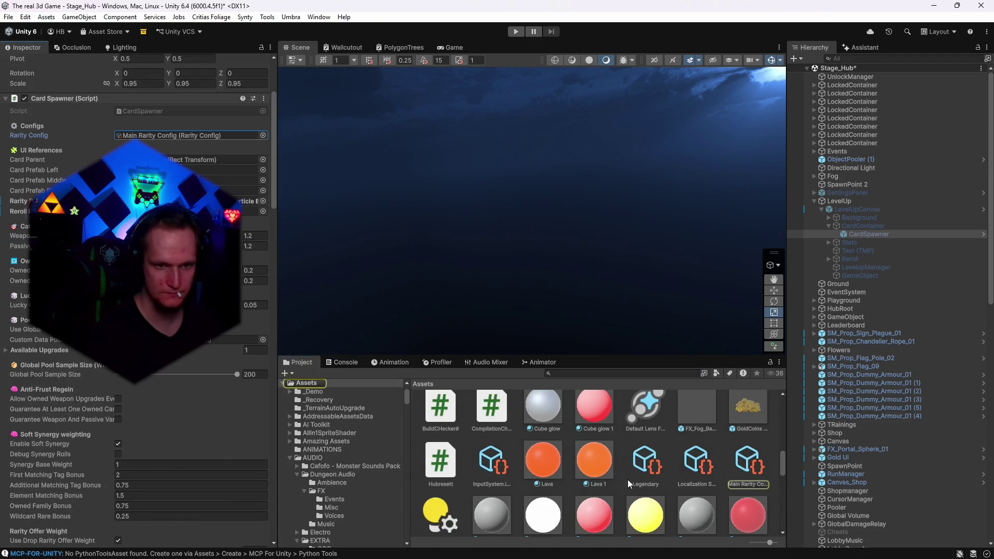
left_click(648, 467)
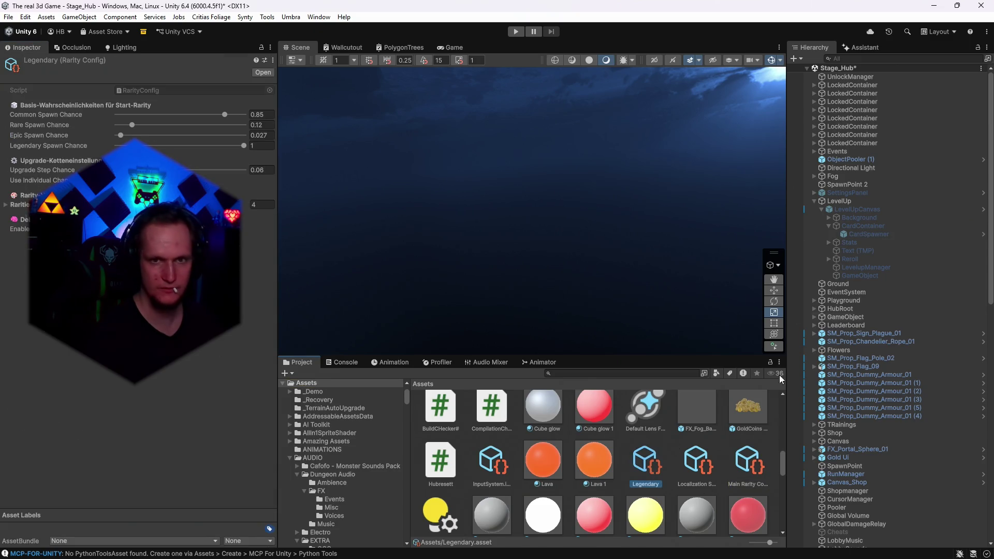
left_click(869, 234)
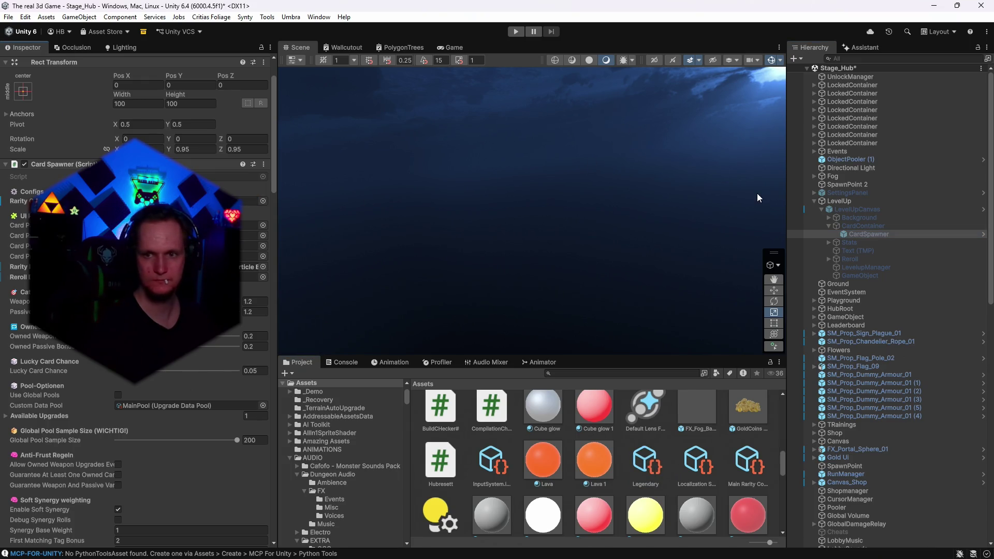
mouse_move(704, 557)
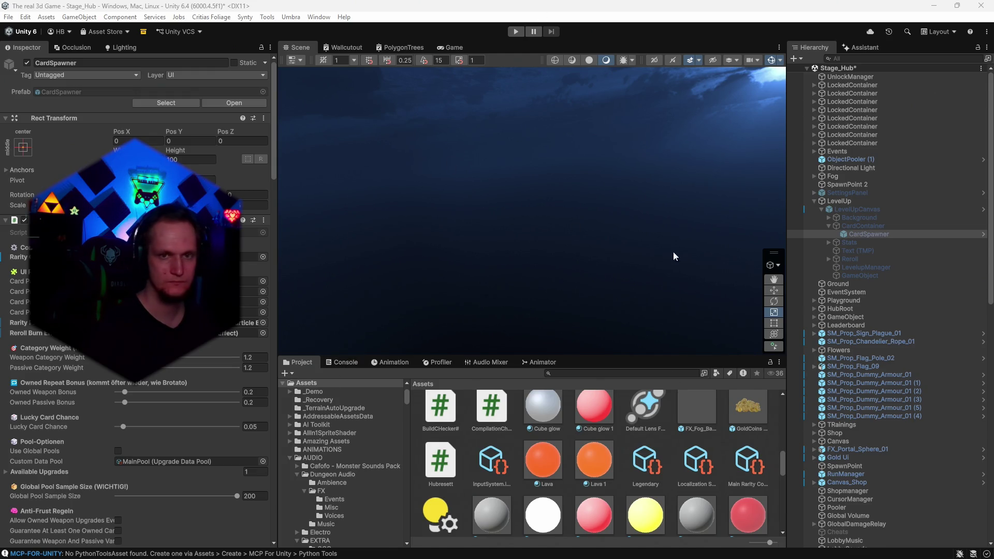
left_click(513, 177)
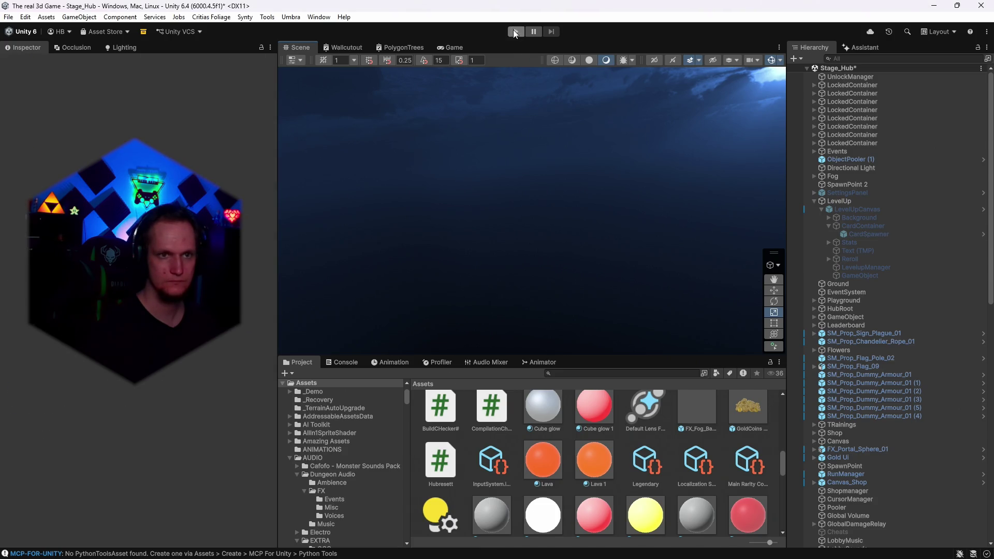
left_click(513, 31)
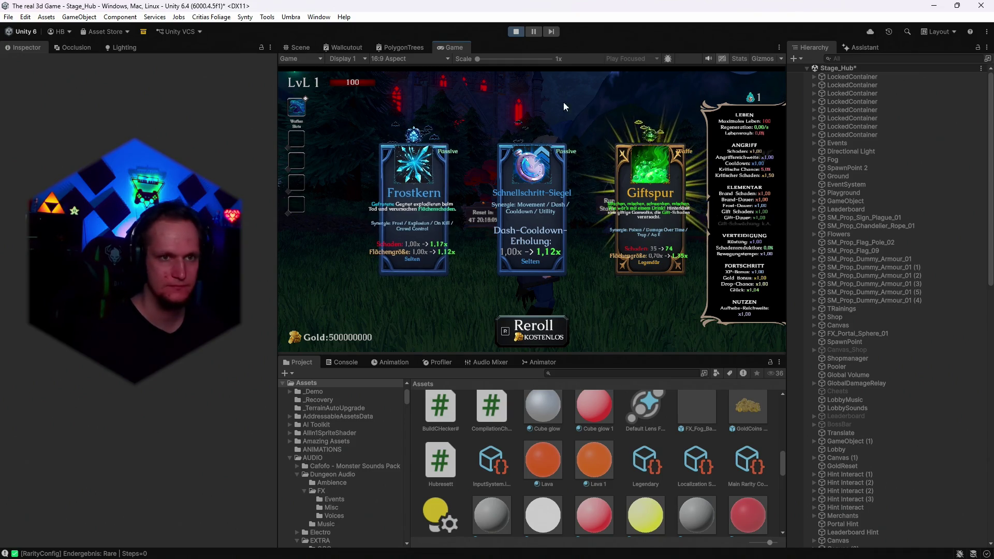
key("ctrl+p")
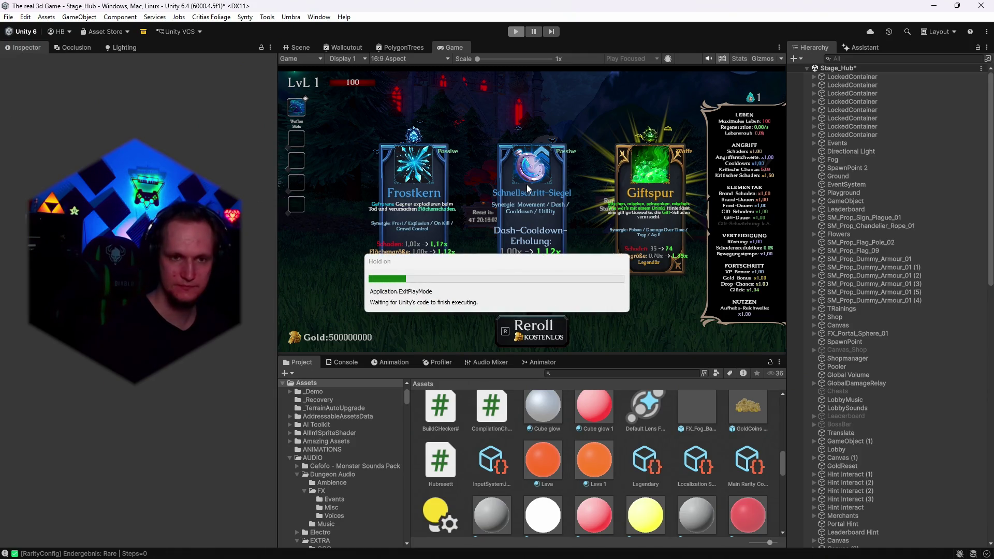
left_click(857, 235)
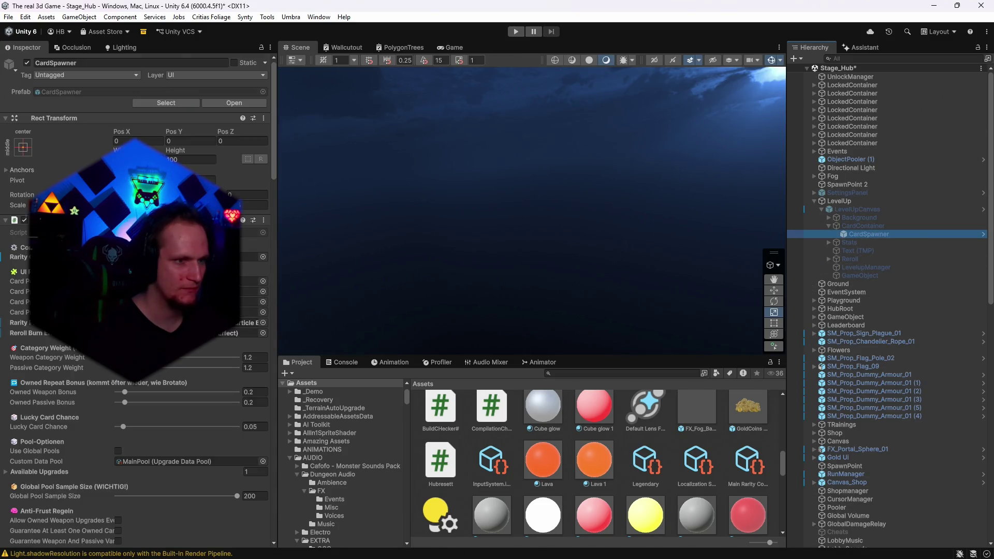
Inspect the Upgrade 1 card prefab, then return to the CardSpawner's settings
left_click(254, 281)
double_click(541, 461)
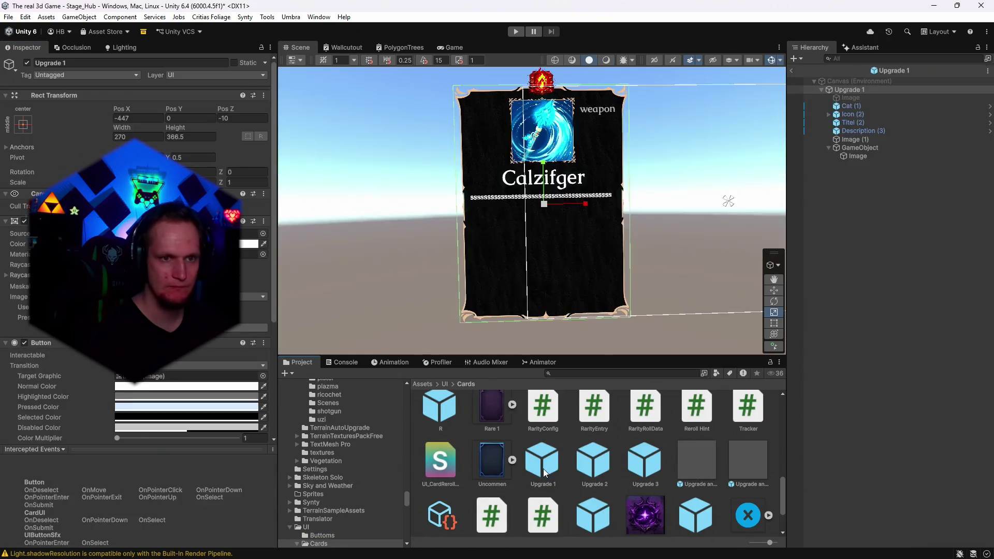
left_click(791, 71)
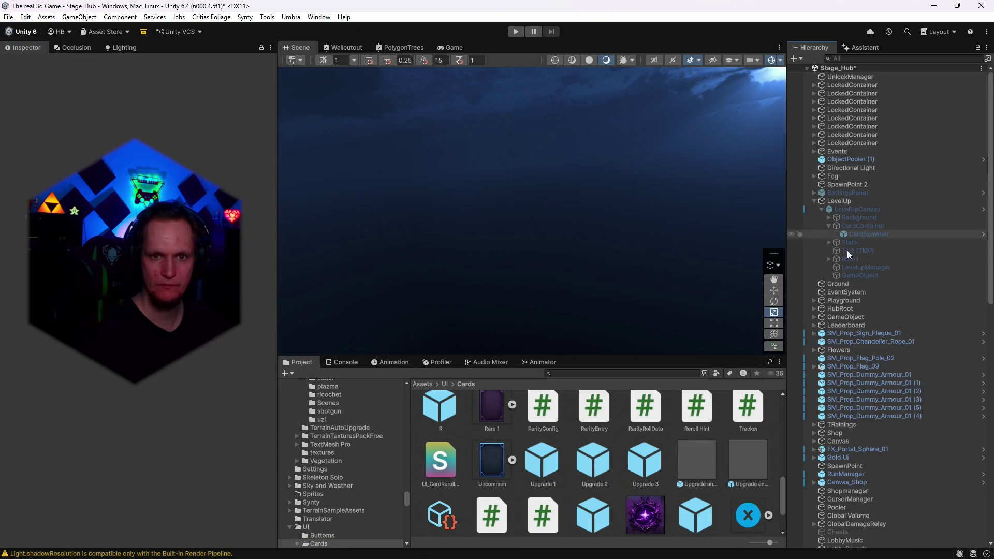
left_click(868, 235)
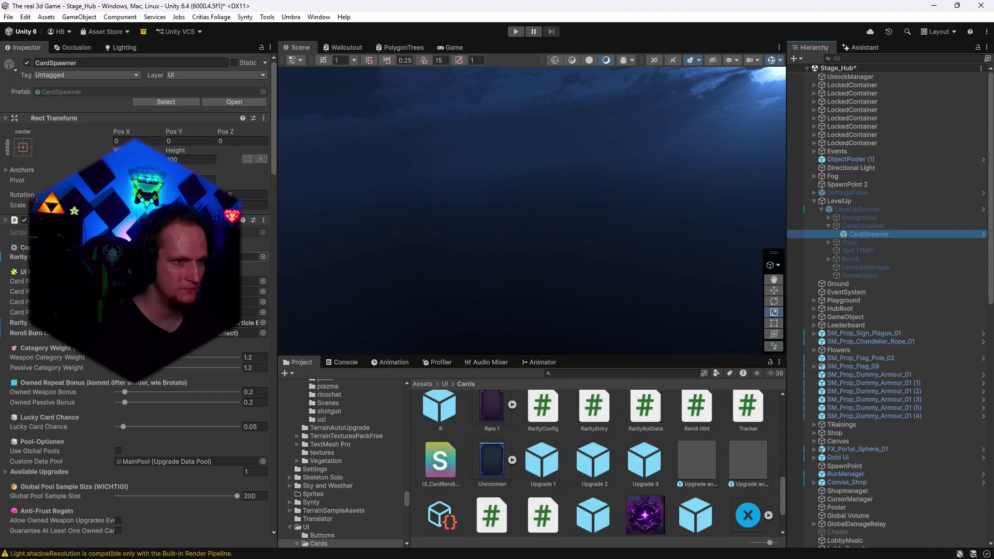
Review the Legendary rarity config and rarity list, then pick the Main Rarity Config asset
left_click(253, 257)
left_click(637, 477)
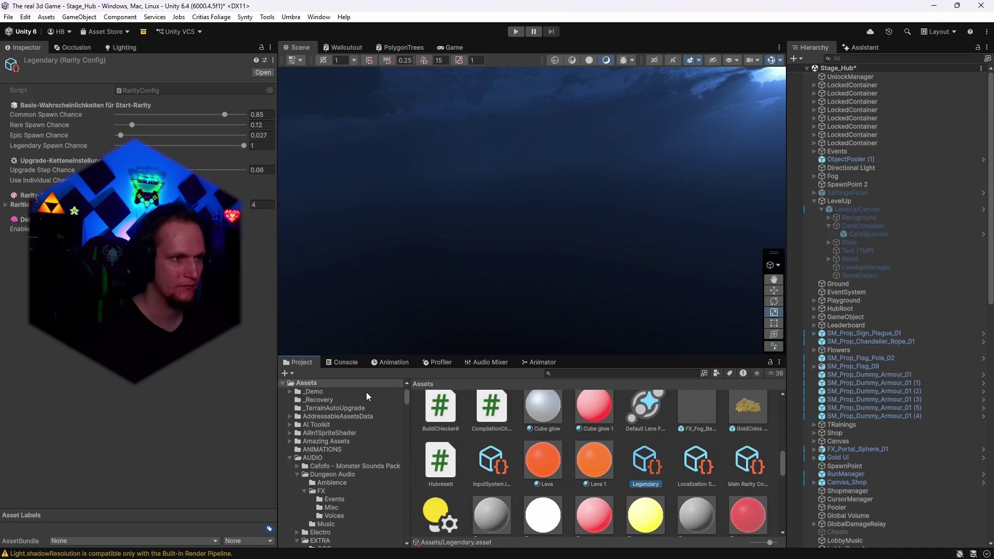
left_click(14, 206)
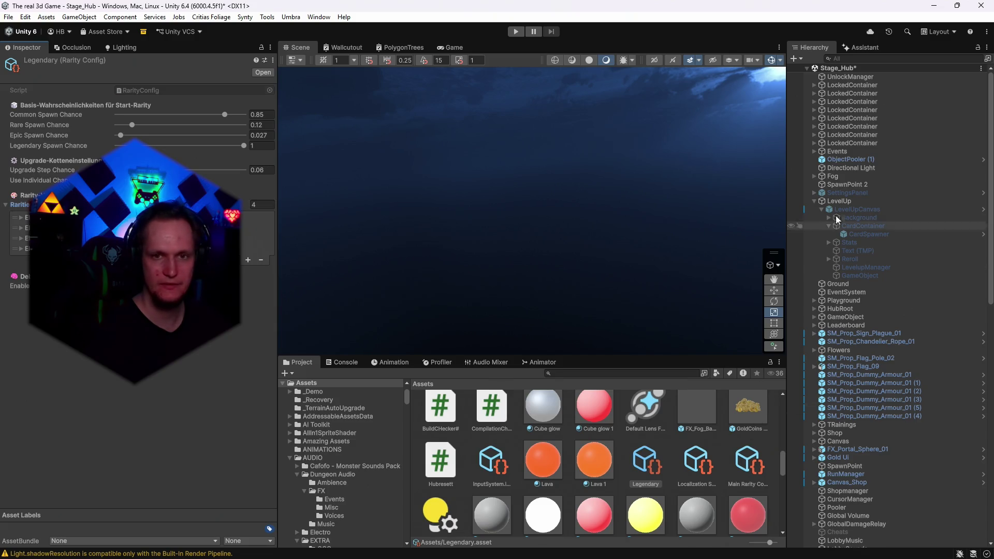
left_click(860, 234)
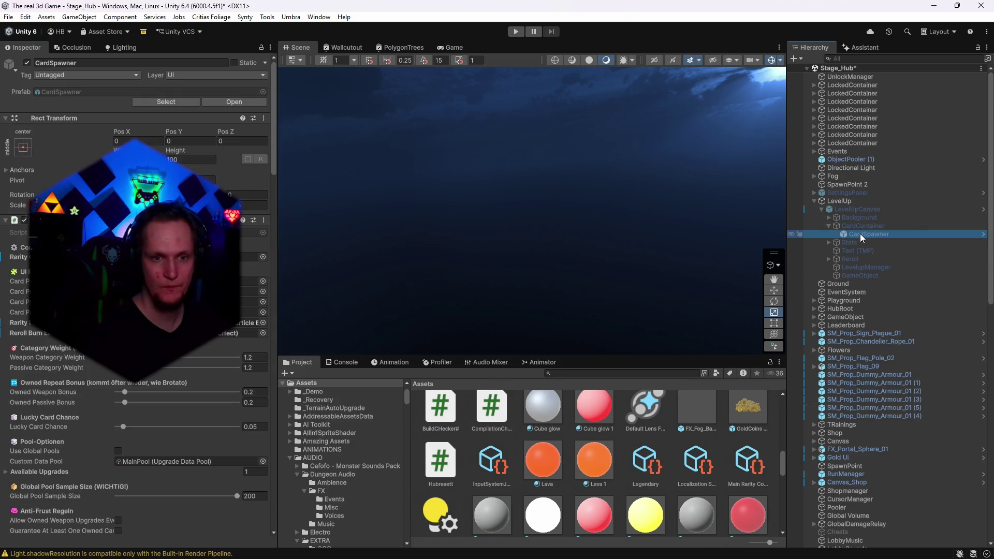
left_click(748, 465)
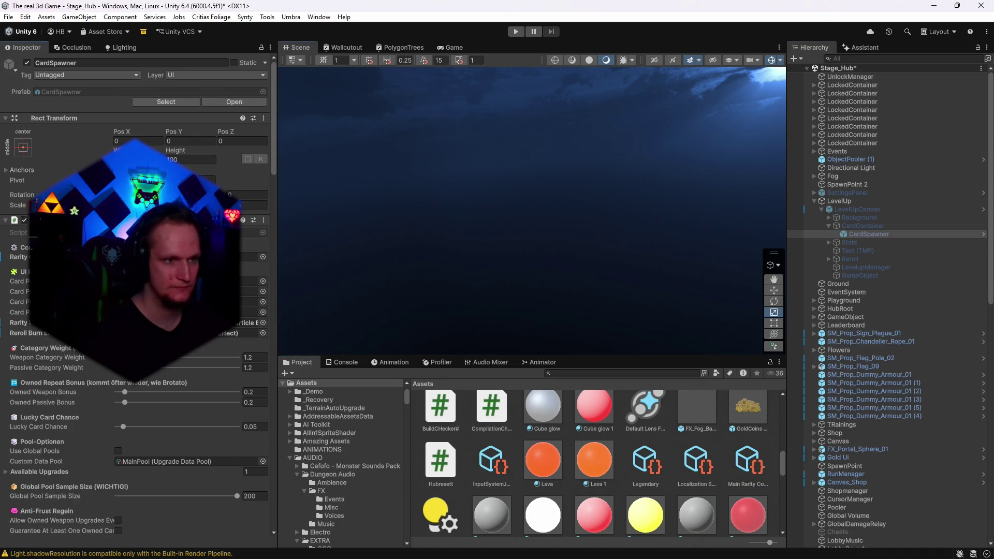
left_click(743, 465)
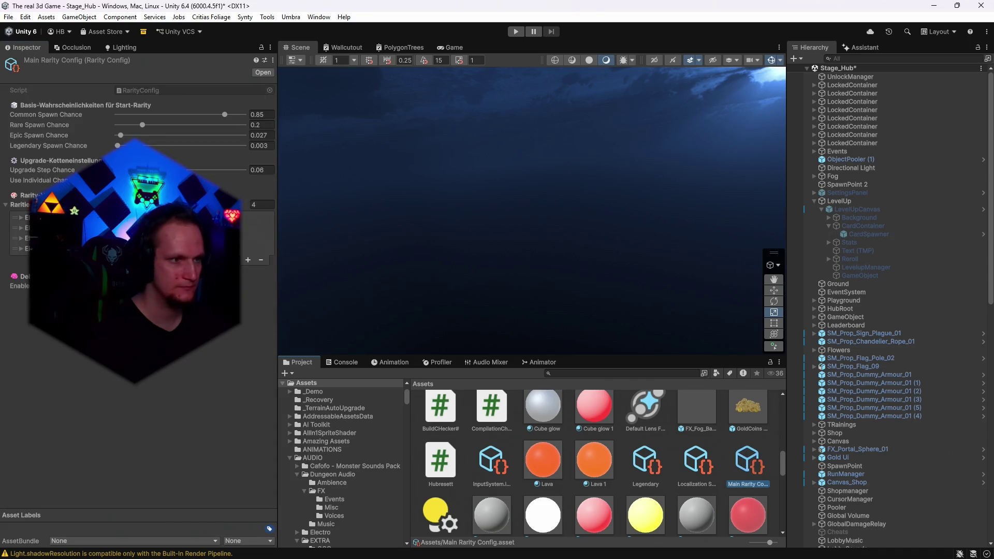
Open Main Rarity Config and set Legendary Spawn Chance to 0.673, leaving Common at 0.85
left_click(256, 249)
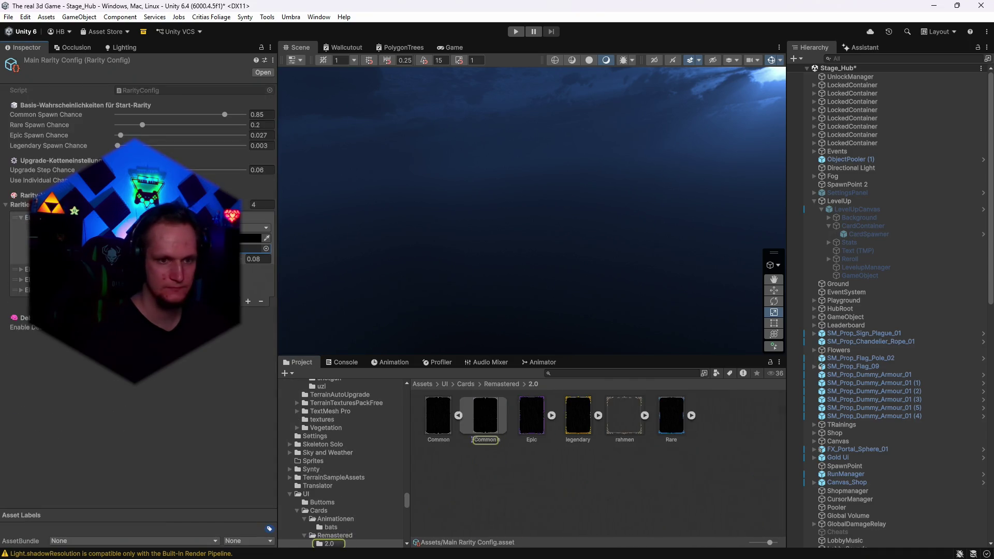
left_click(869, 235)
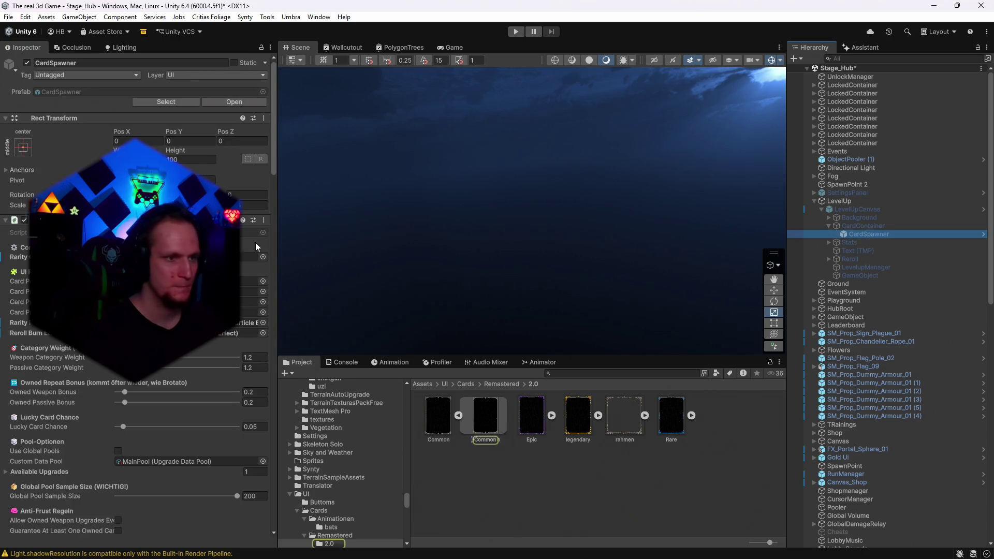
left_click(230, 257)
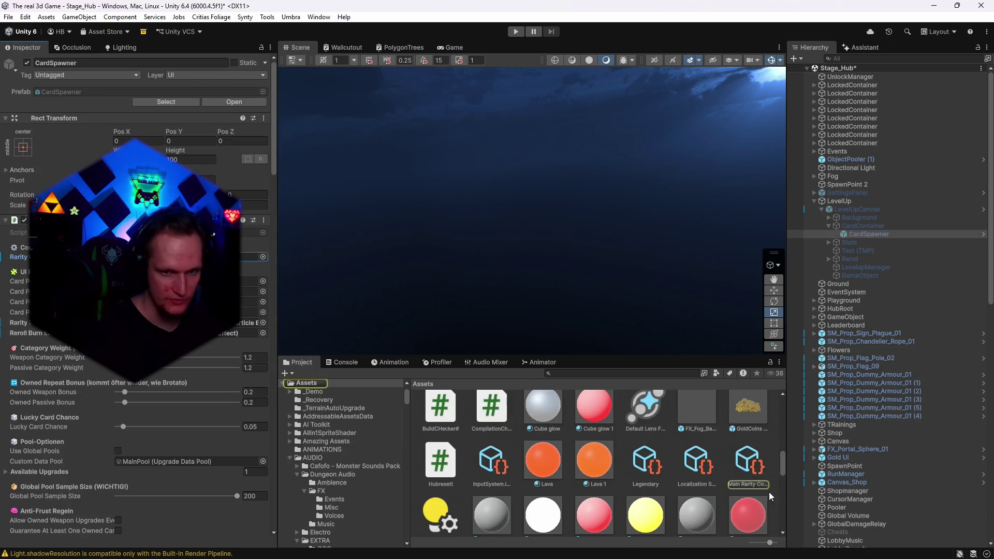
double_click(229, 257)
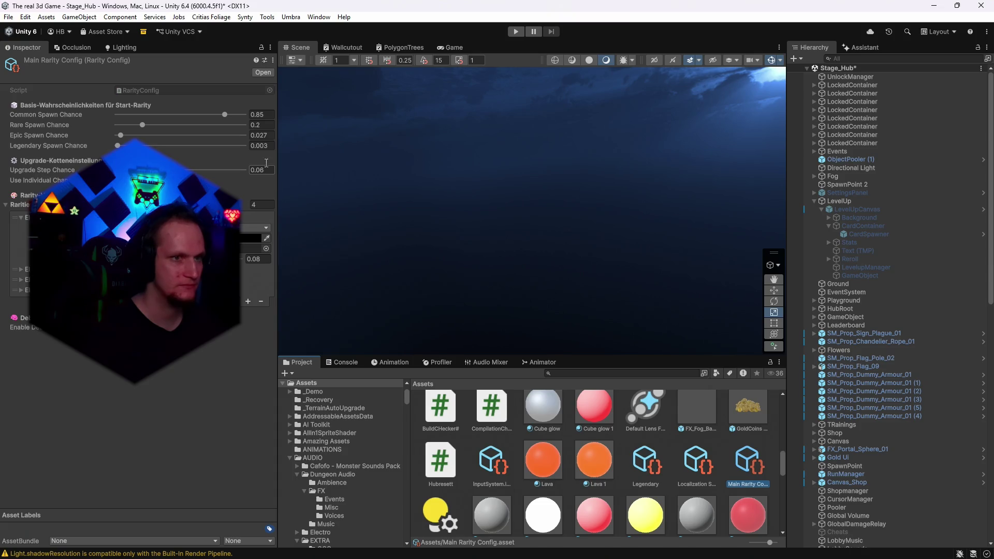
left_click(266, 146)
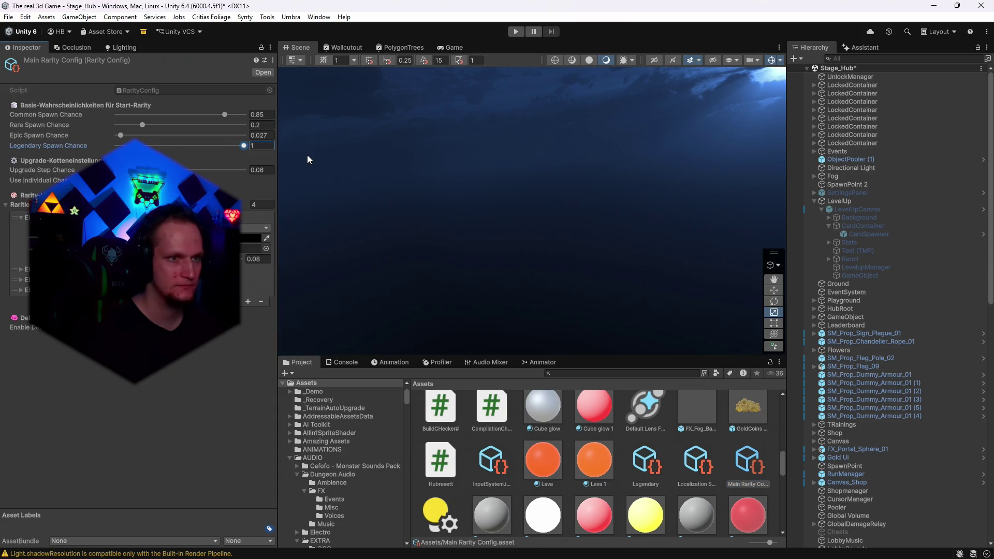
left_click(203, 146)
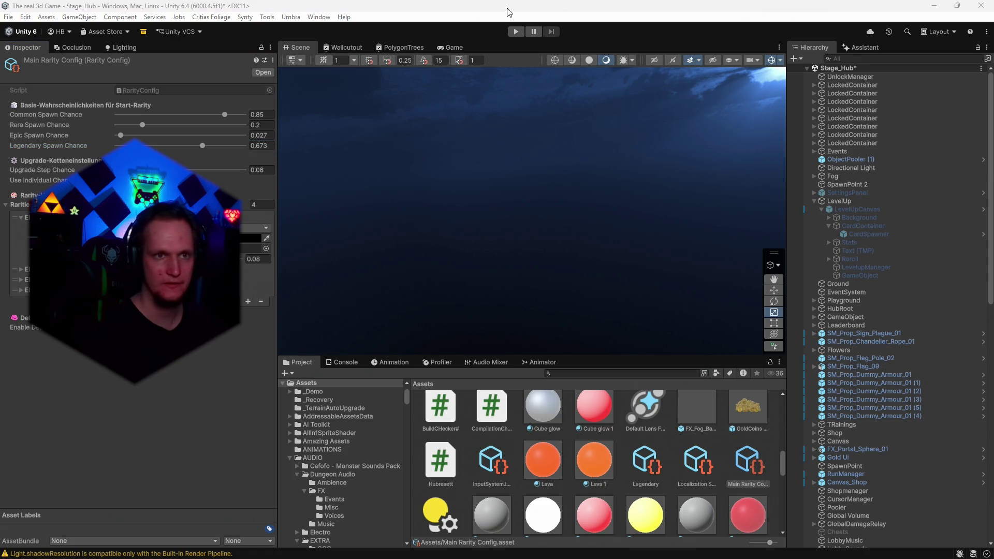
Play-test with the 0.673 legendary chance, bring up the pause menu, then stop Play mode
left_click(517, 32)
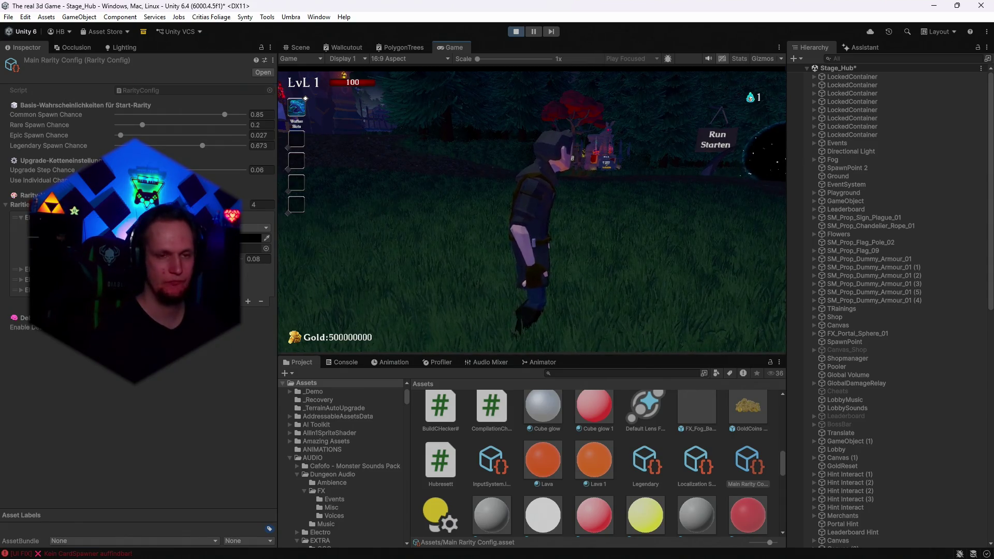
key("Escape")
left_click(516, 33)
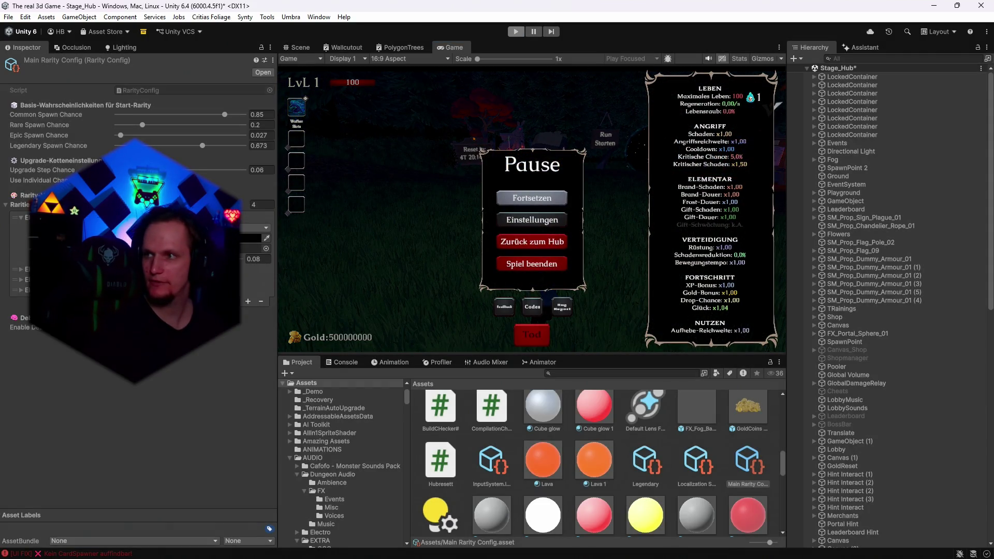